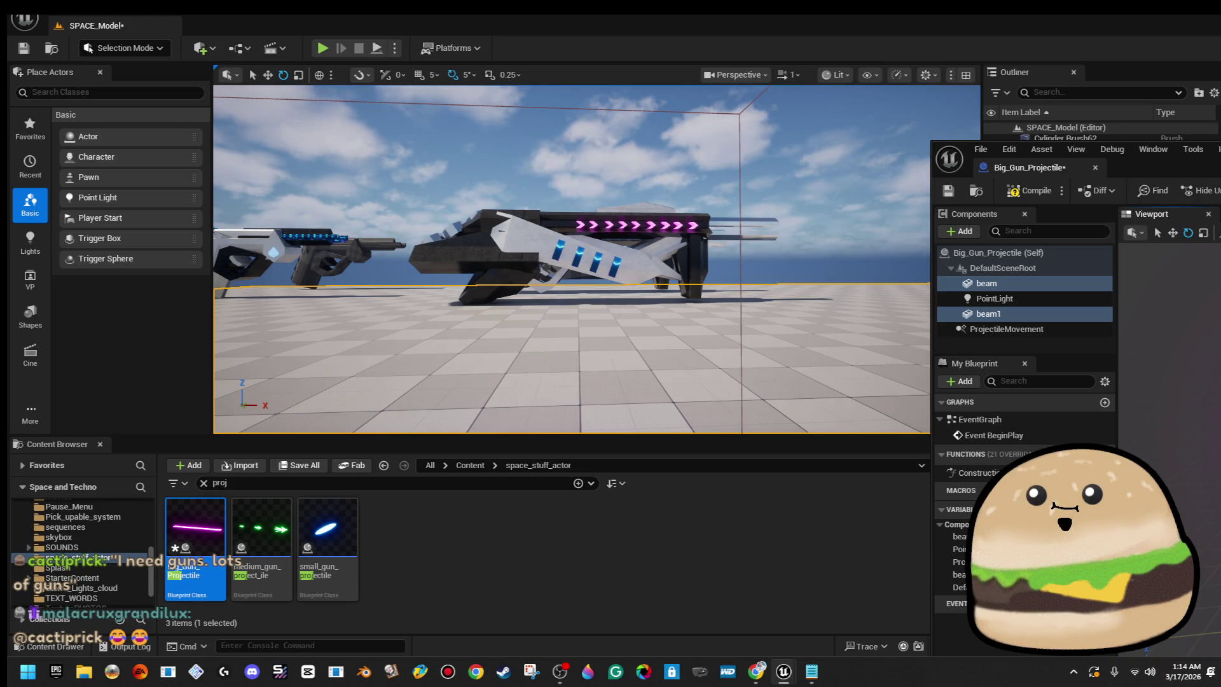
Select the beam and beam1 components, then compile and save Big_Gun_Projectile.
left_click(988, 314)
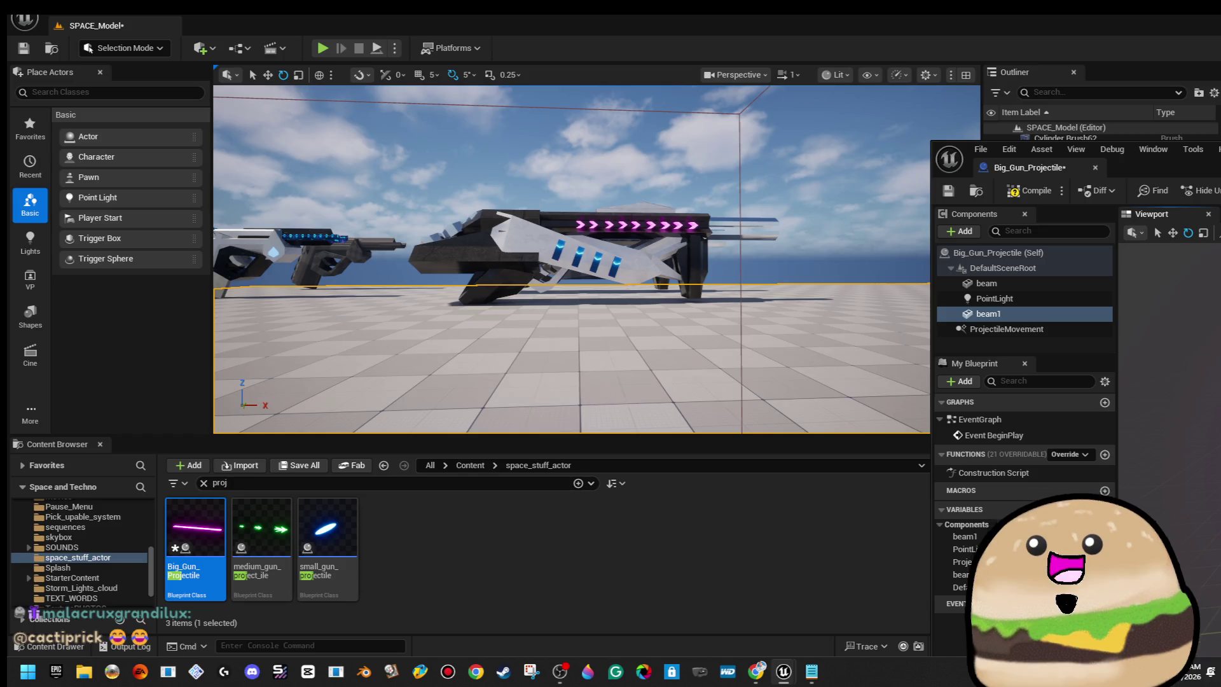
left_click(986, 283)
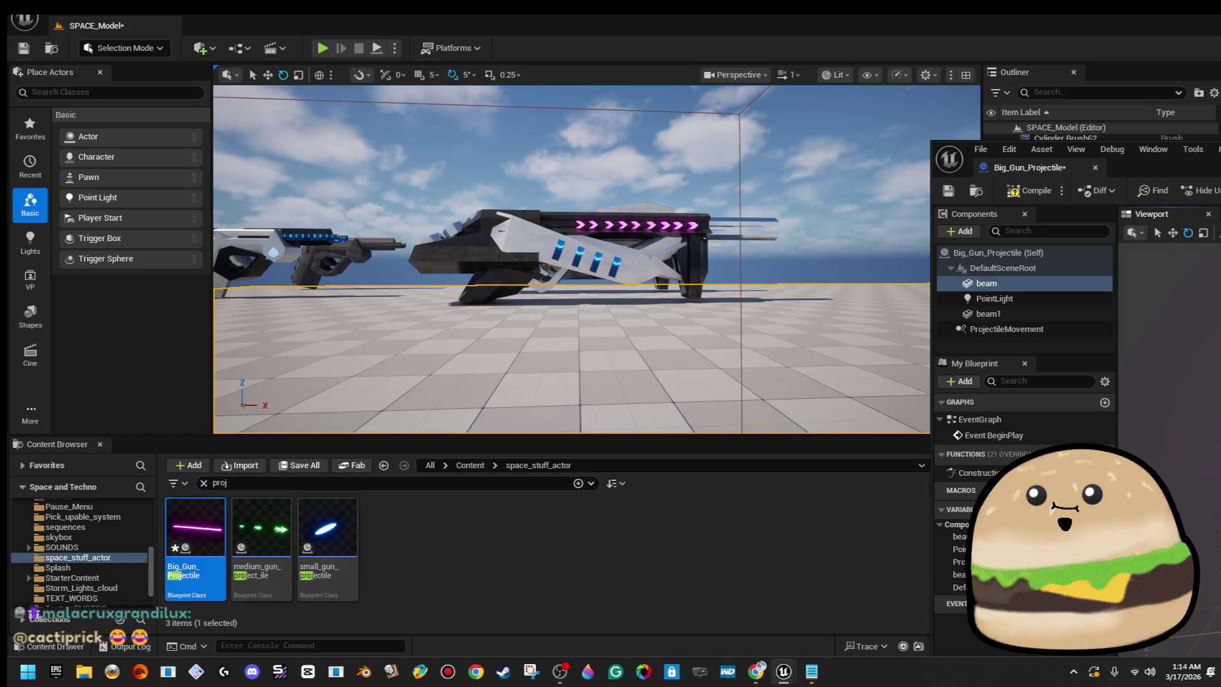
left_click(988, 314, "ctrl")
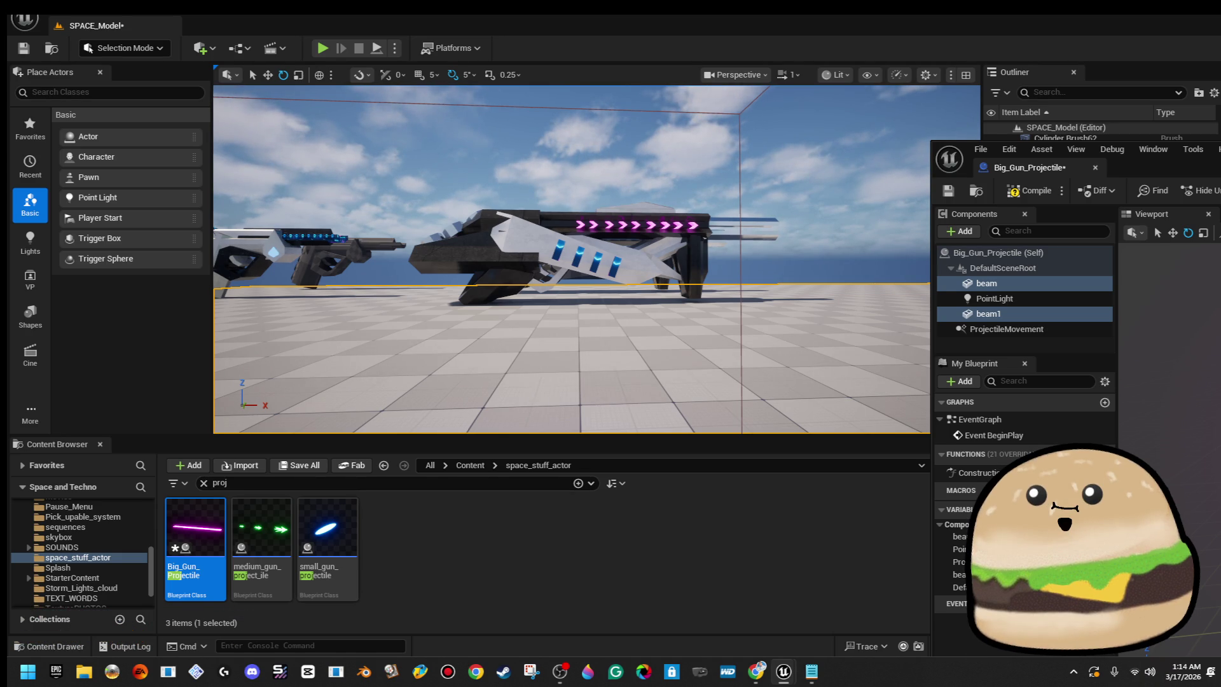
left_click(1014, 192)
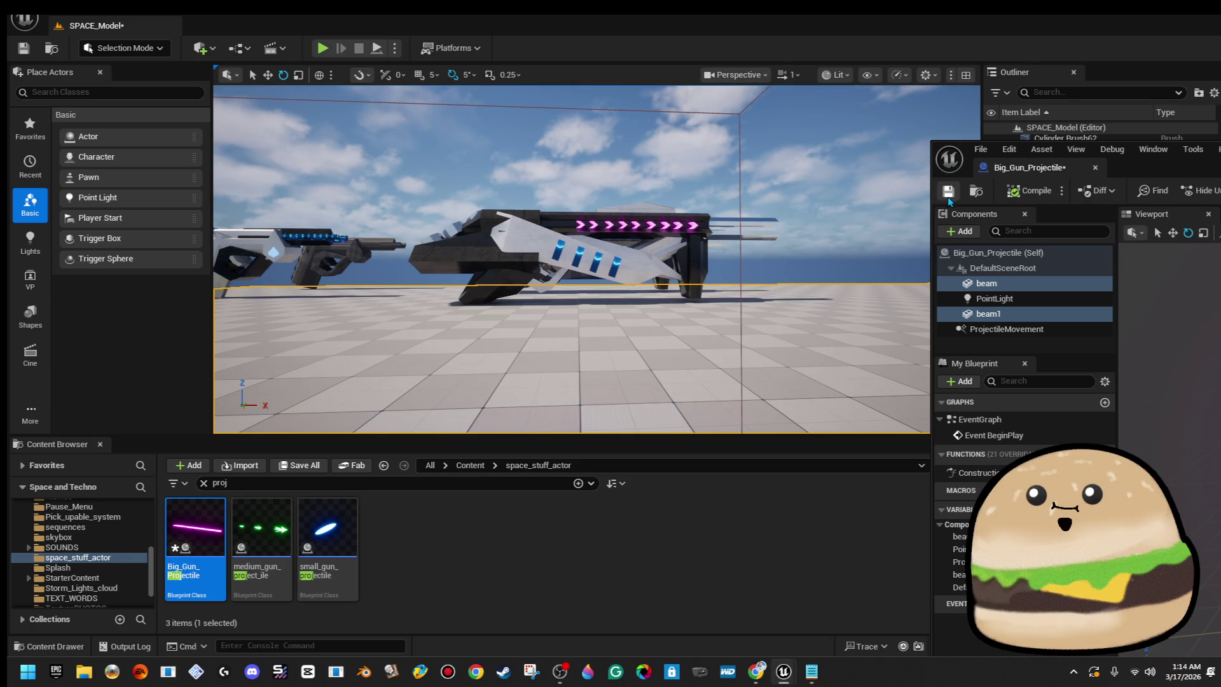
left_click(948, 190)
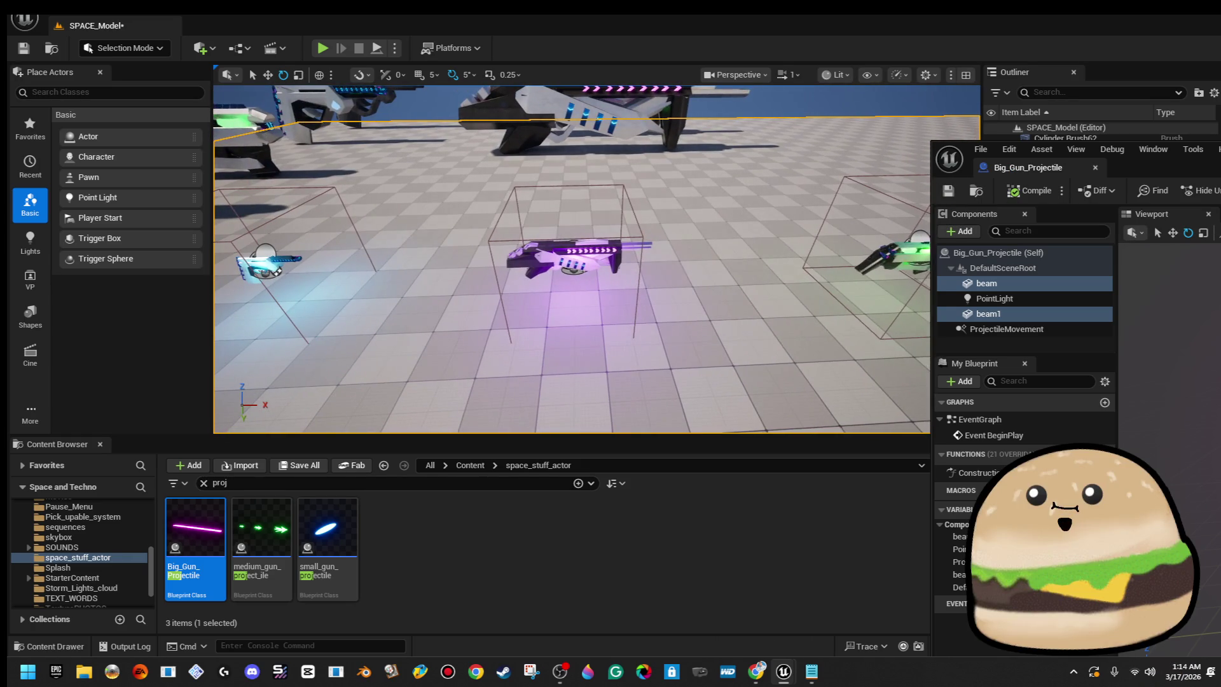
Play-test the big gun from a viewport spot, then enlarge the Big_Gun_Projectile editor.
right_click(710, 377)
left_click(826, 642)
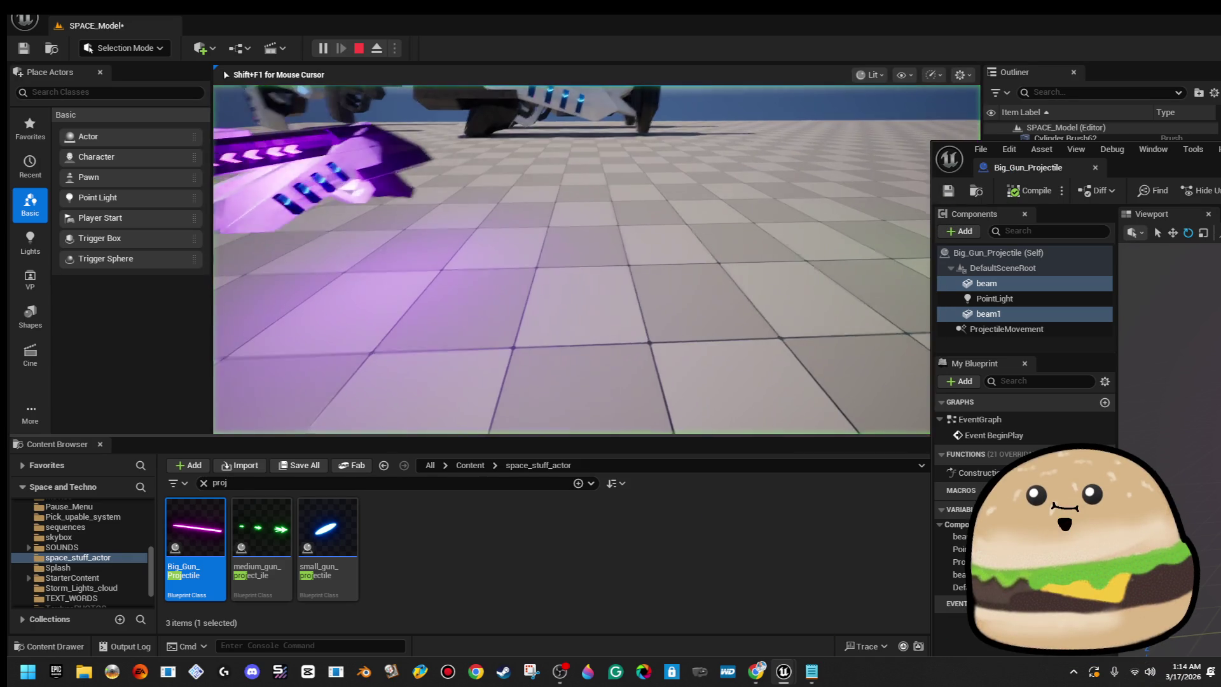
left_click(716, 334)
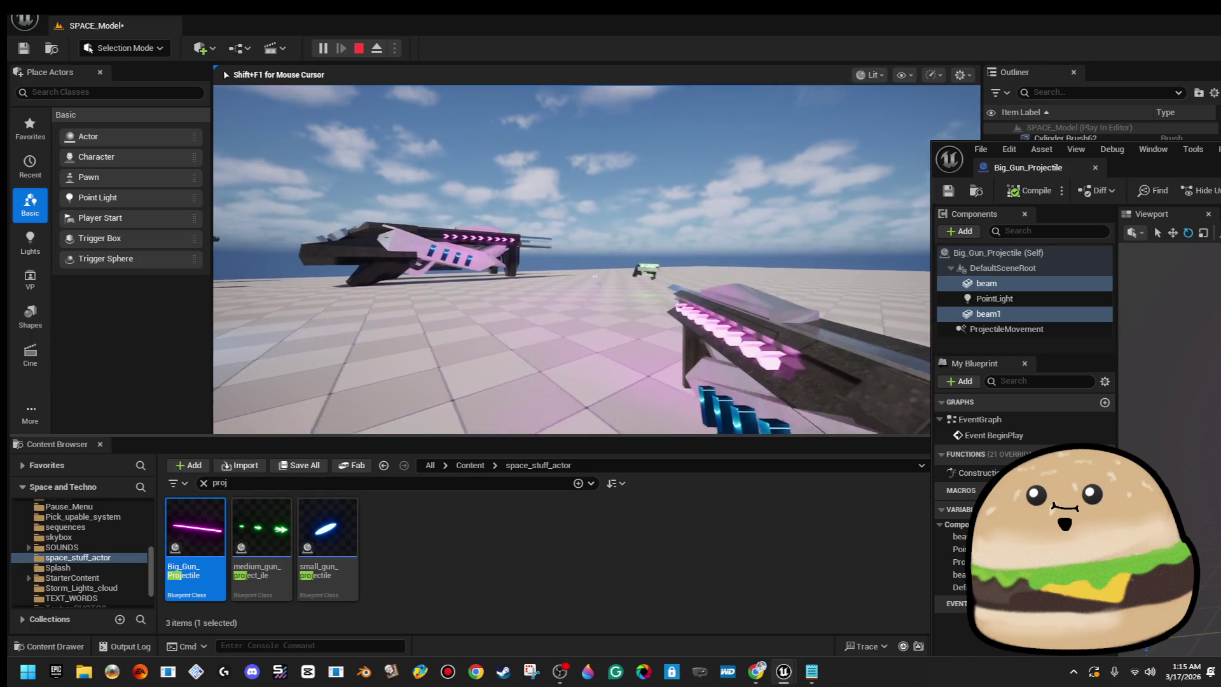
key("Escape")
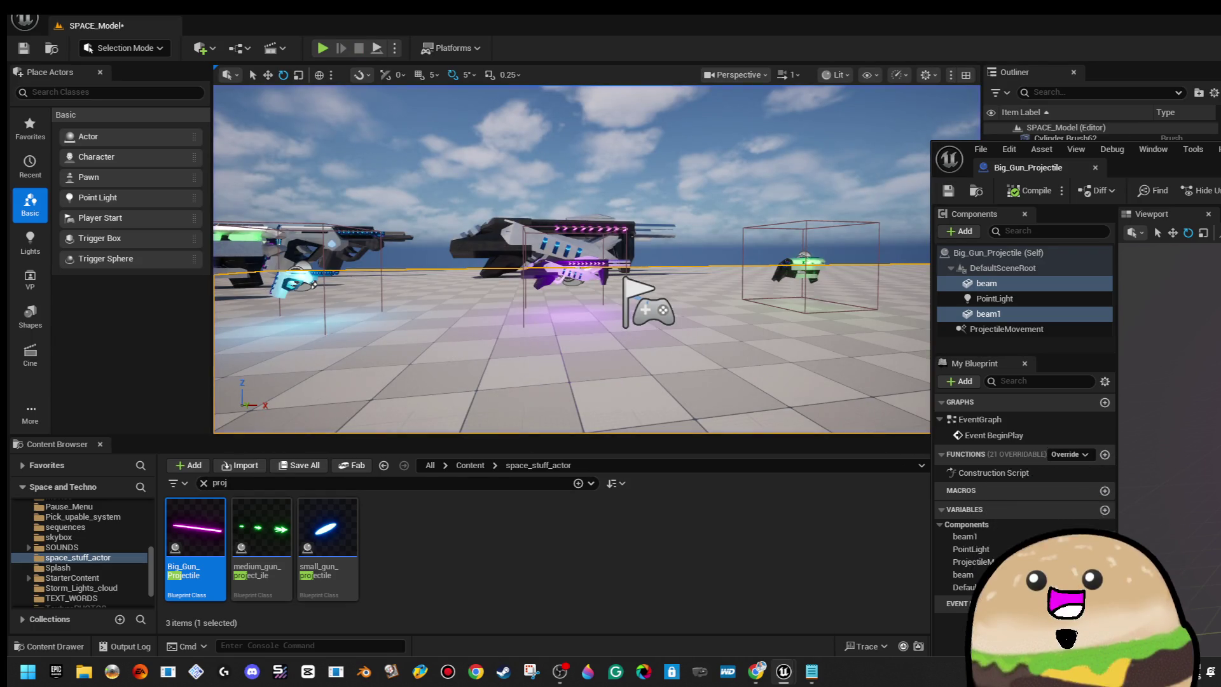
mouse_move(1211, 157)
left_mouse_down()
mouse_move(886, 136)
mouse_move(791, 82)
left_mouse_up()
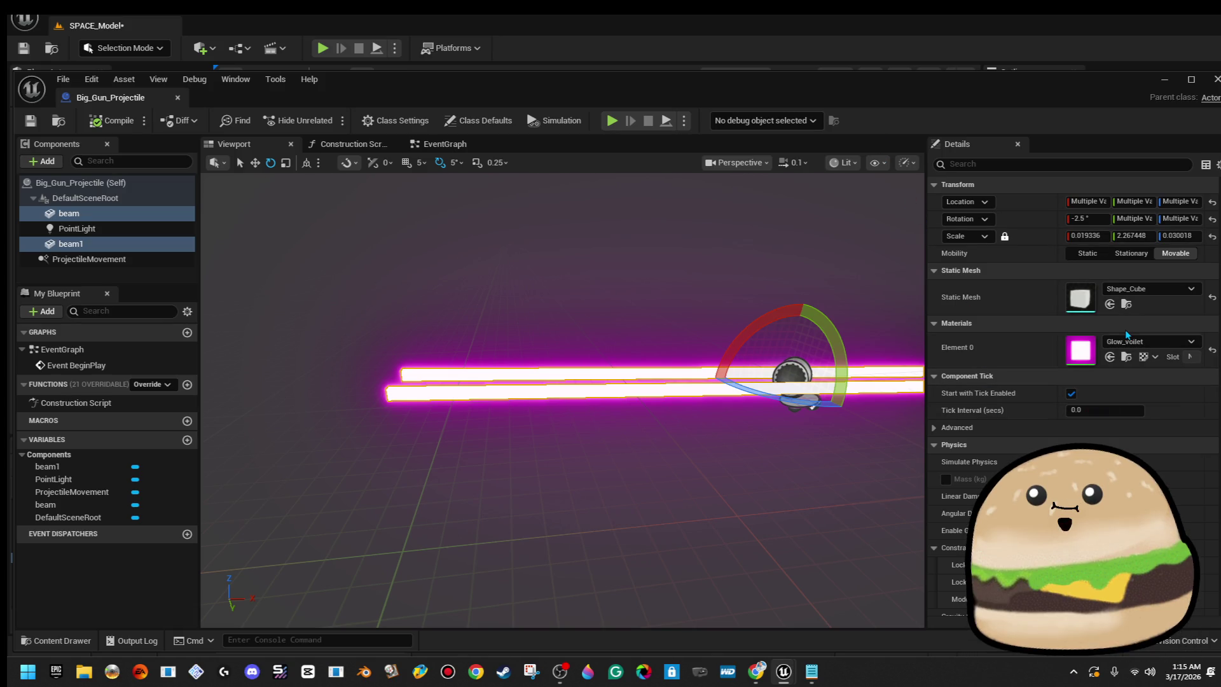
Set the beams' Rotation X to 0 and save the blueprint.
left_click(1089, 218)
type("0")
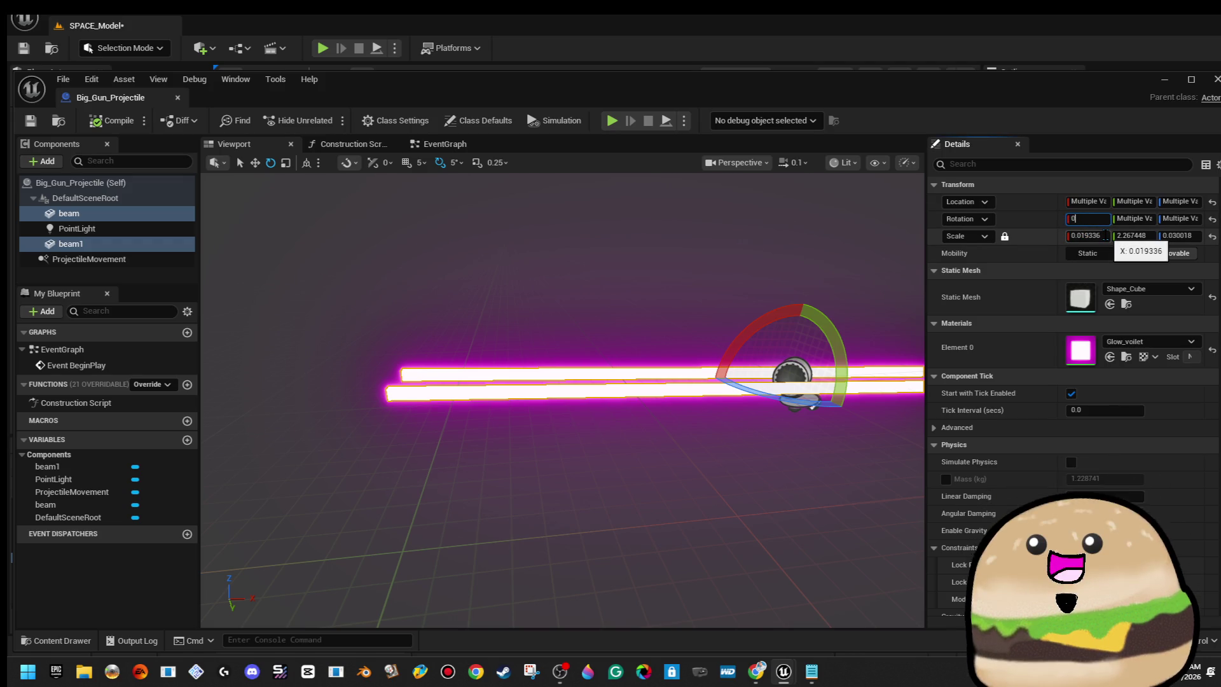
key("Return")
left_click(30, 120)
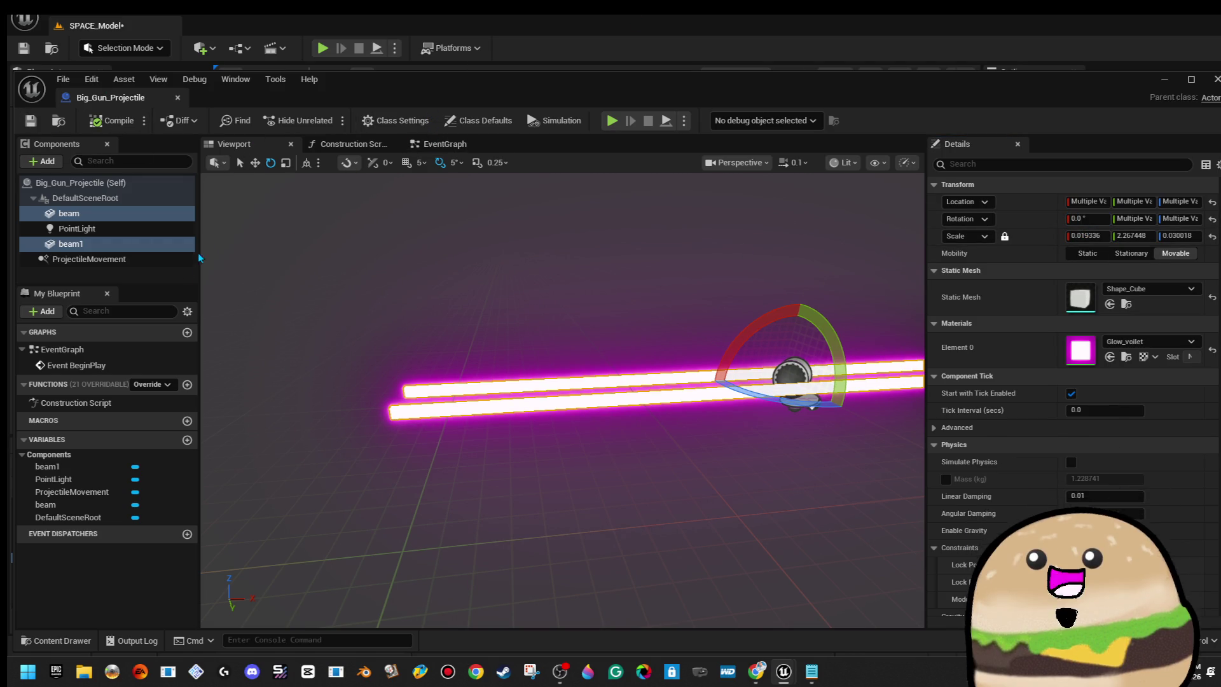
Raise ProjectileMovement's Initial Speed from 3000 to 9000, save, and return to the level.
left_click(89, 259)
left_click(1121, 322)
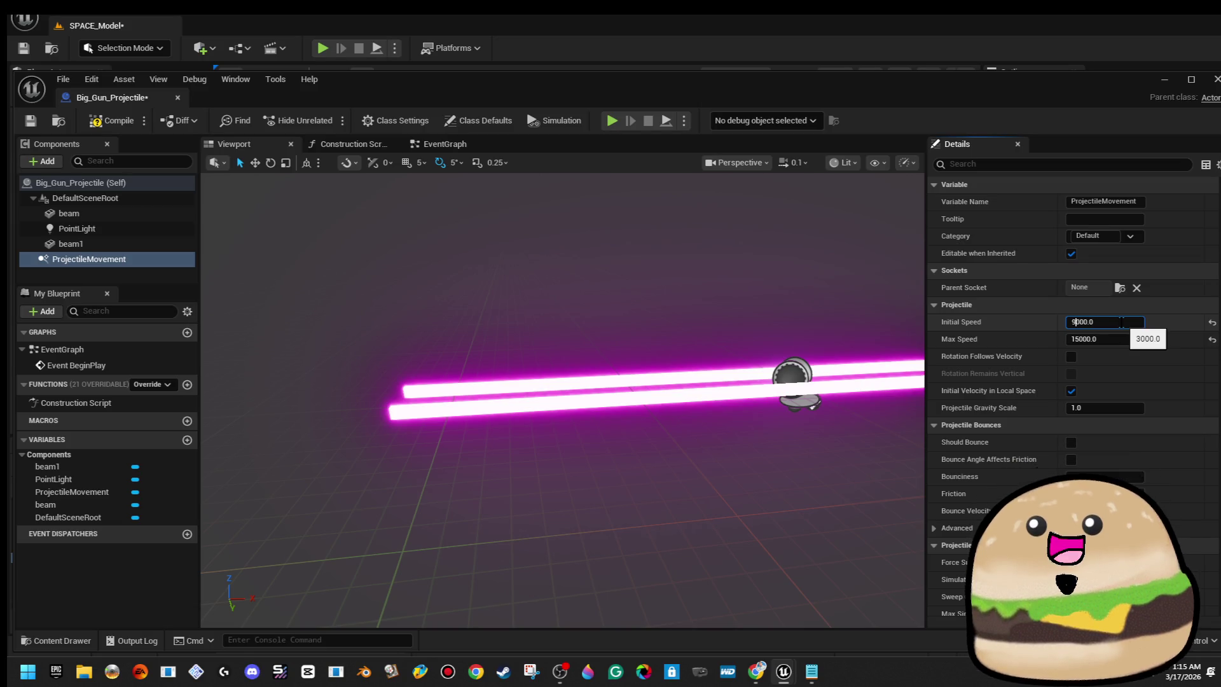
key("BackSpace")
type("9")
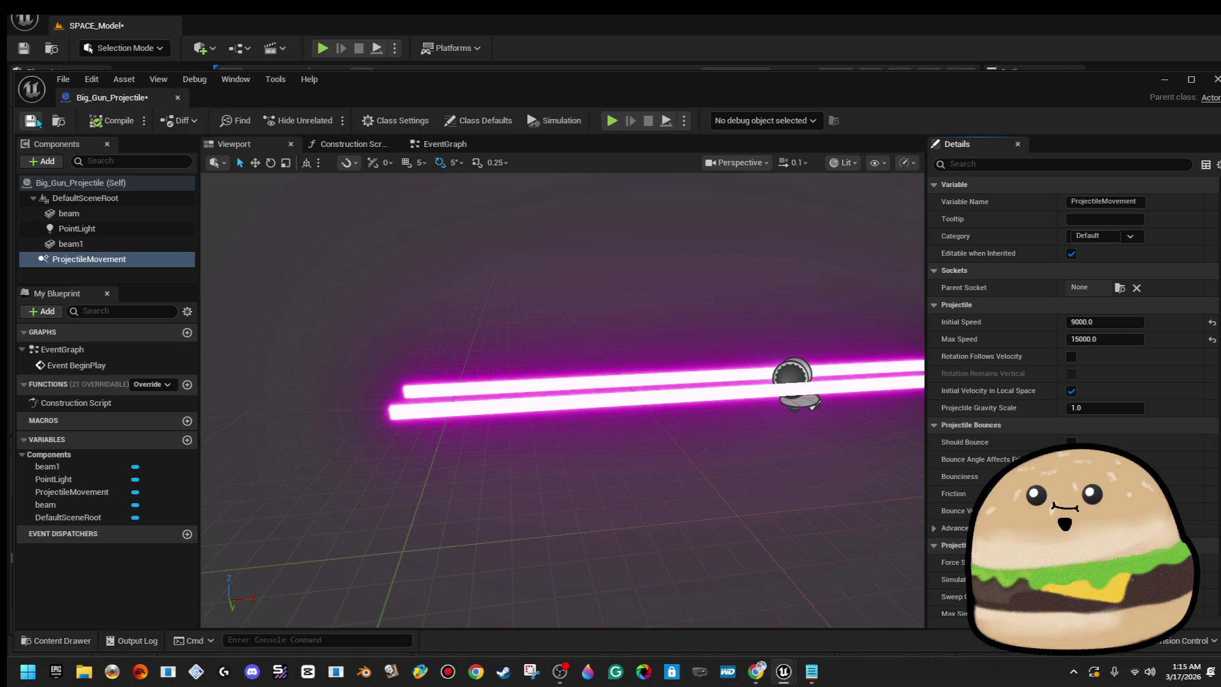
left_click(31, 121)
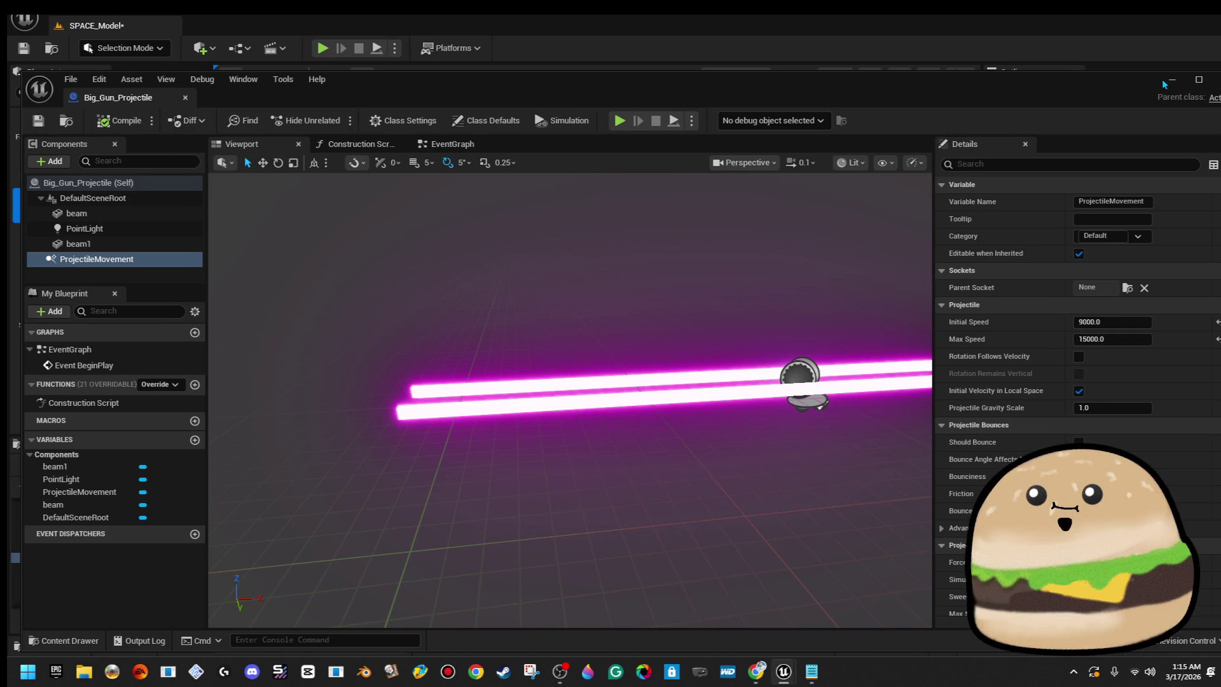
left_click(1171, 81)
right_click(641, 233)
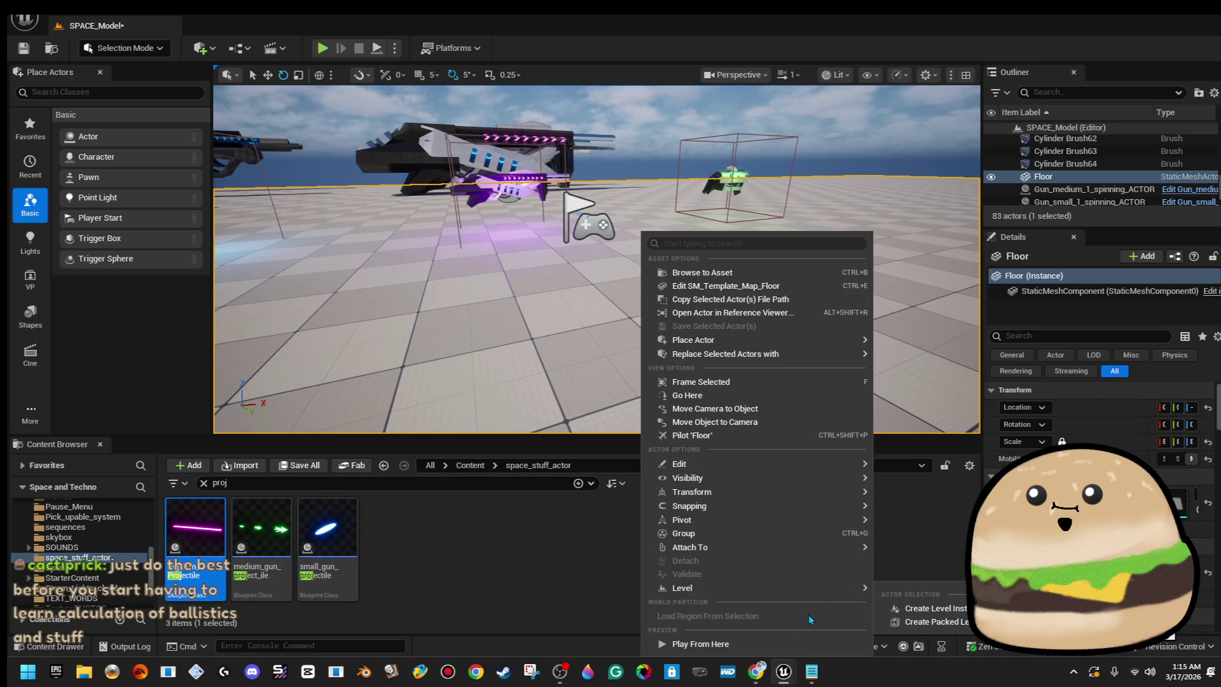
left_click(798, 641)
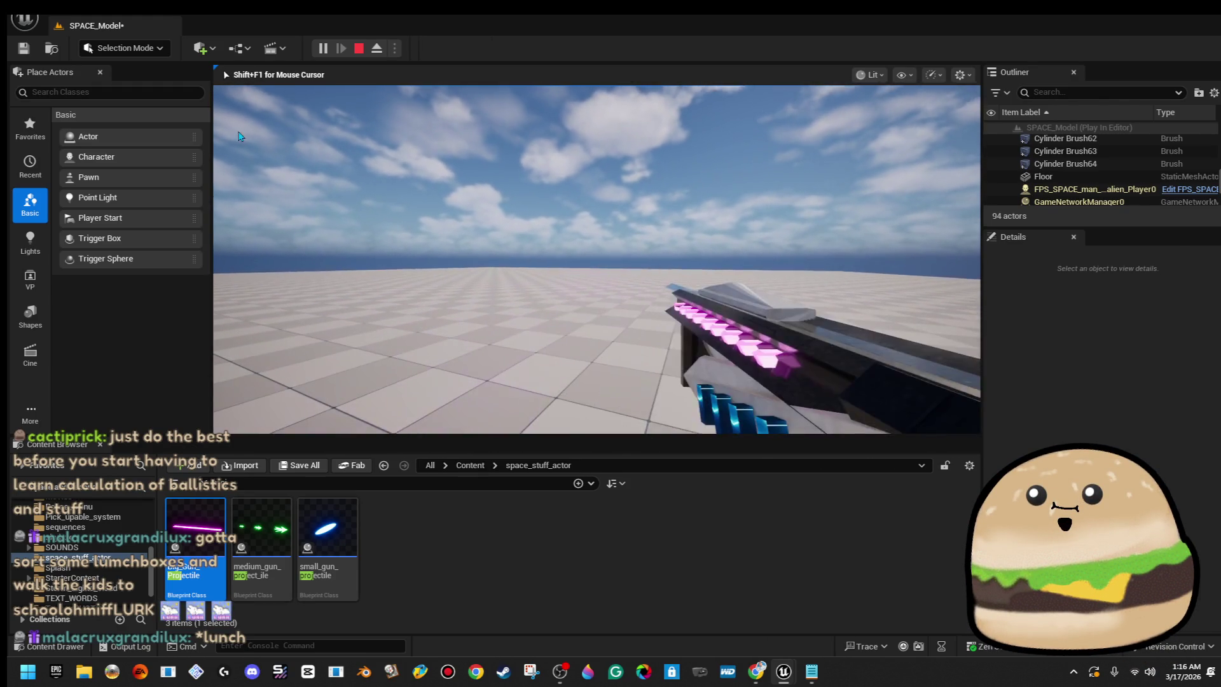
key("Escape")
double_click(195, 528)
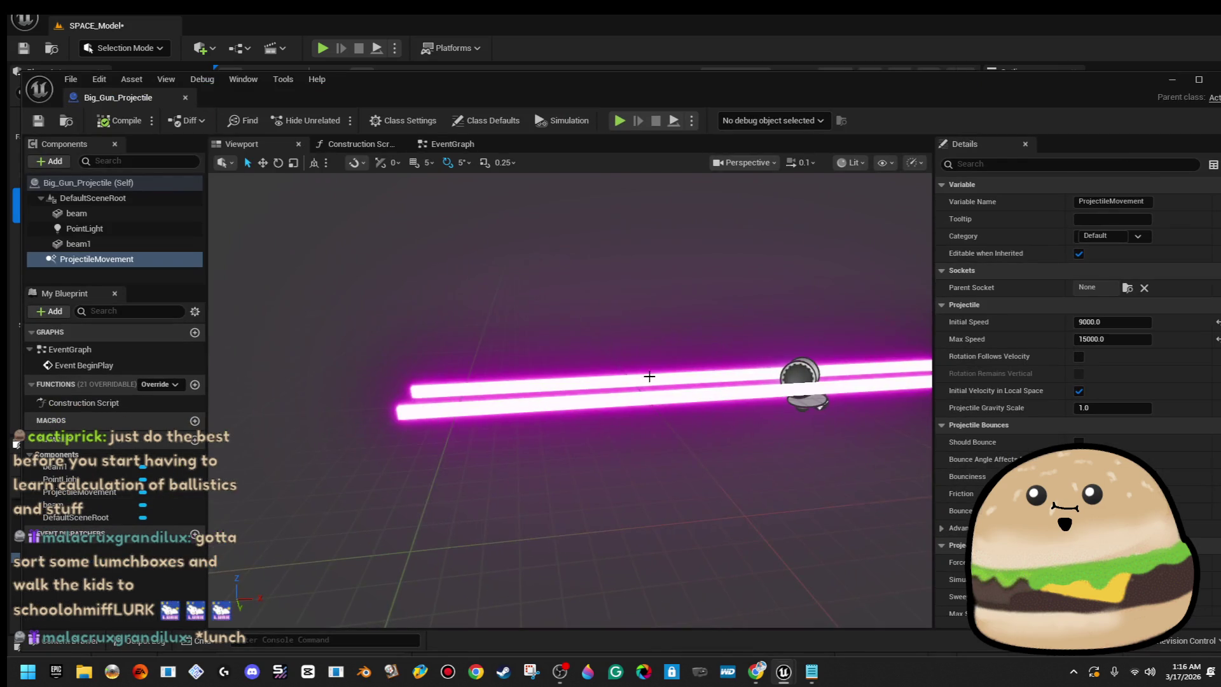
Select beam and beam1 and set their X scale to 0.025.
left_click_drag(612, 394, 629, 394)
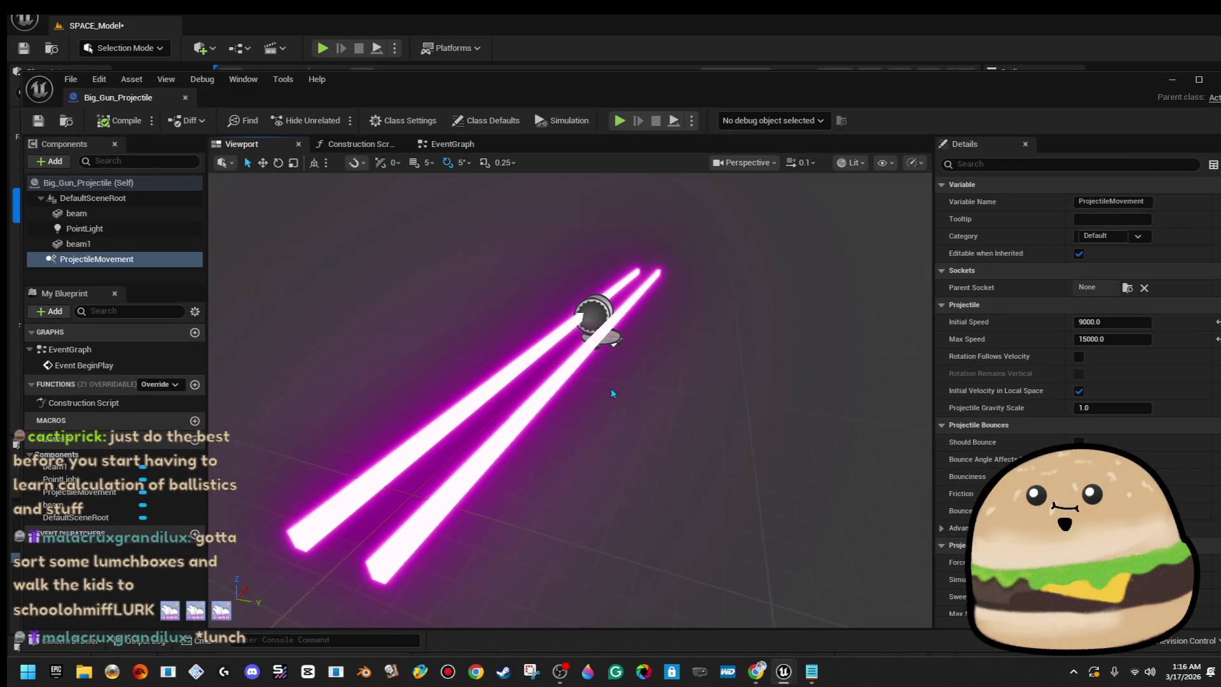
left_click(556, 384)
key("e")
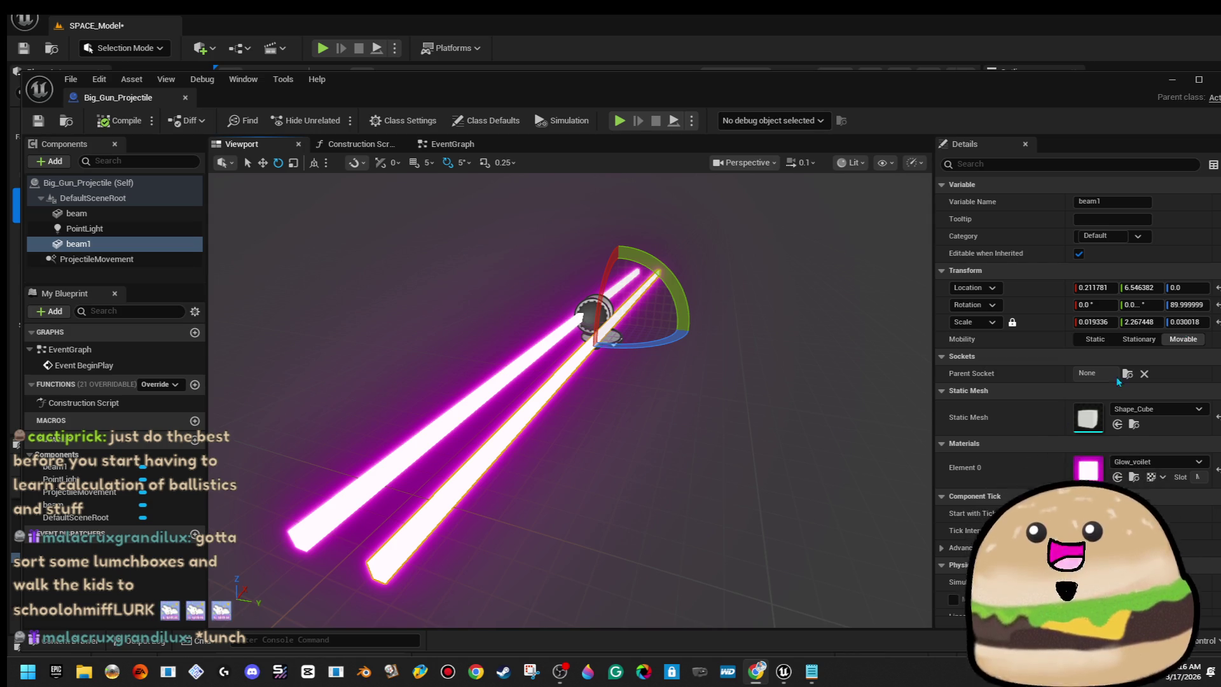
mouse_move(442, 356)
left_mouse_down()
mouse_move(439, 375)
mouse_move(420, 381)
mouse_move(464, 362)
mouse_move(449, 356)
left_mouse_up()
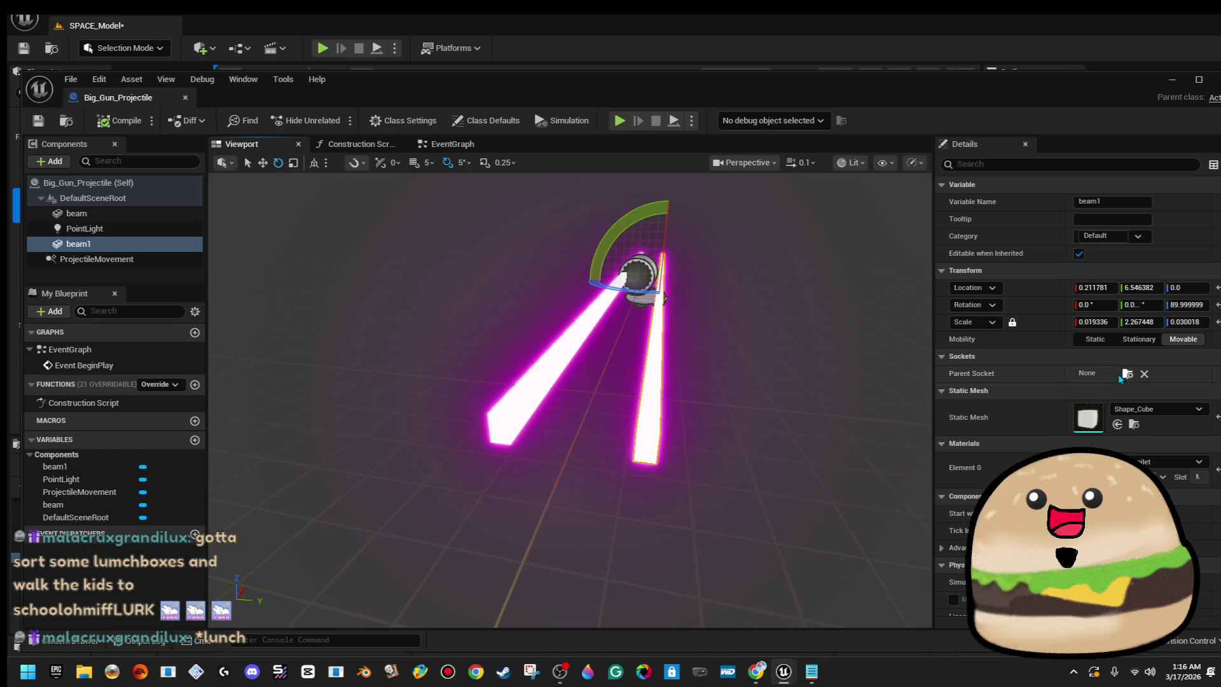
left_click_drag(878, 323, 630, 357)
left_click(630, 356, "ctrl")
left_click_drag(883, 344, 743, 439)
key("r")
type("0.022")
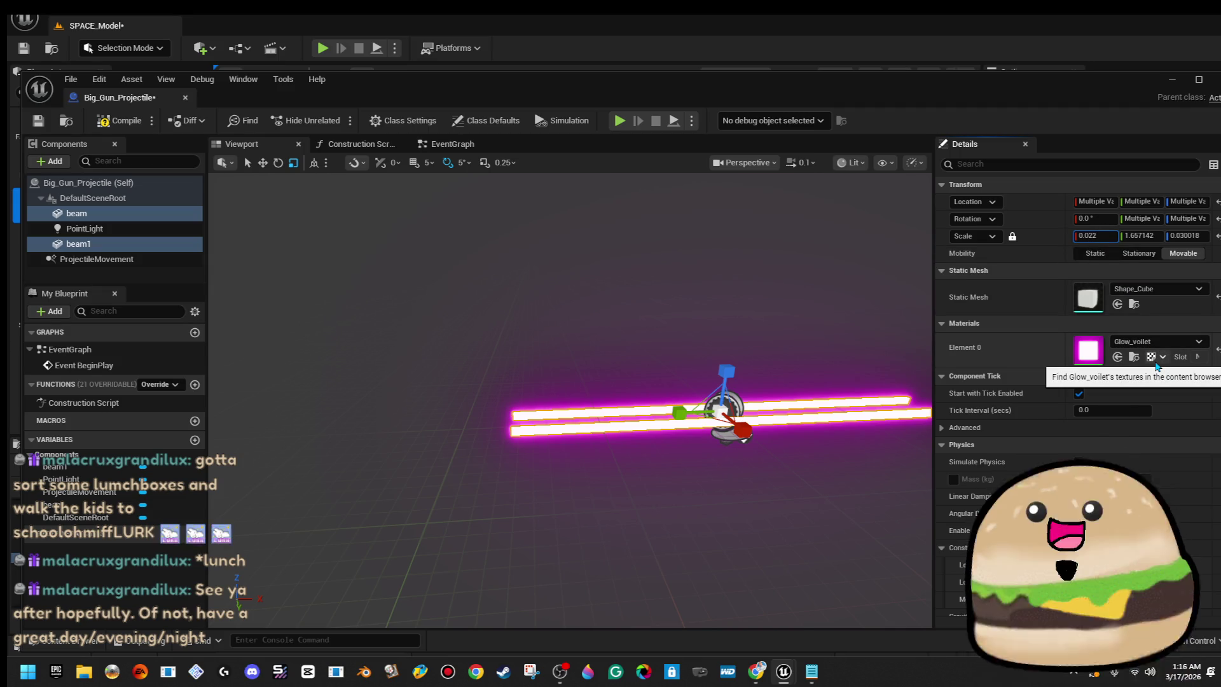
key("Return")
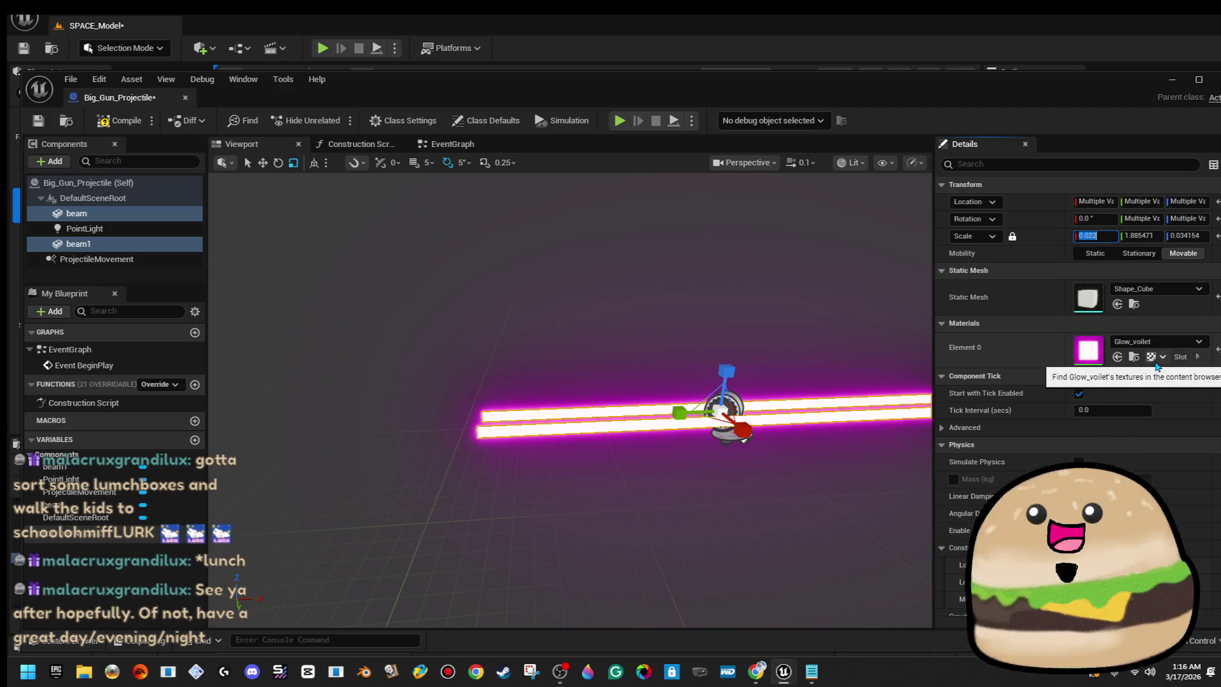
type("0.025")
key("Return")
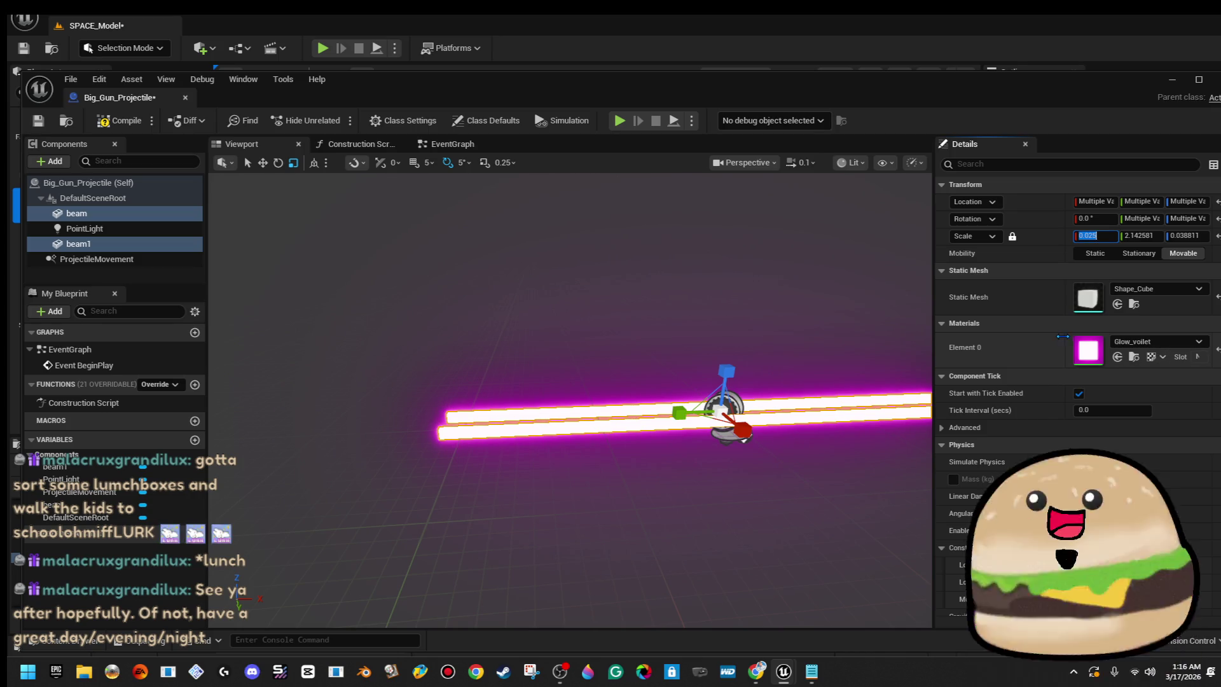
Adjust the beams' length, save, refine X scale to 0.023, and return to the level.
left_click_drag(742, 437, 738, 437)
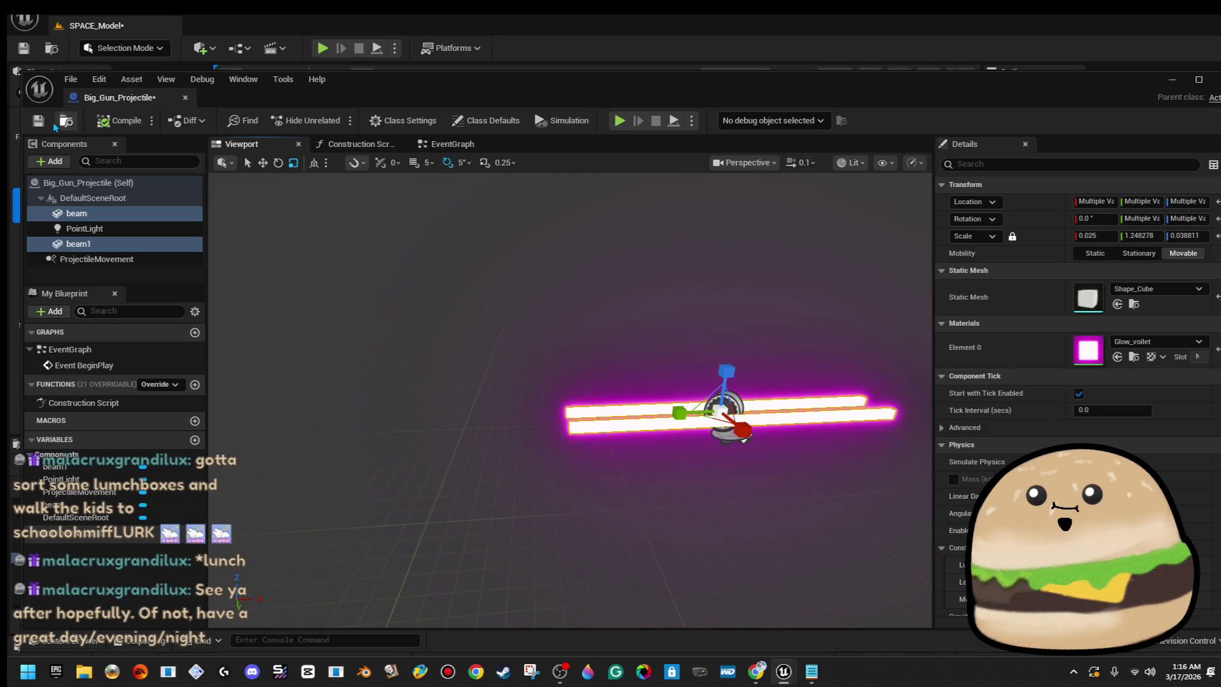
key("ctrl+s")
left_click(1106, 236)
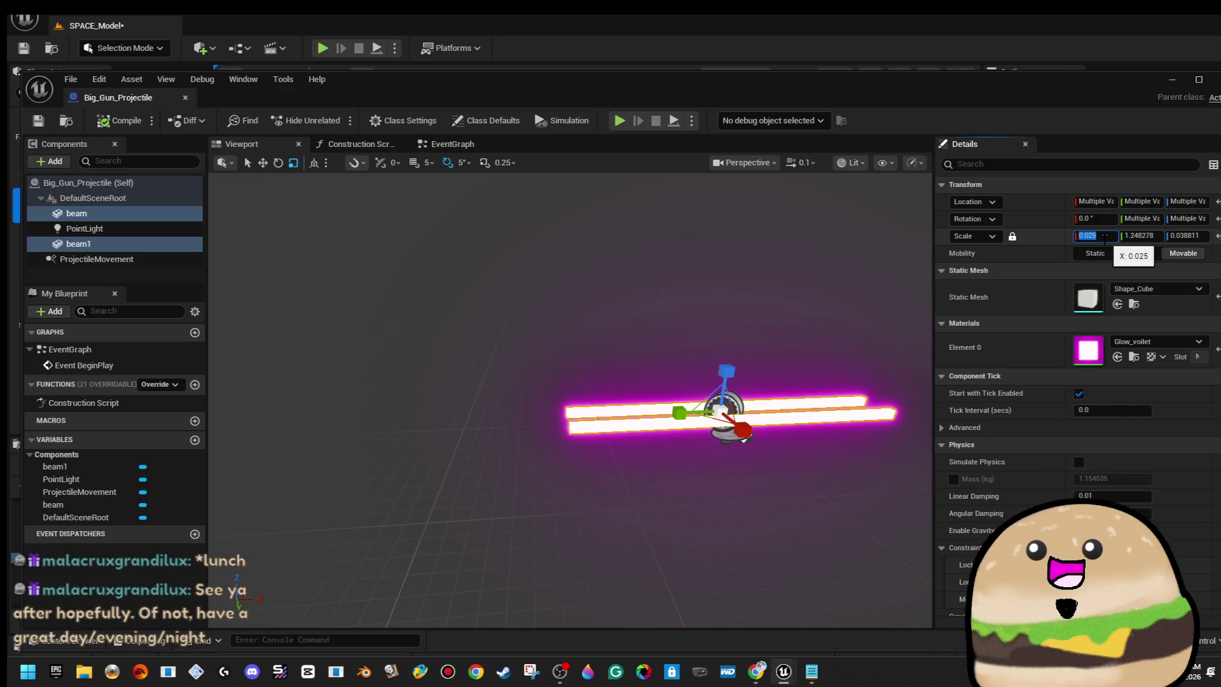
type("0.023")
key("Return")
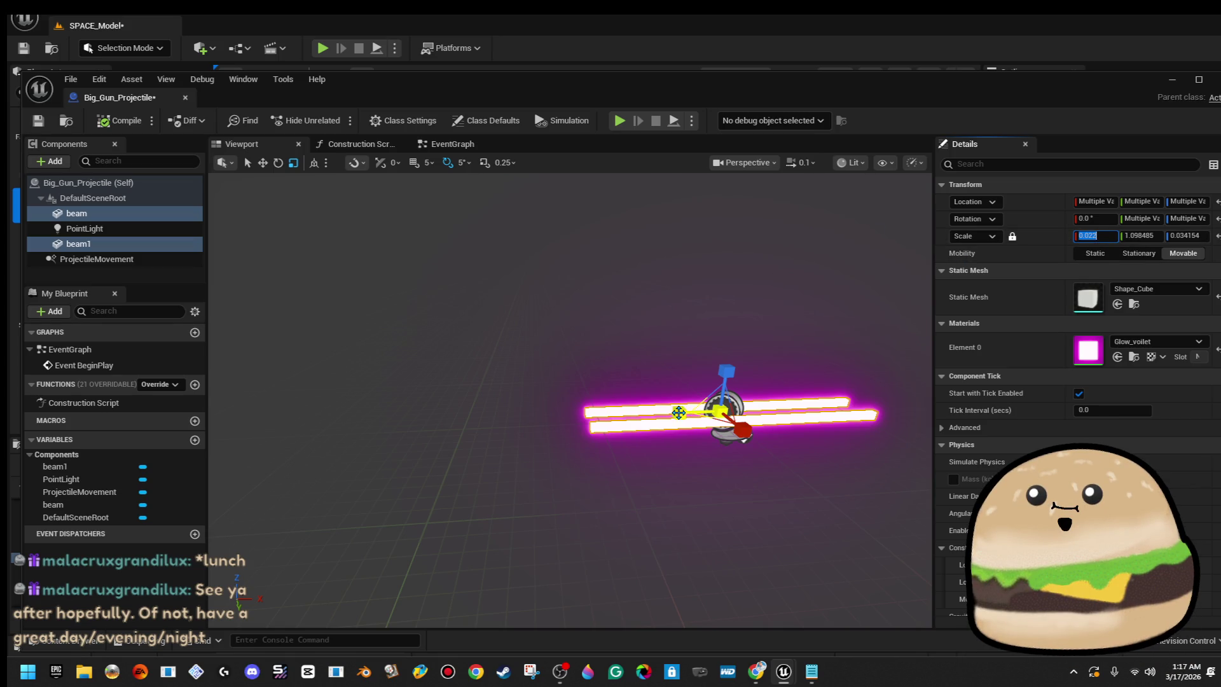
left_click_drag(679, 411, 658, 414)
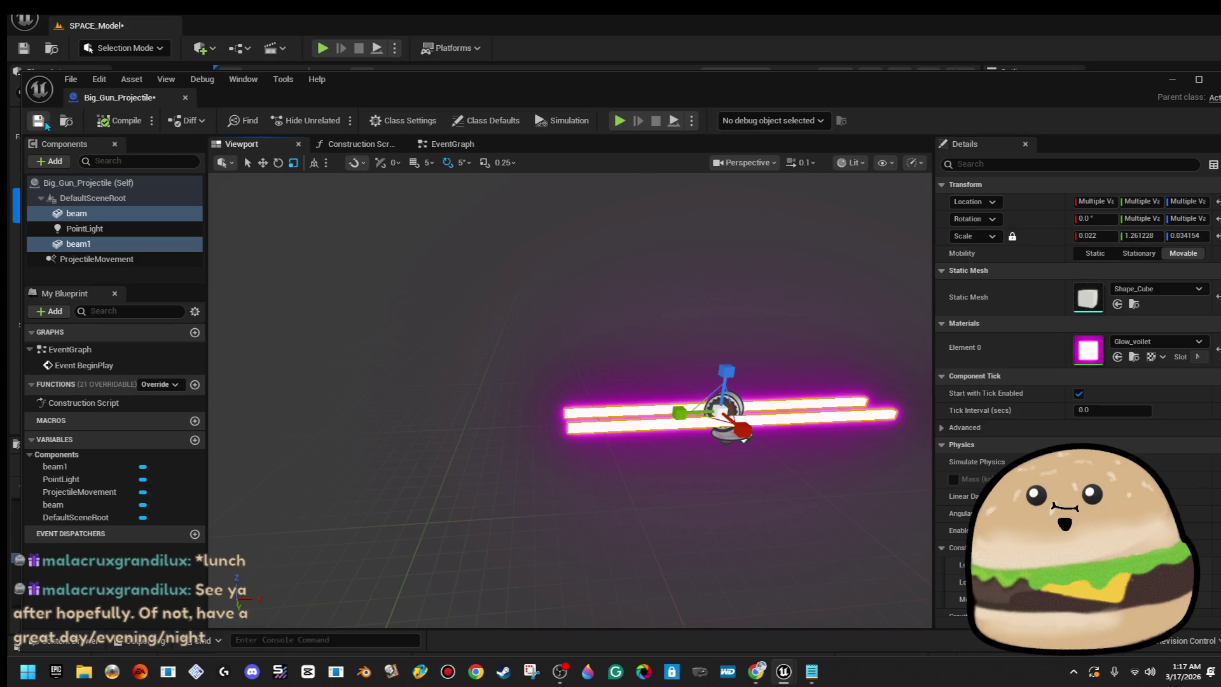
left_click(1172, 80)
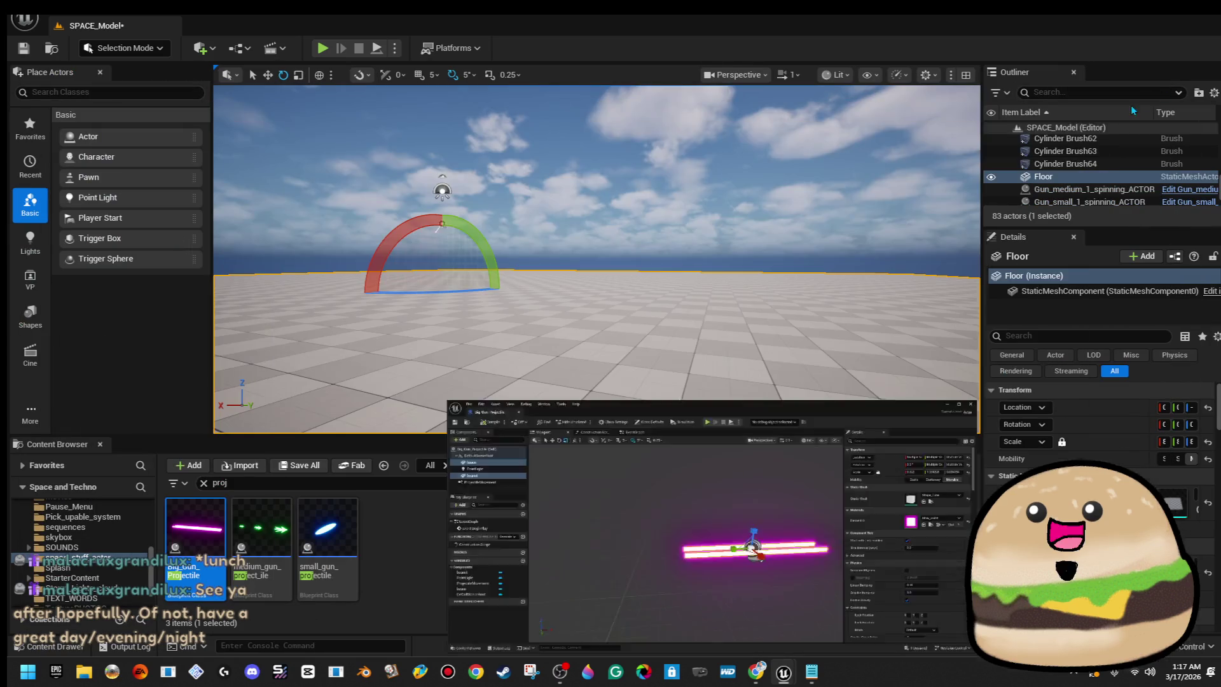
right_click(754, 291)
left_click(744, 330)
right_click(675, 265)
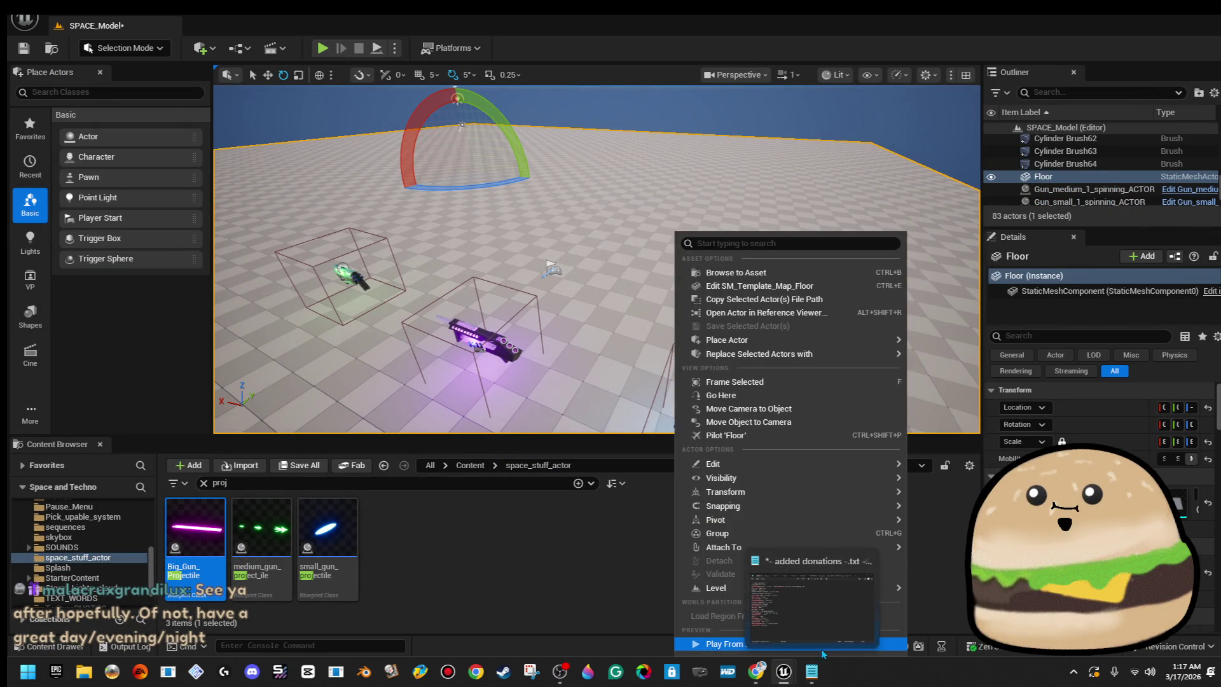
key("Escape")
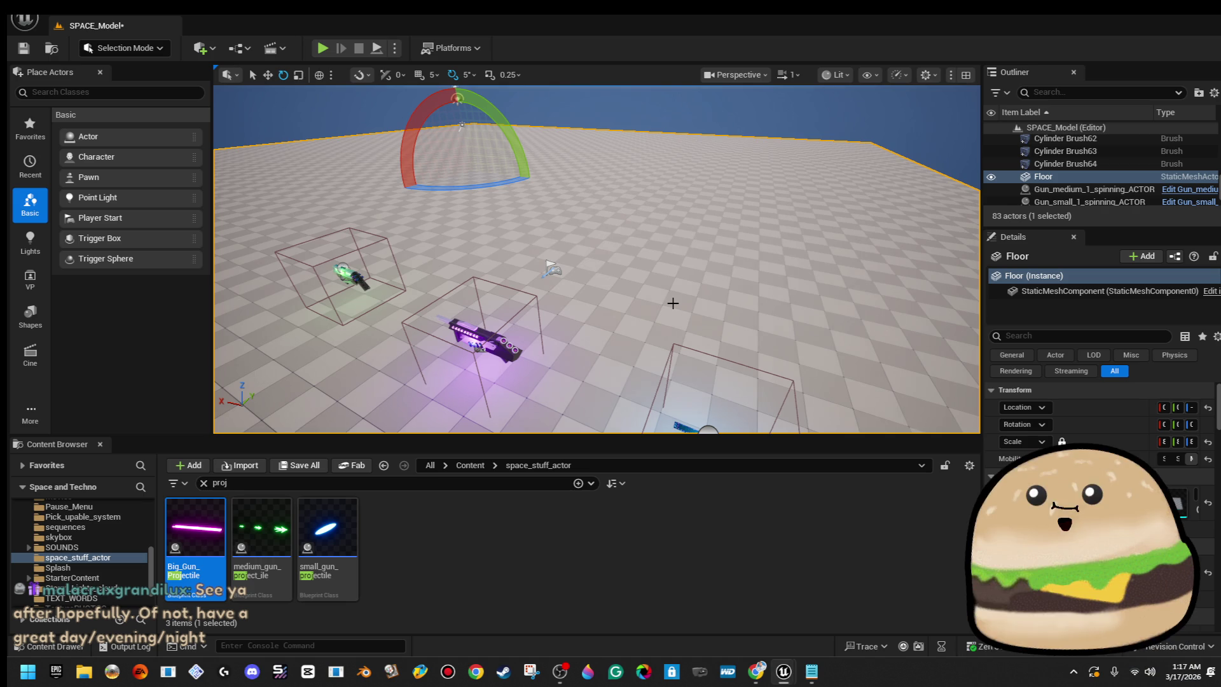
right_click(675, 232)
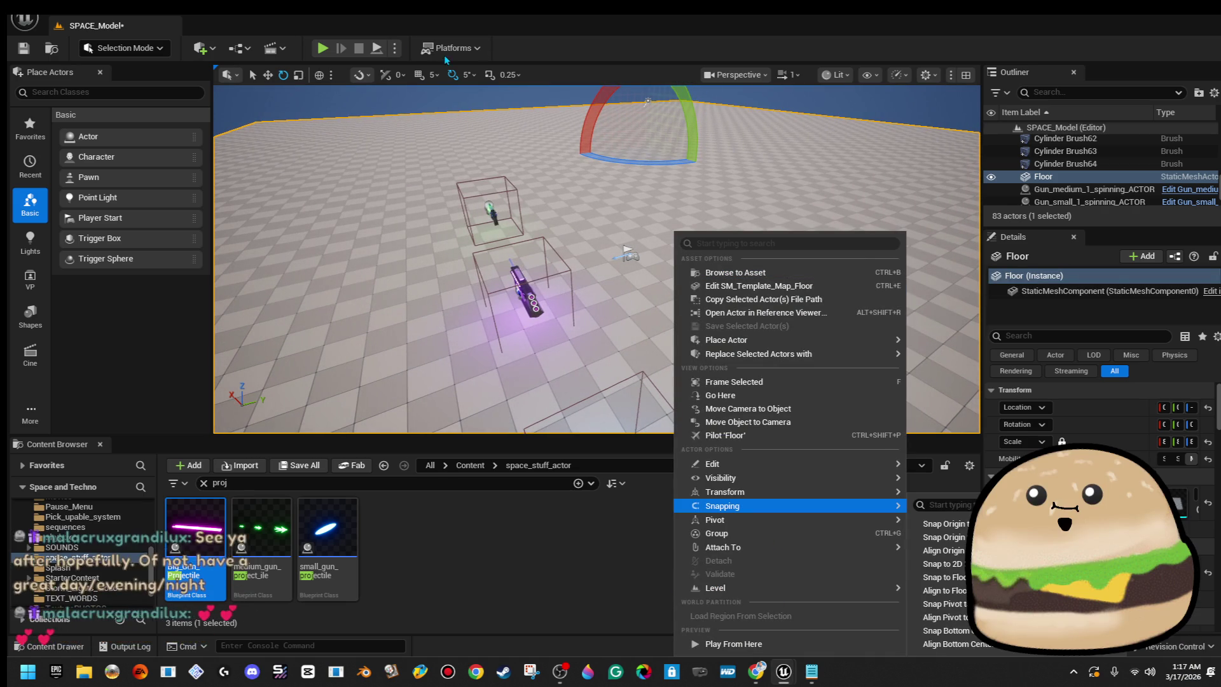
left_click(731, 643)
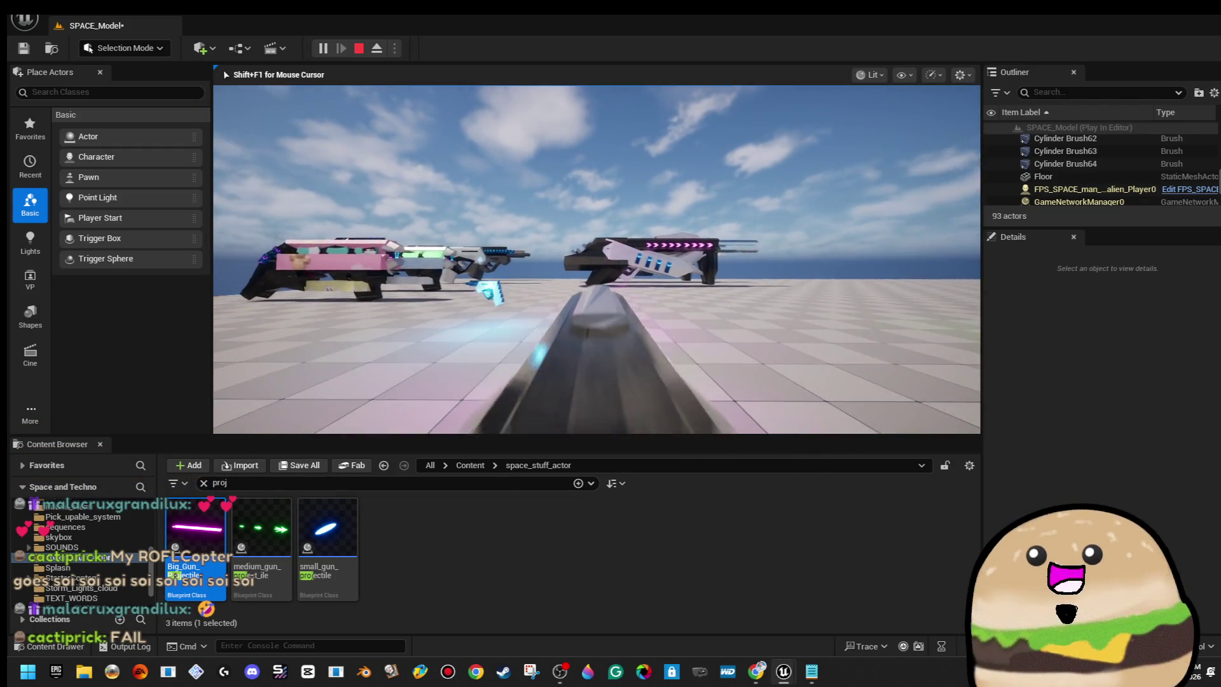
key("Escape")
right_click(644, 340)
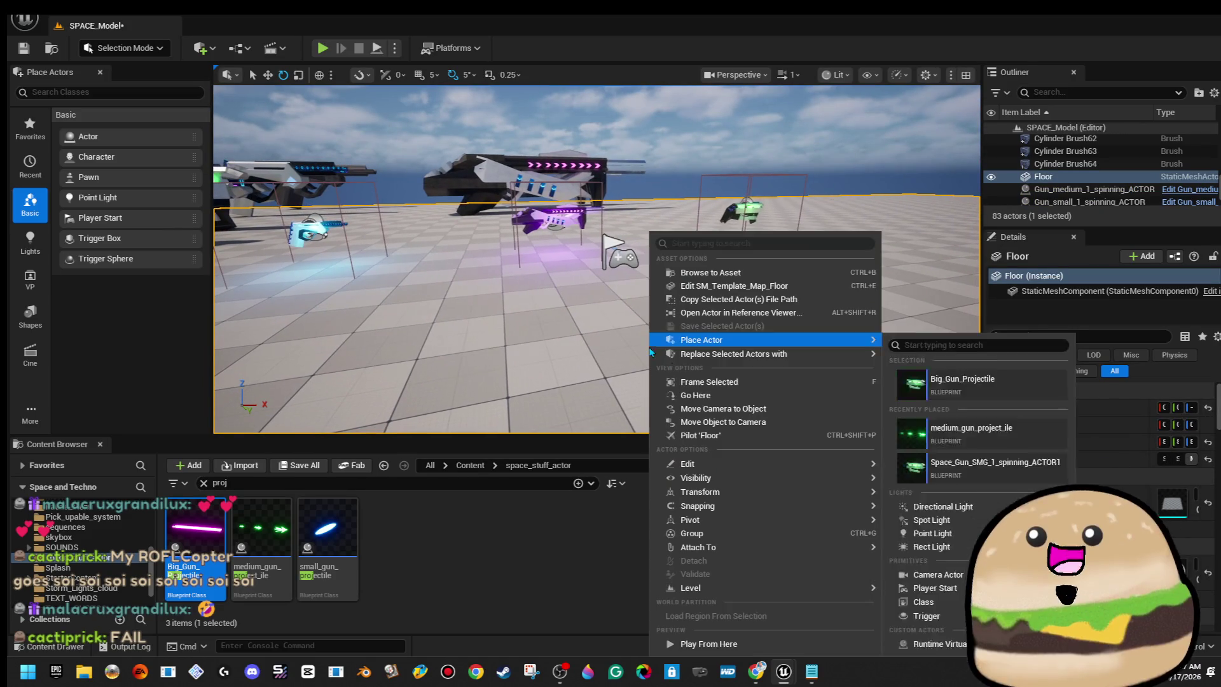
left_click(700, 643)
key("w")
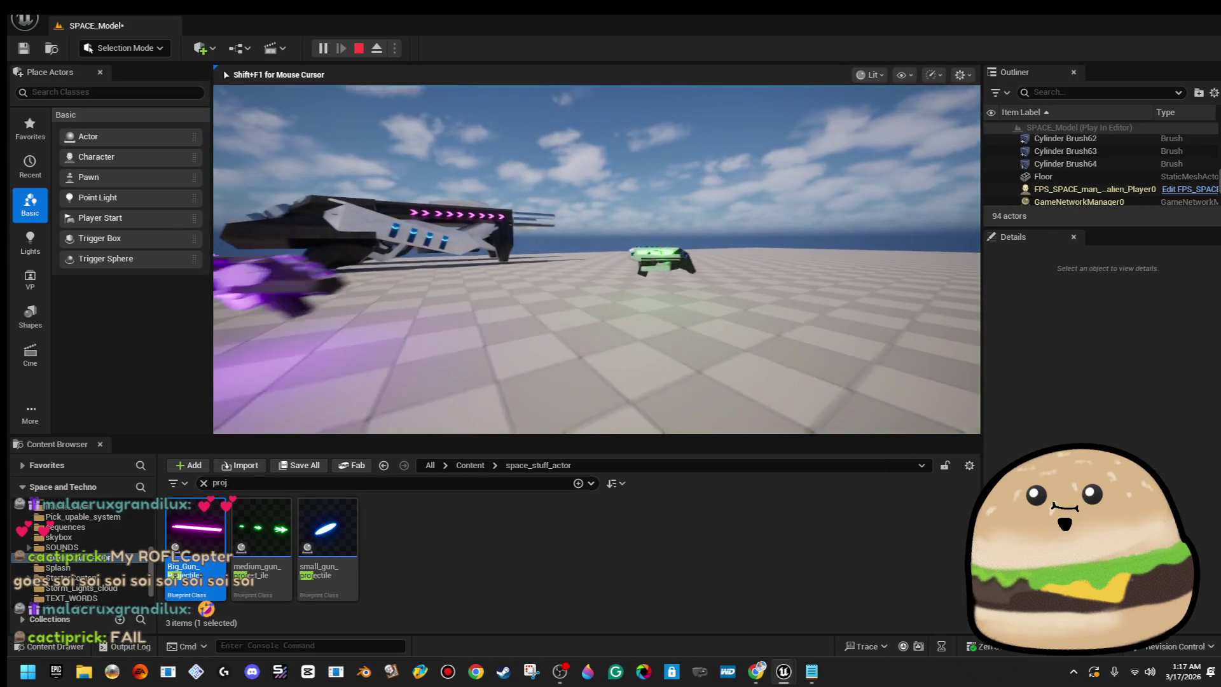
key("w")
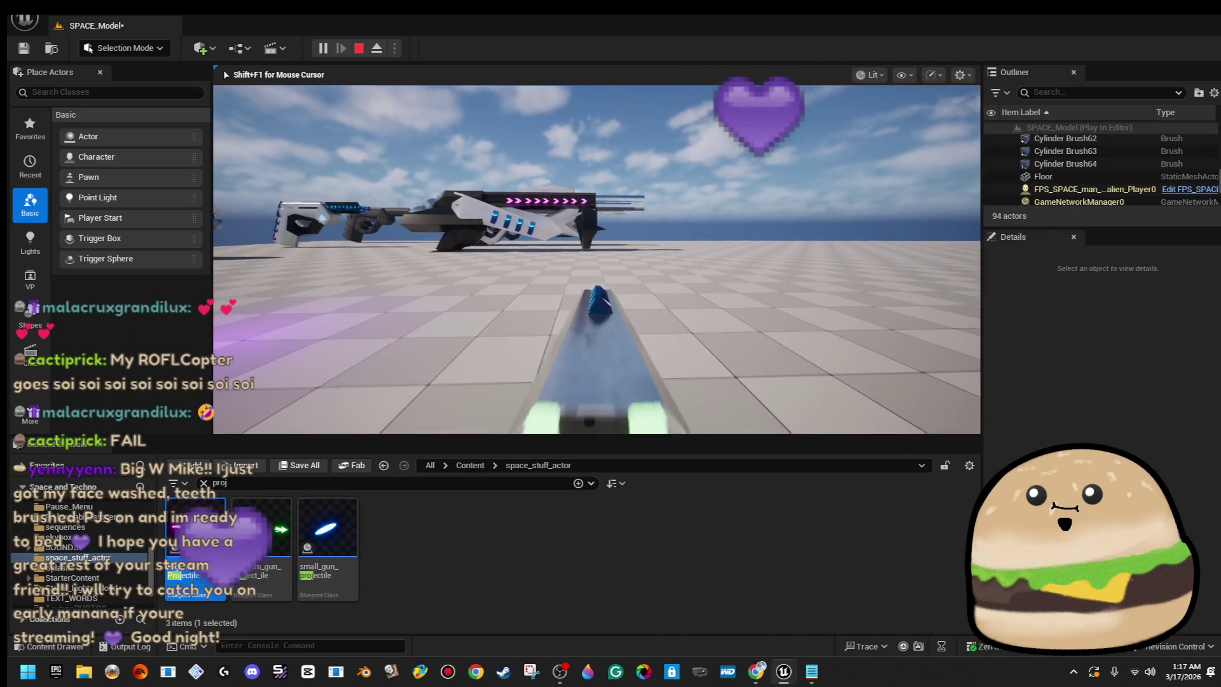
key("w")
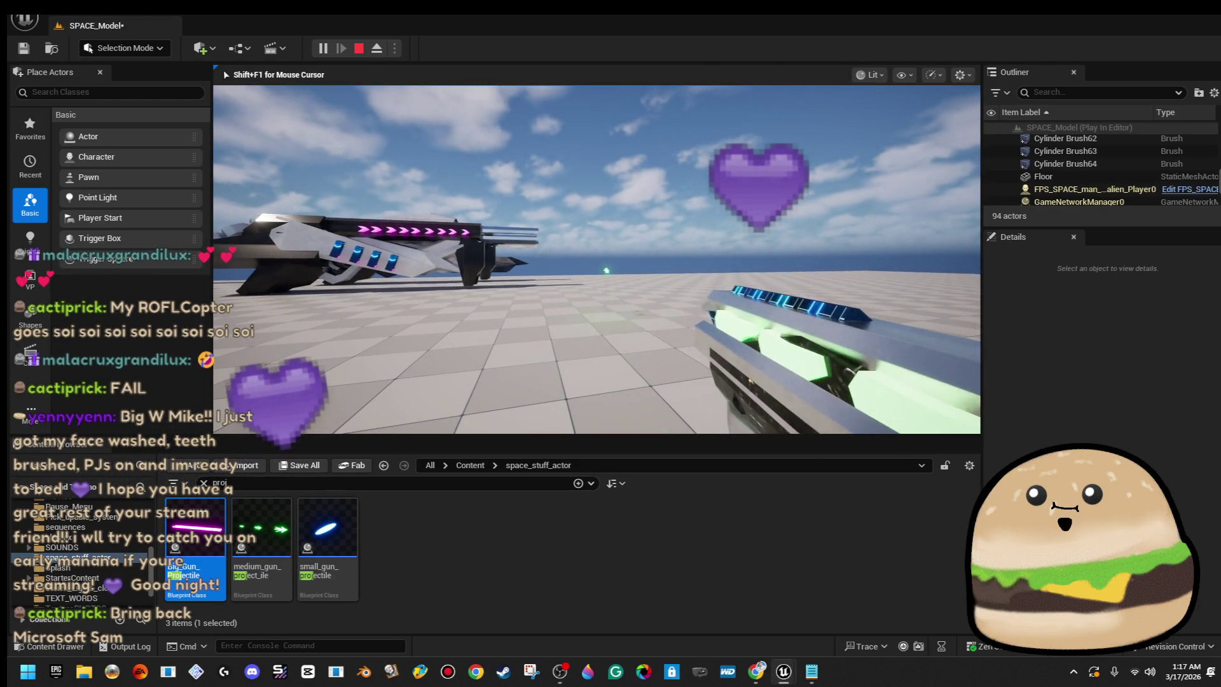
key("2")
key("1")
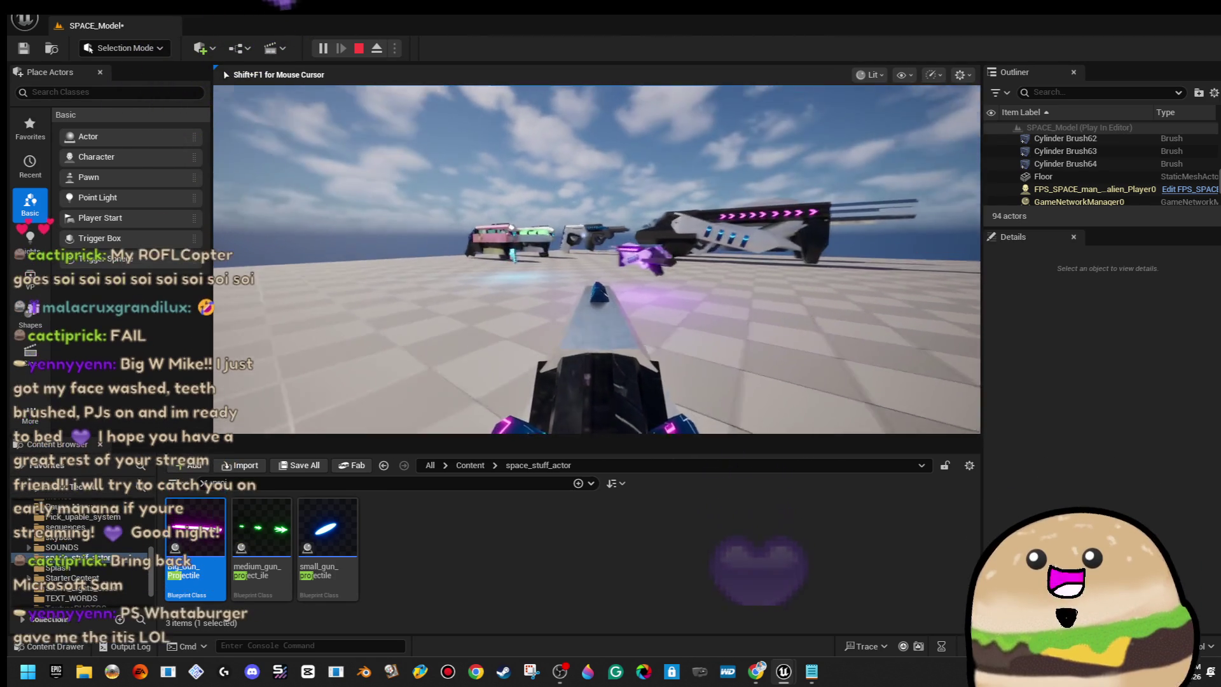
key("Escape")
Open the medium_gun_project_ile blueprint and view its arrows in the 3D preview.
double_click(264, 531)
left_click_drag(474, 346, 539, 437)
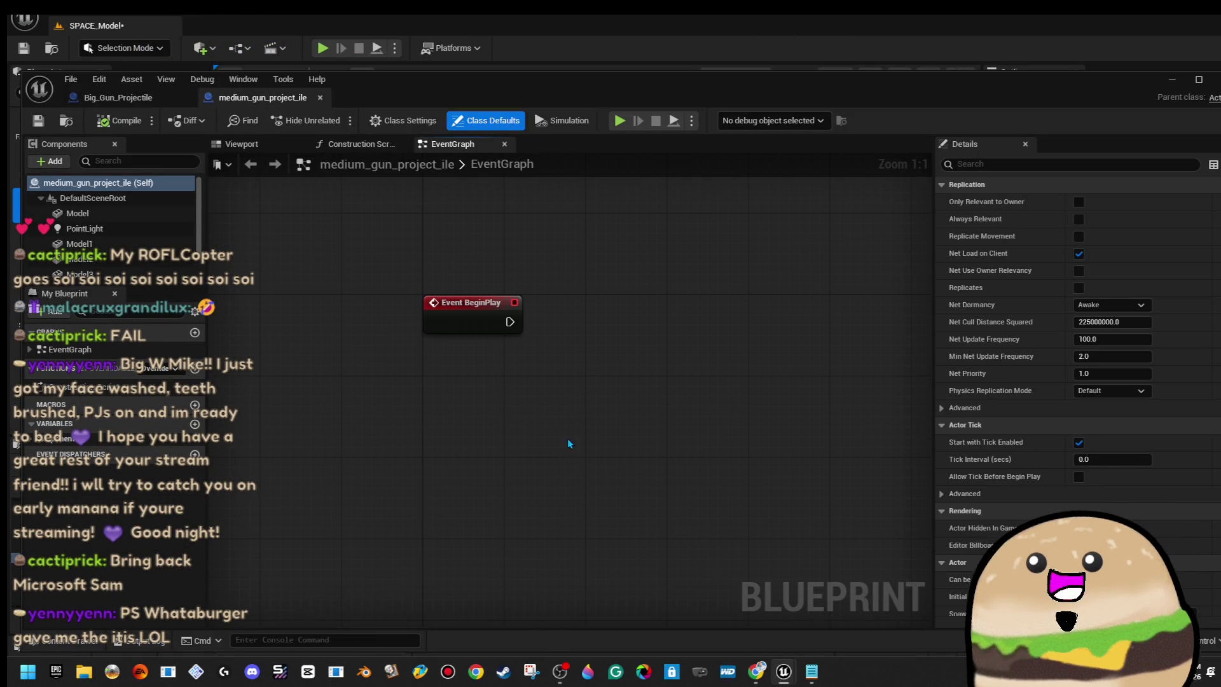
left_click(246, 147)
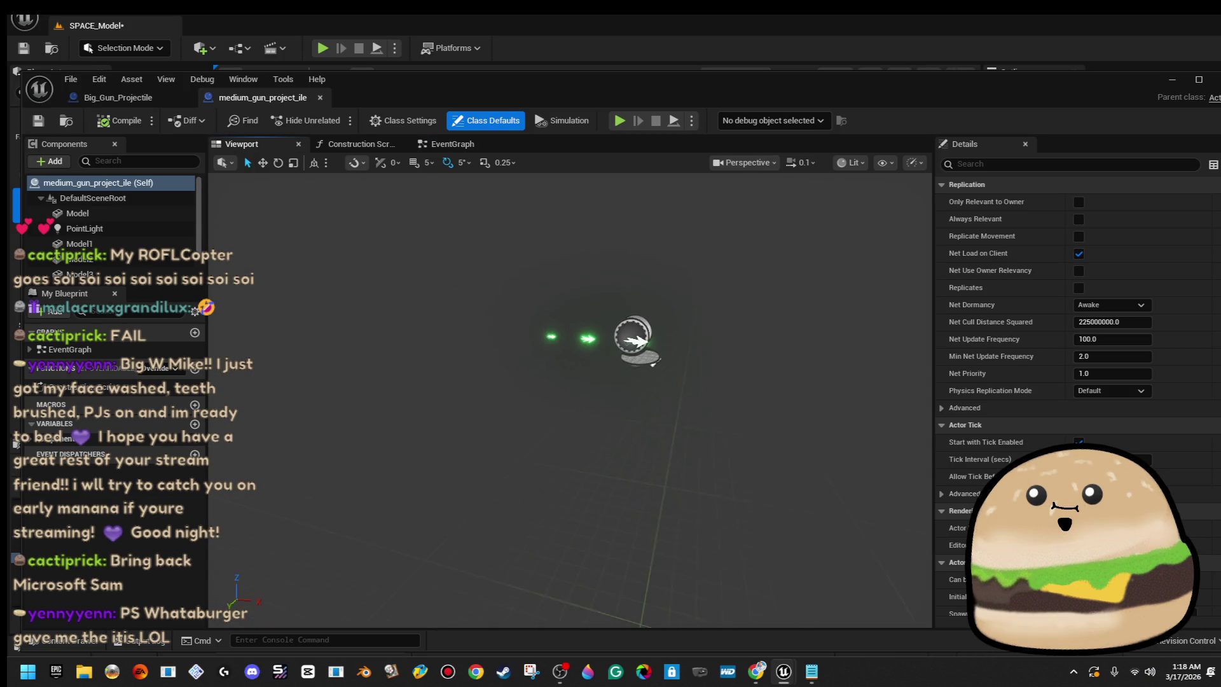
scroll(572, 394, "up", 5)
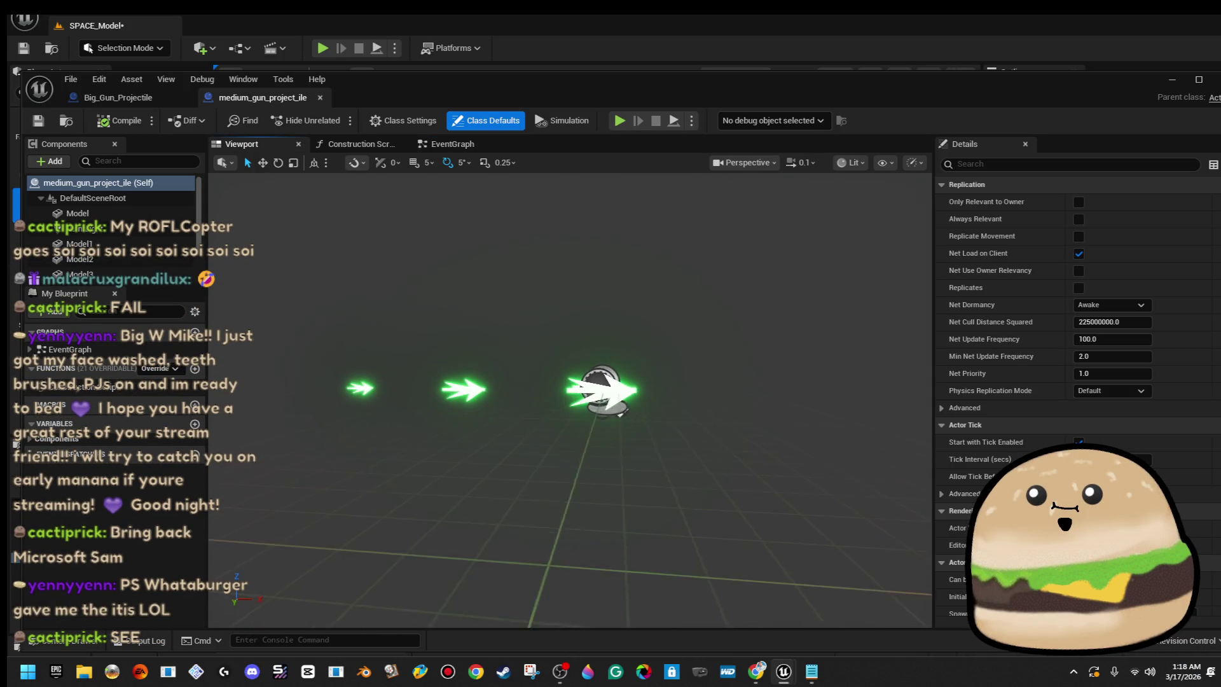
scroll(572, 394, "up", 5)
left_click_drag(572, 394, 540, 390)
scroll(470, 345, "up", 5)
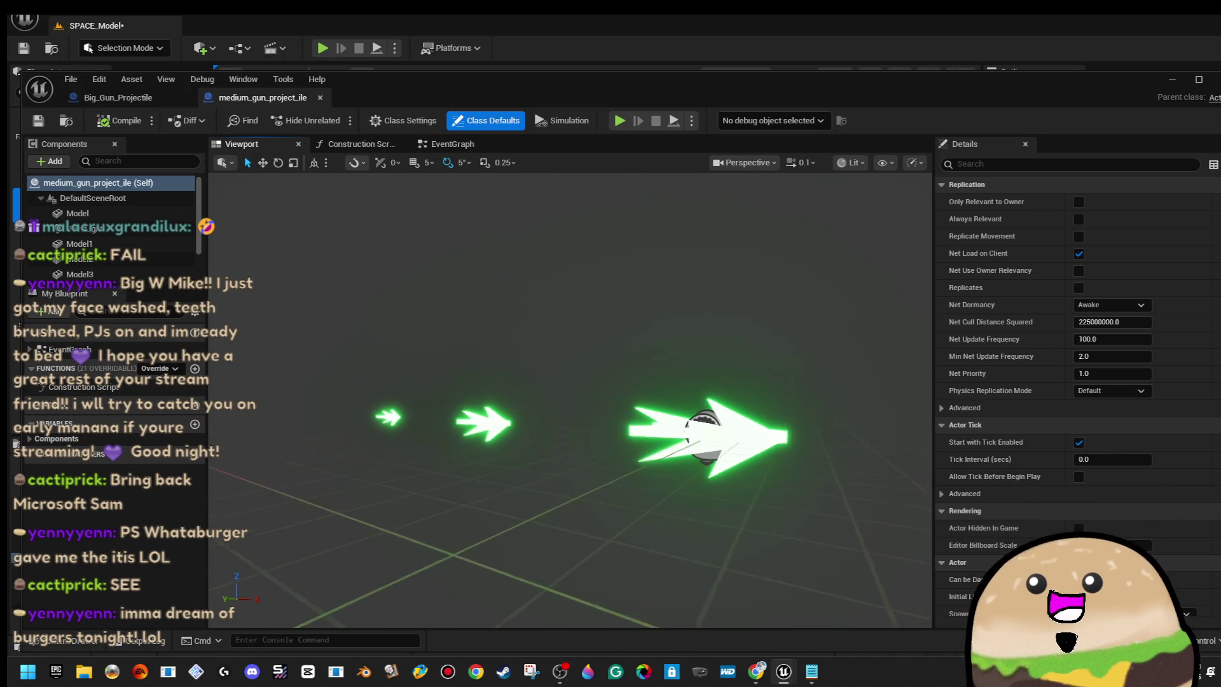
Scale the large green arrow to 0.2 and the middle arrows to 0.09.
left_click(719, 423)
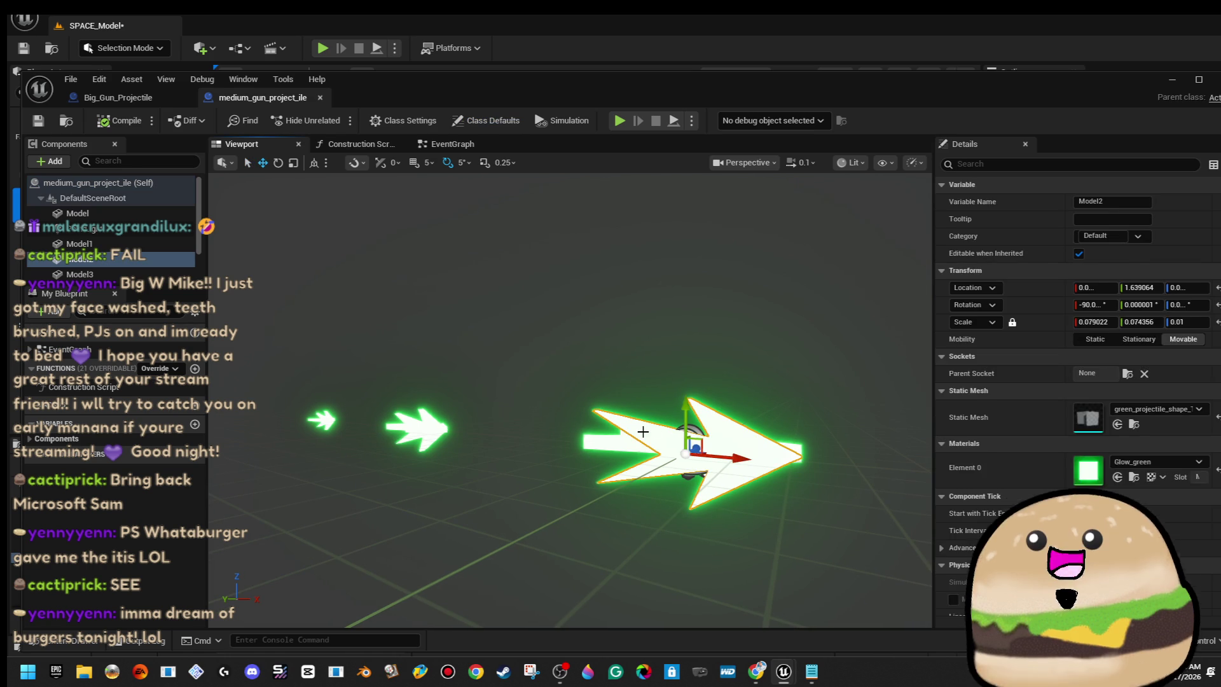
left_click(622, 445, "ctrl")
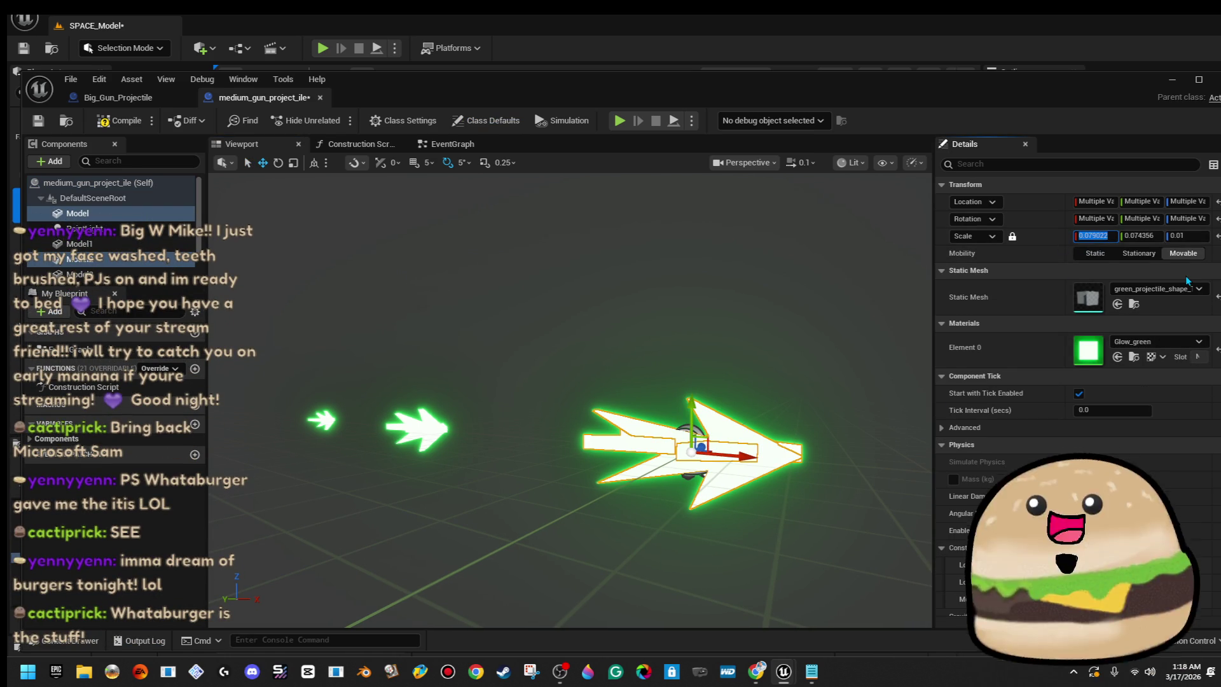
type(".2")
type("0.2")
key("Return")
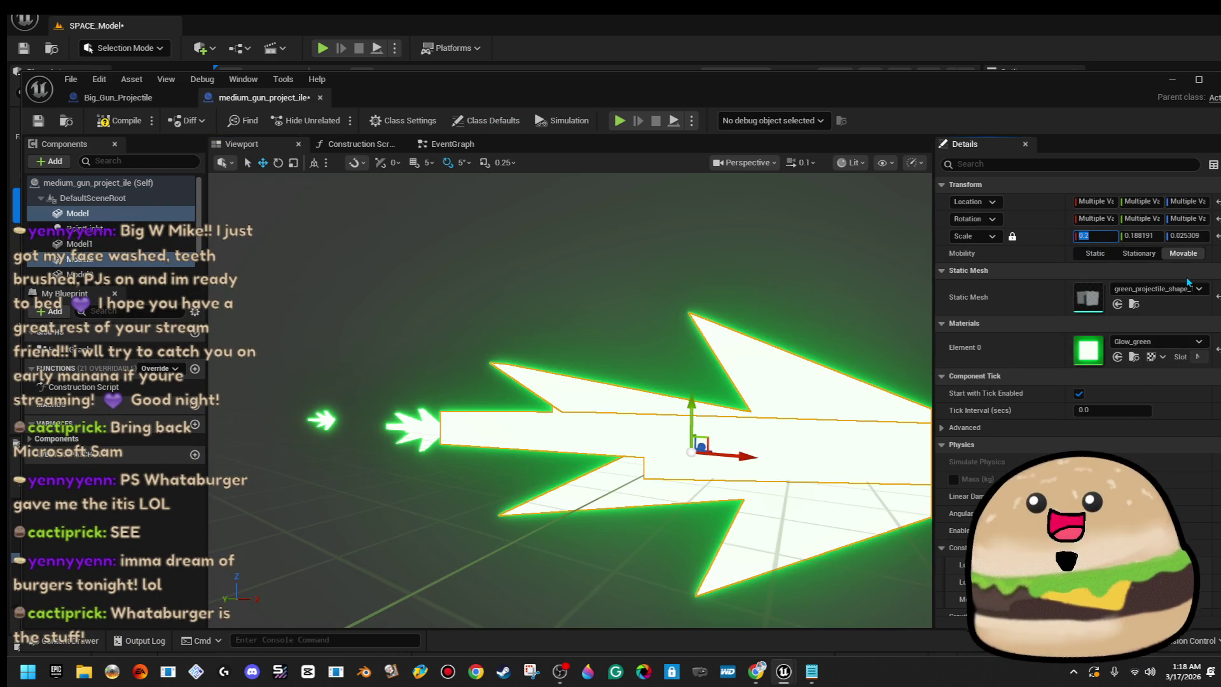
left_click_drag(636, 391, 598, 383)
left_click(594, 393)
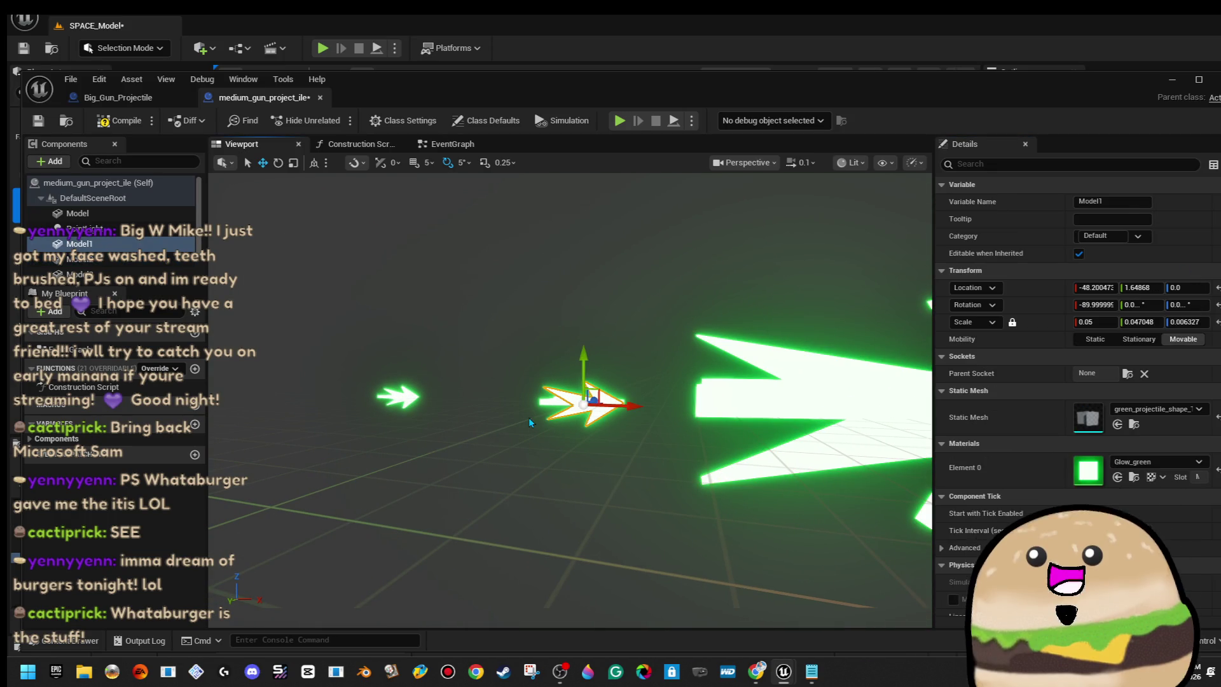
left_click(548, 406, "ctrl")
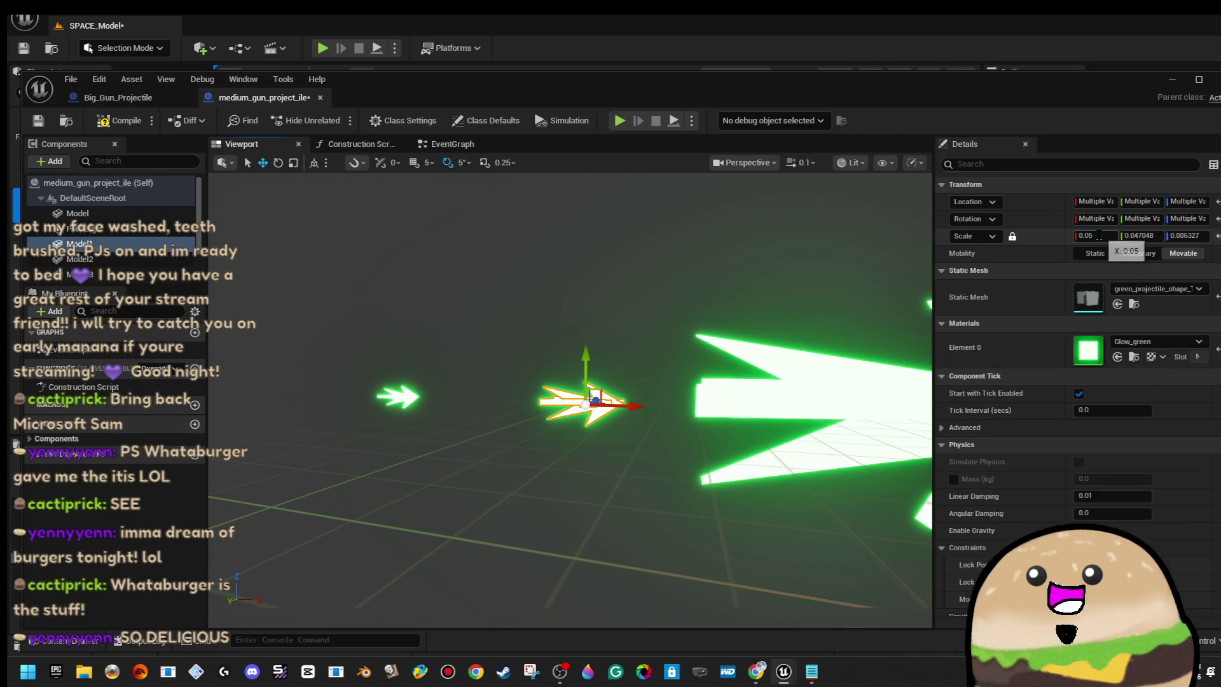
type("0.9")
key("Return")
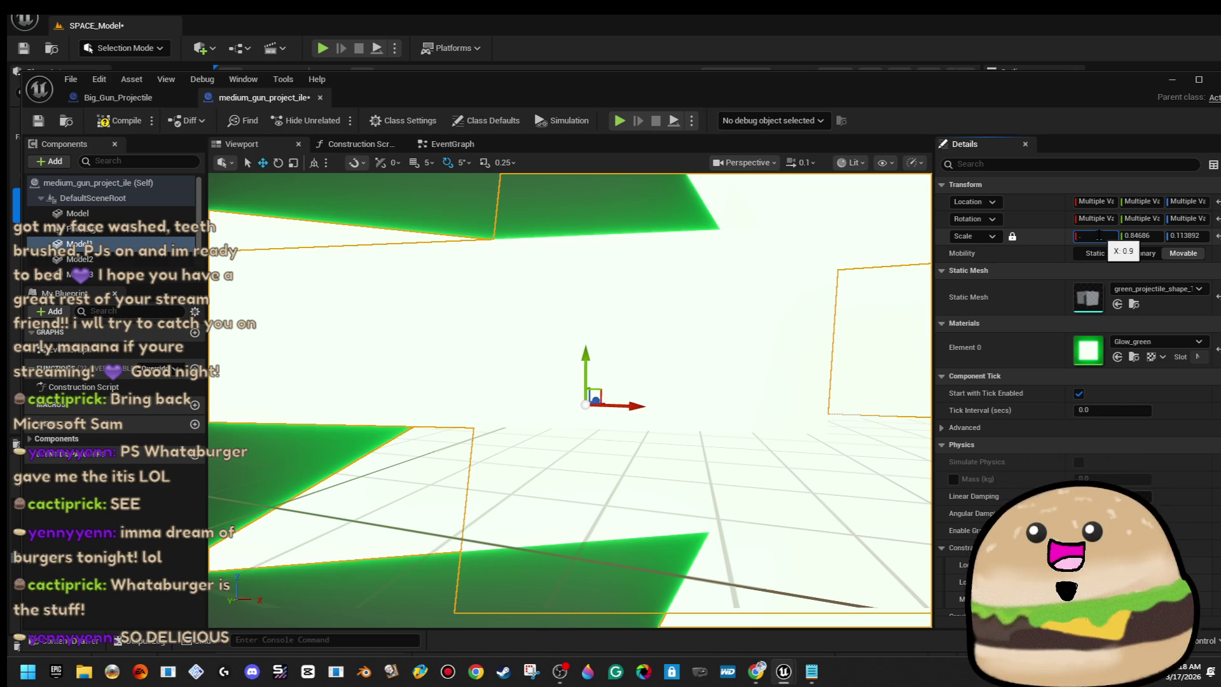
key("Return")
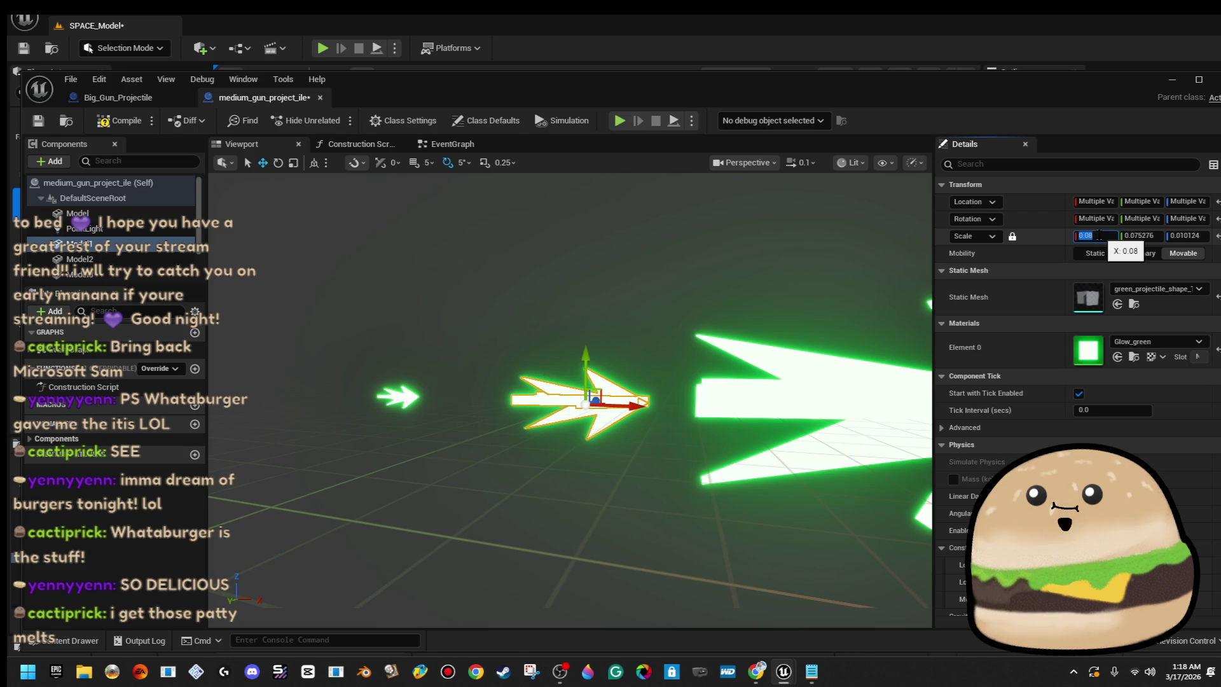
key("Return")
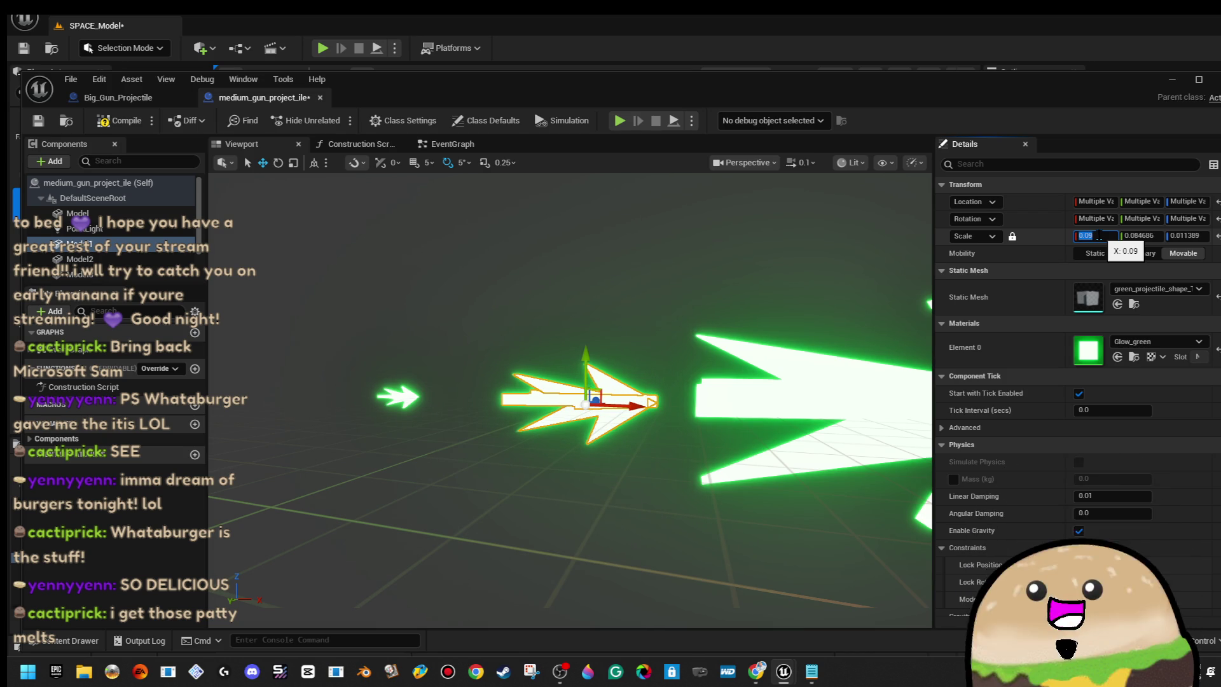
Shrink the large arrow to 0.15 and move it back along its length.
scroll(598, 375, "down", 3)
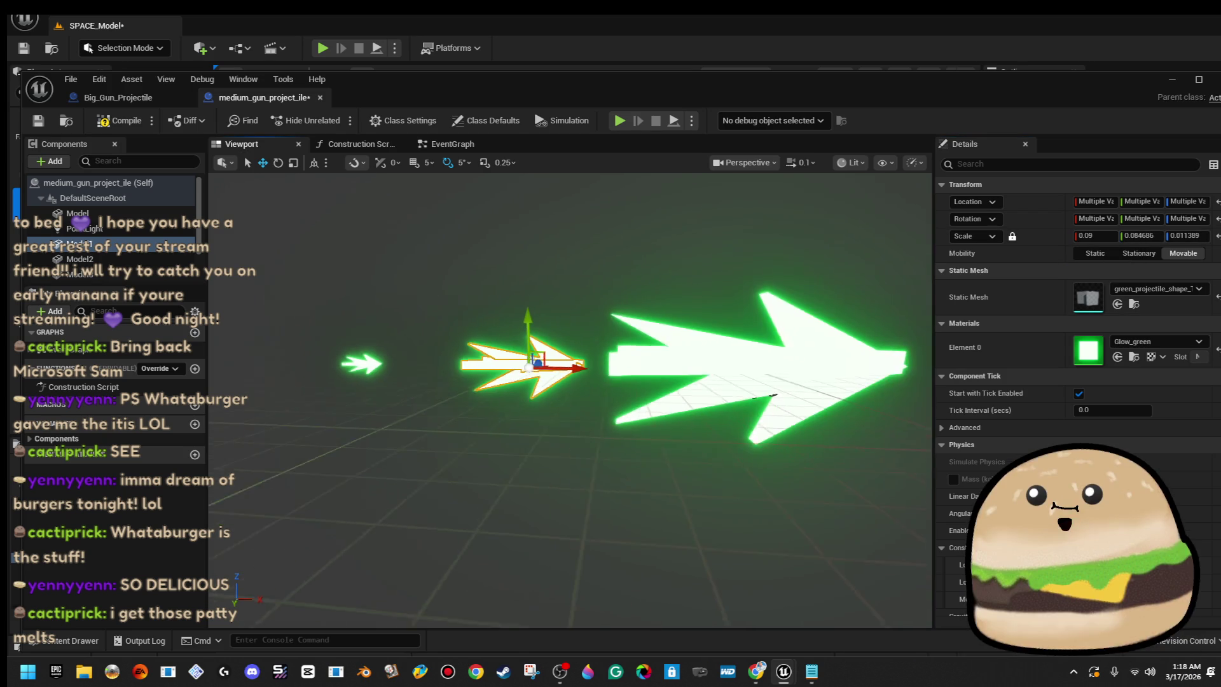
left_click(723, 352)
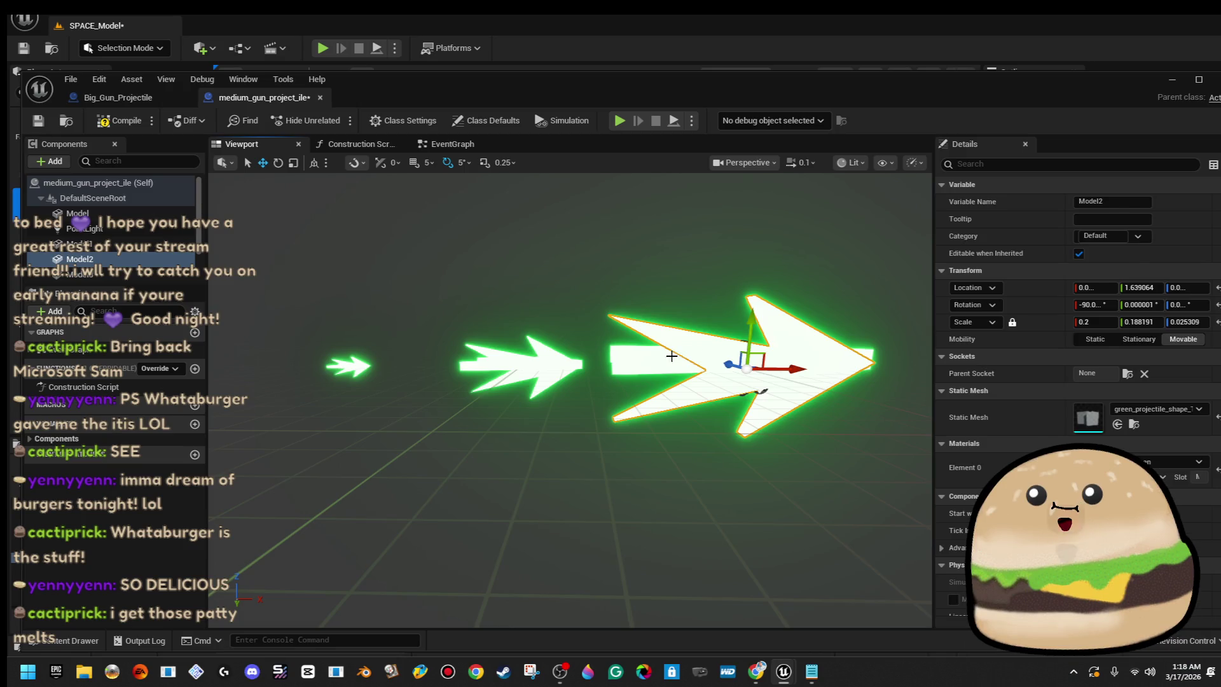
left_click(662, 362, "ctrl")
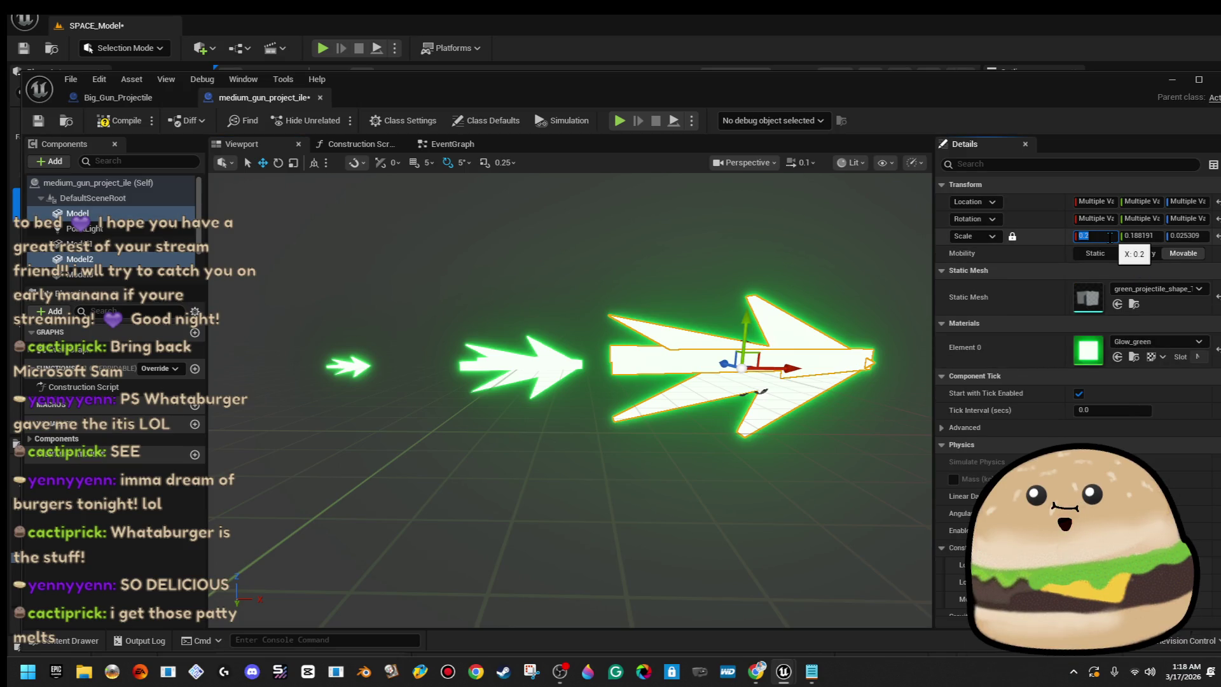
type(".15")
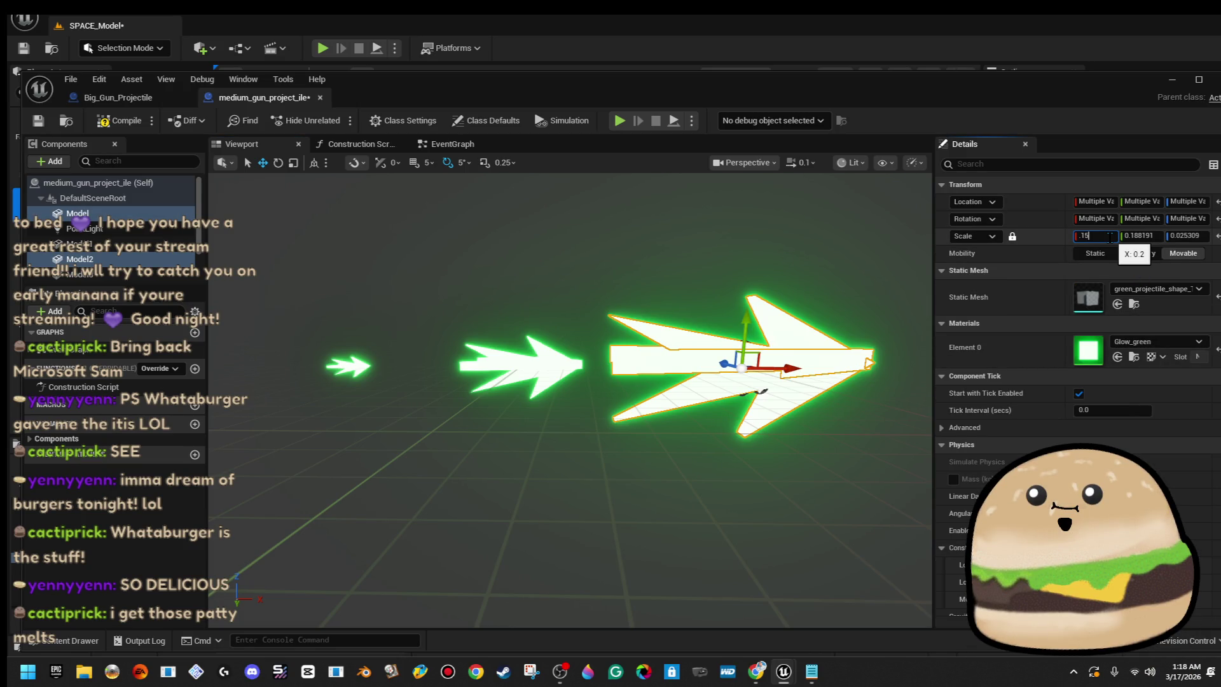
key("Return")
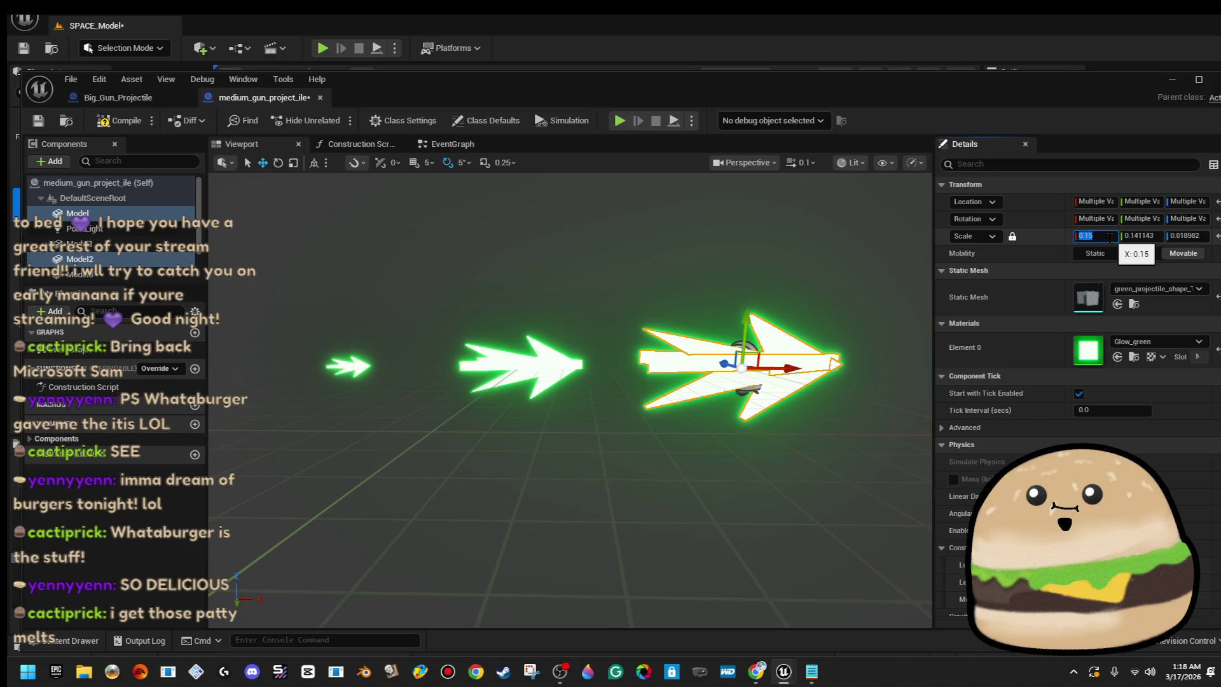
scroll(710, 337, "up", 2)
scroll(710, 337, "down", 2)
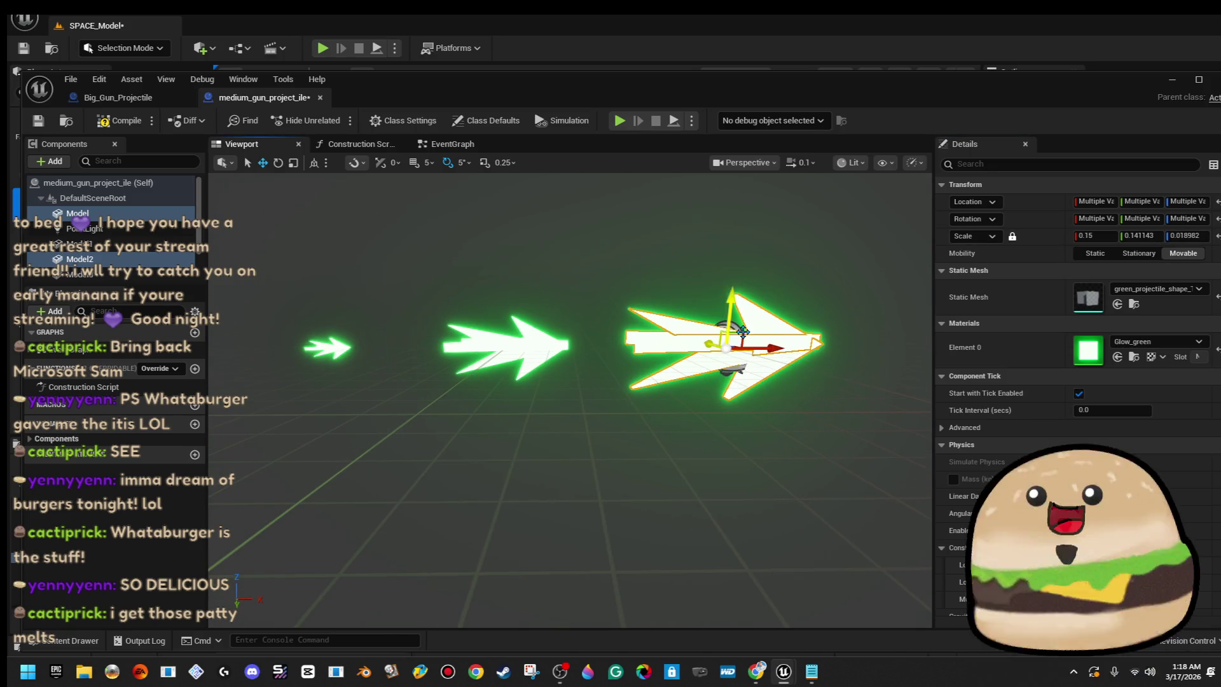
left_click_drag(797, 349, 769, 335)
Select the middle arrow, then select and frame all the arrow pieces.
scroll(683, 306, "up", 3)
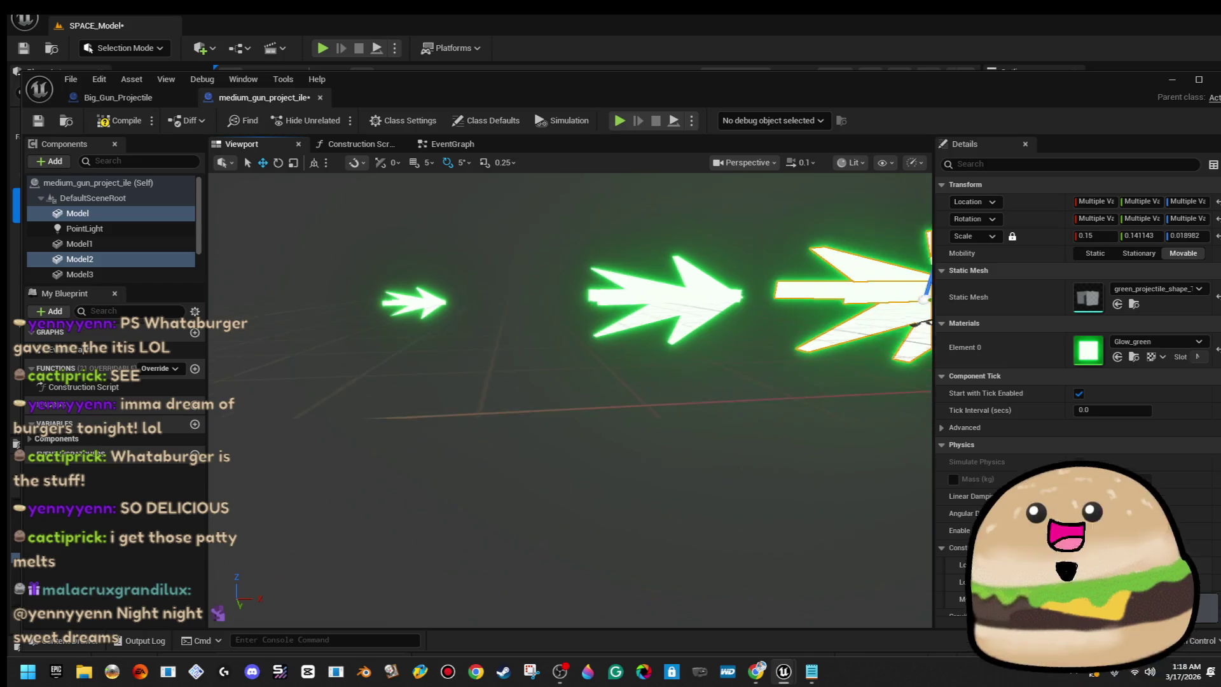
left_click(683, 285)
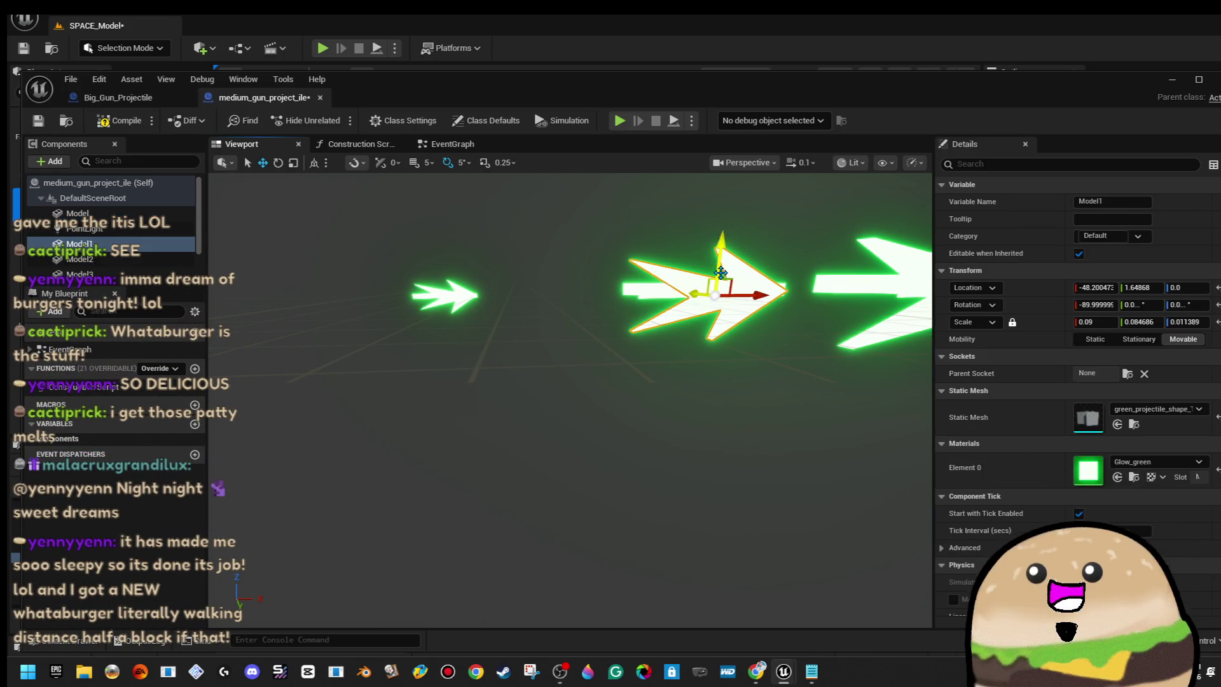
scroll(659, 301, "down", 3)
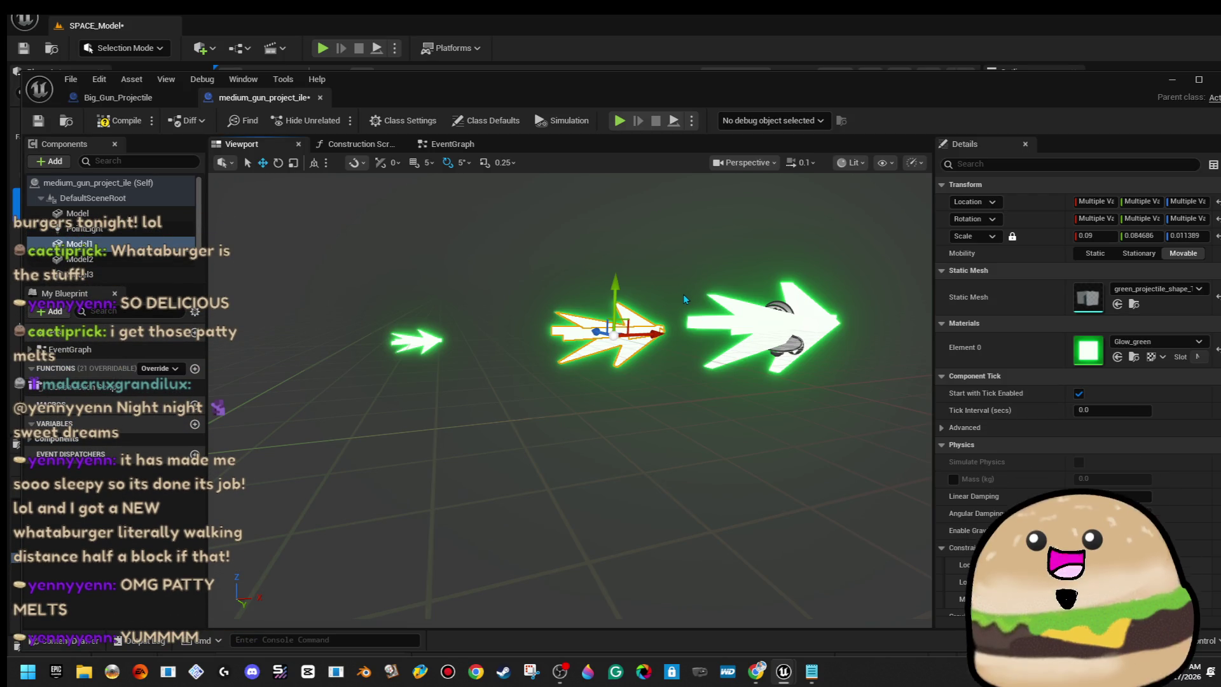
mouse_move(731, 348)
left_mouse_down()
mouse_move(668, 342)
mouse_move(690, 293)
left_mouse_up()
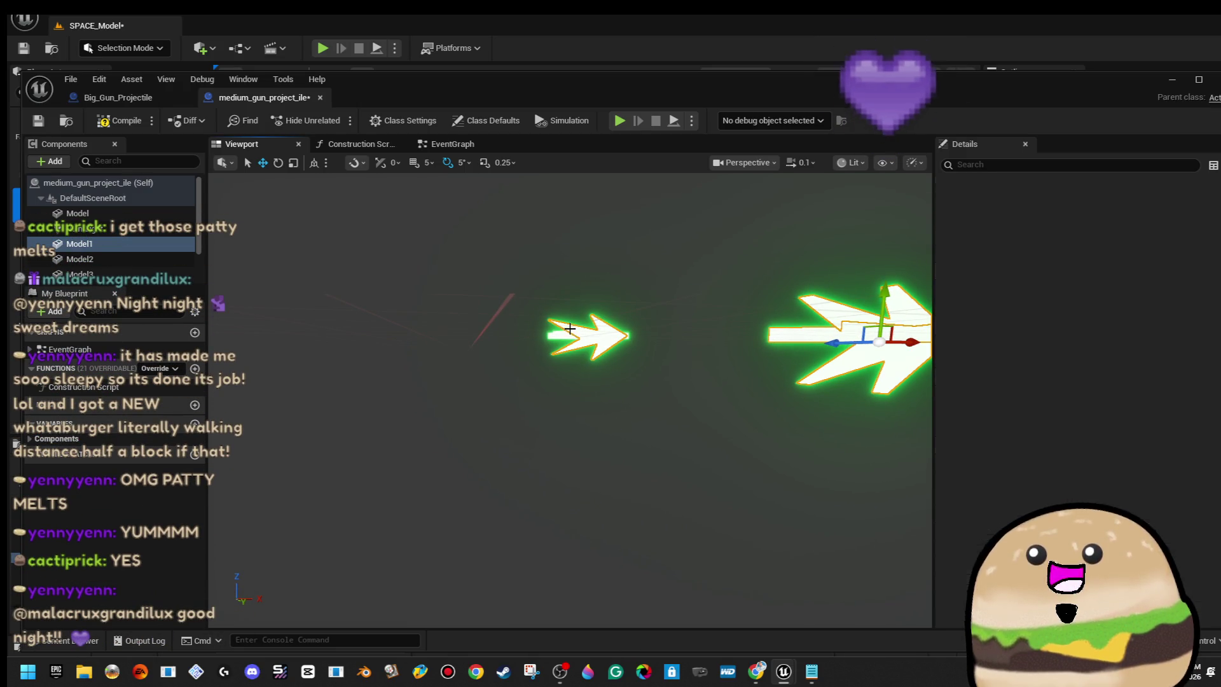
left_click_drag(590, 331, 534, 323)
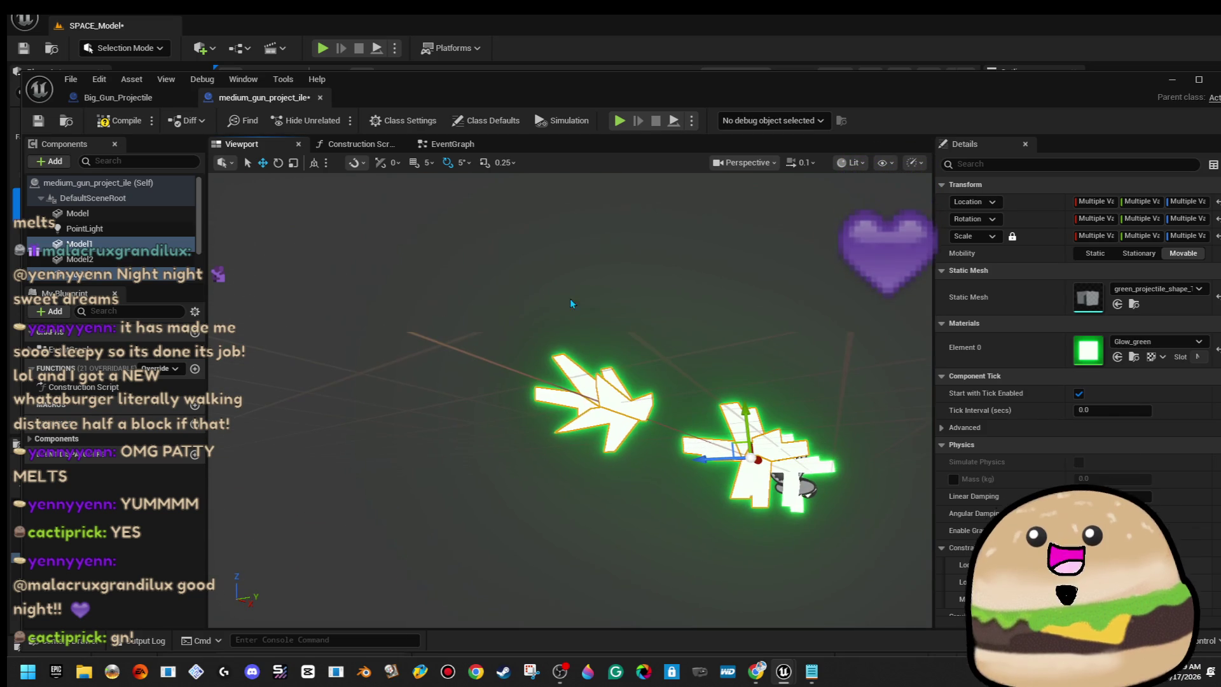
left_click(581, 374)
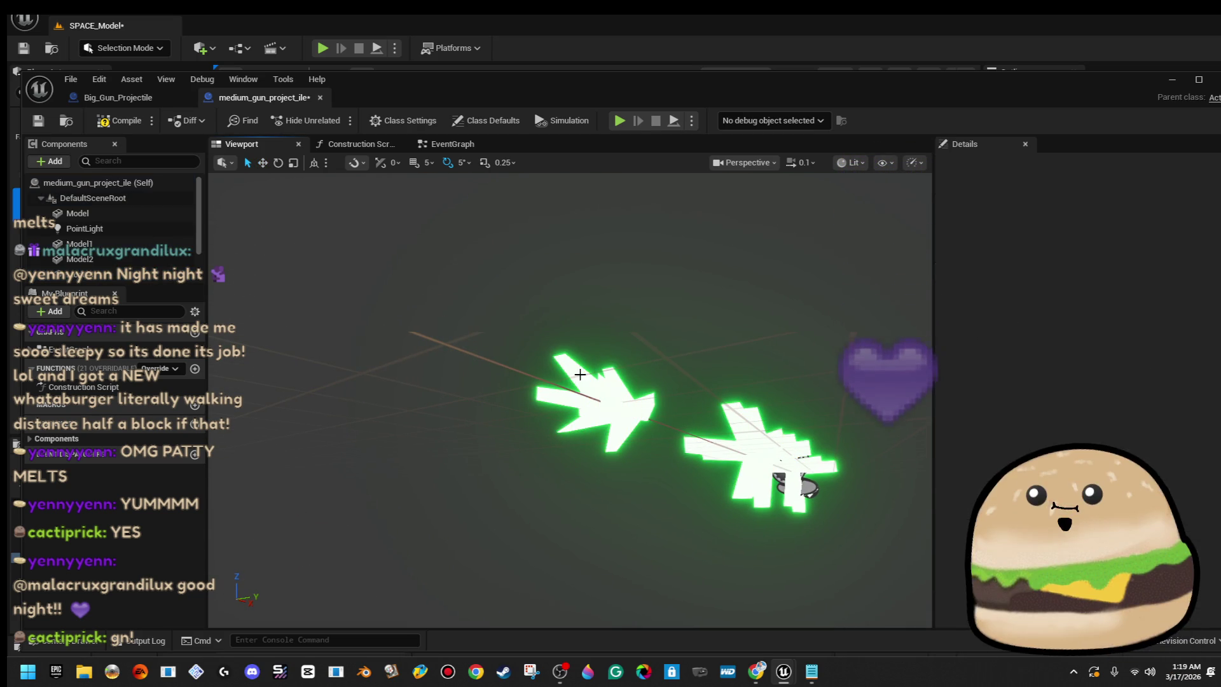
key("ctrl+a")
key("f")
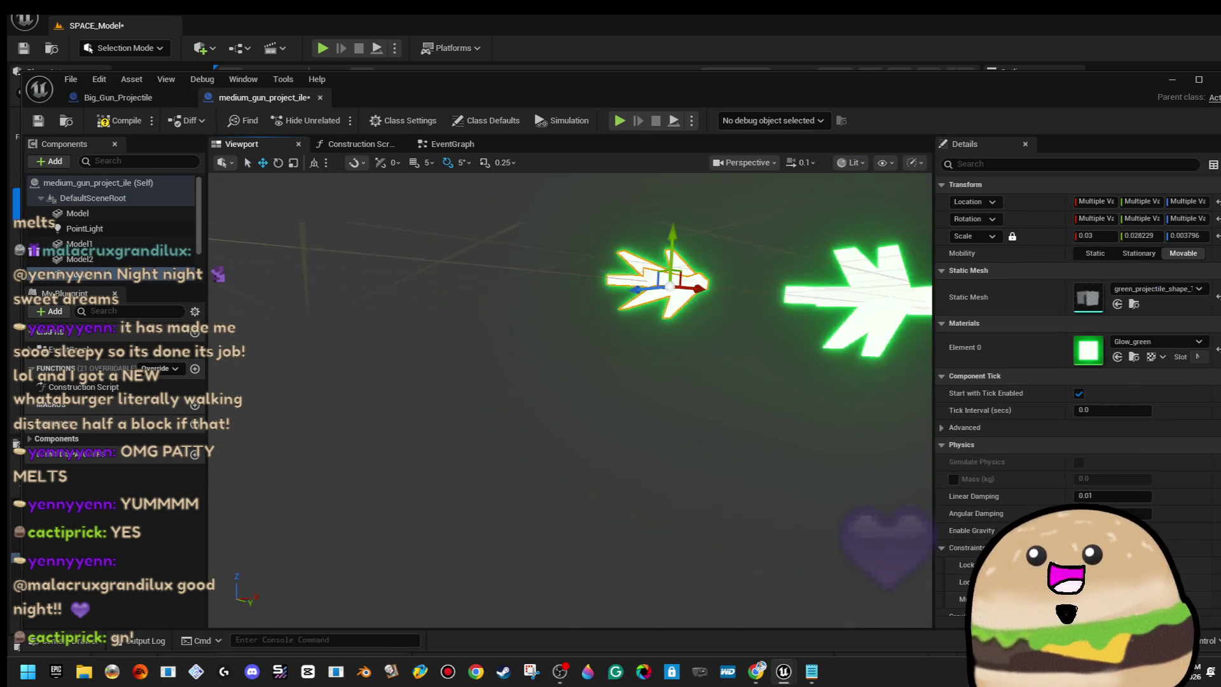
Slide the arrows along X, move Model4 further out, then compile and save.
left_click_drag(482, 402, 469, 407)
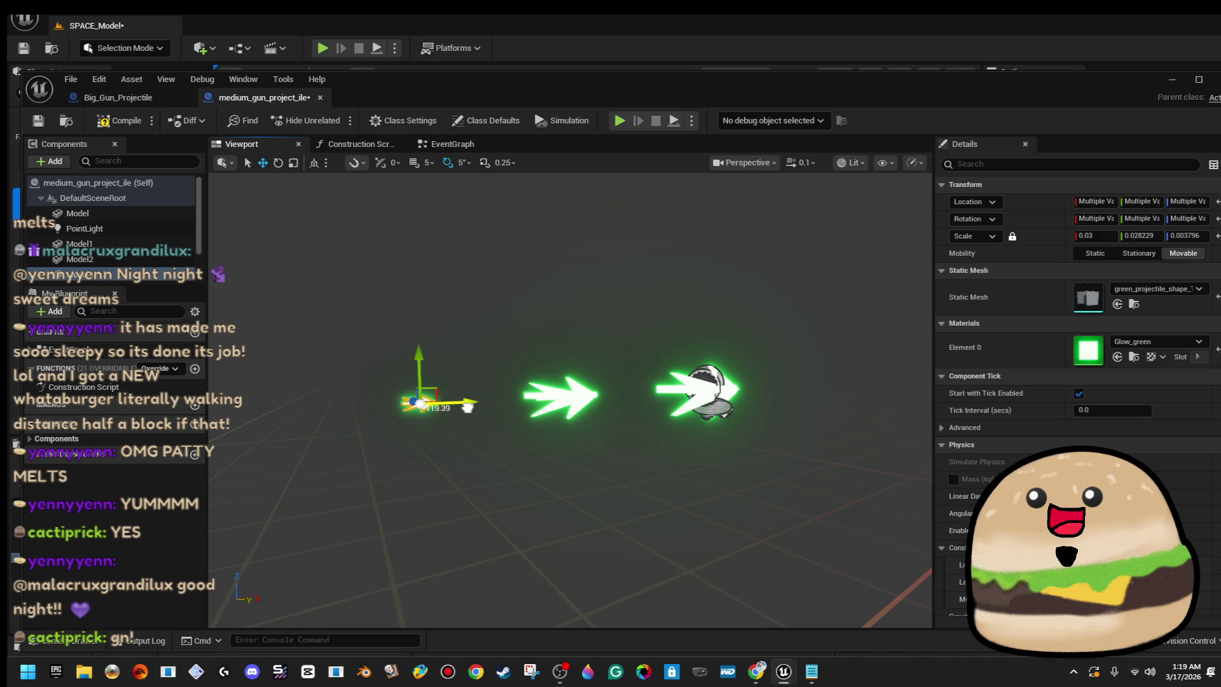
scroll(466, 396, "up", 5)
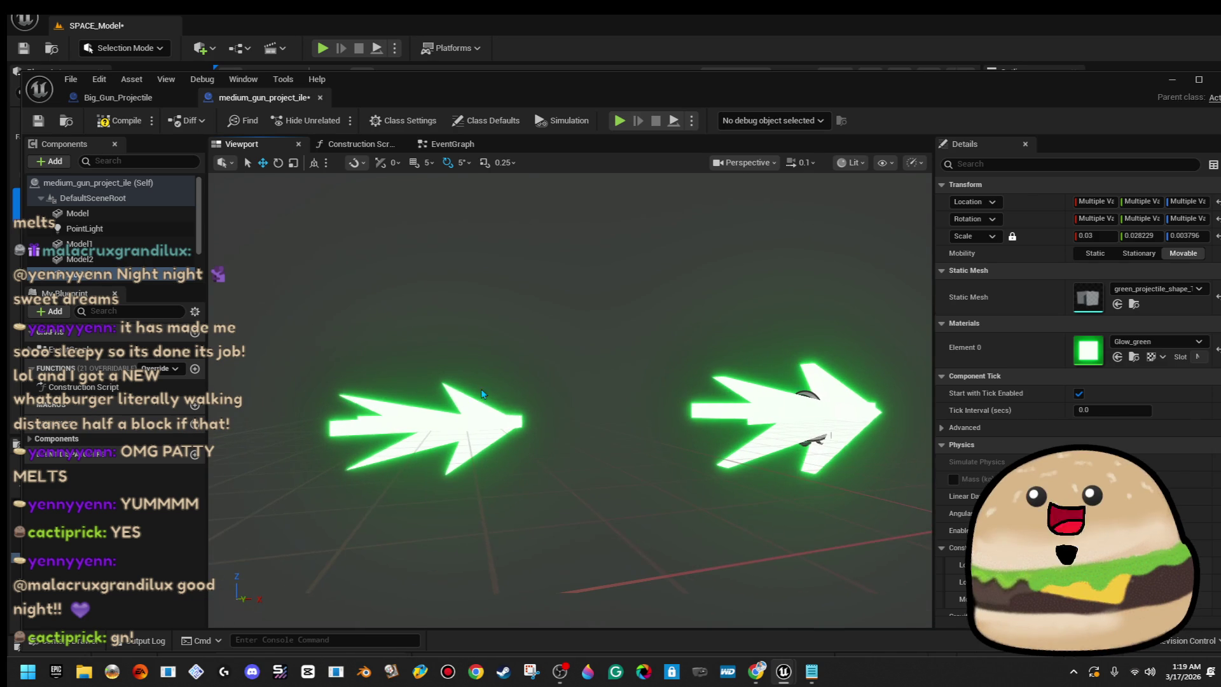
left_click(467, 396)
key("ctrl+a")
key("f")
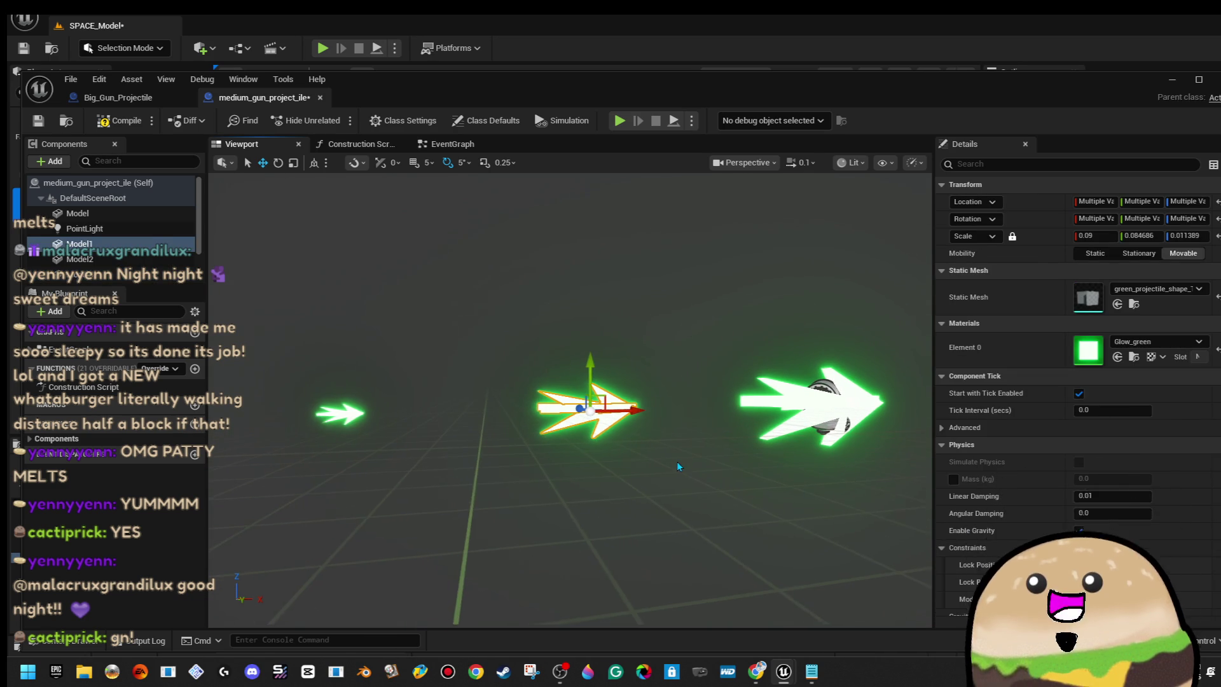
left_click(610, 410)
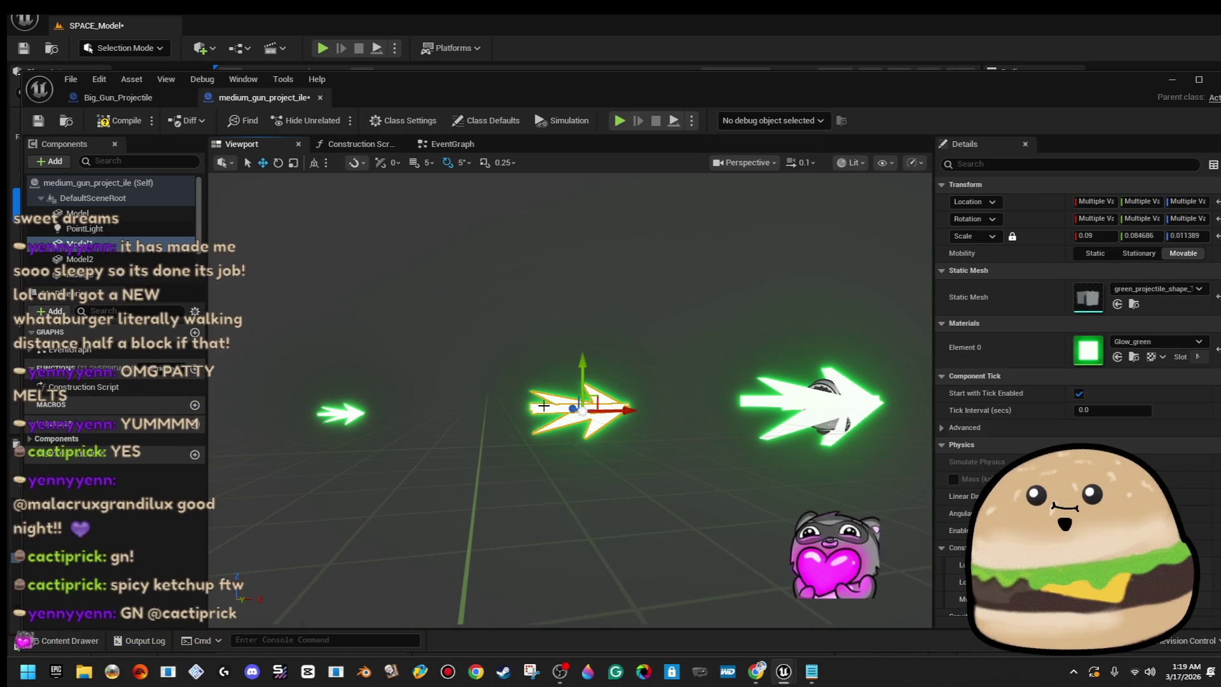
left_click_drag(632, 410, 647, 413)
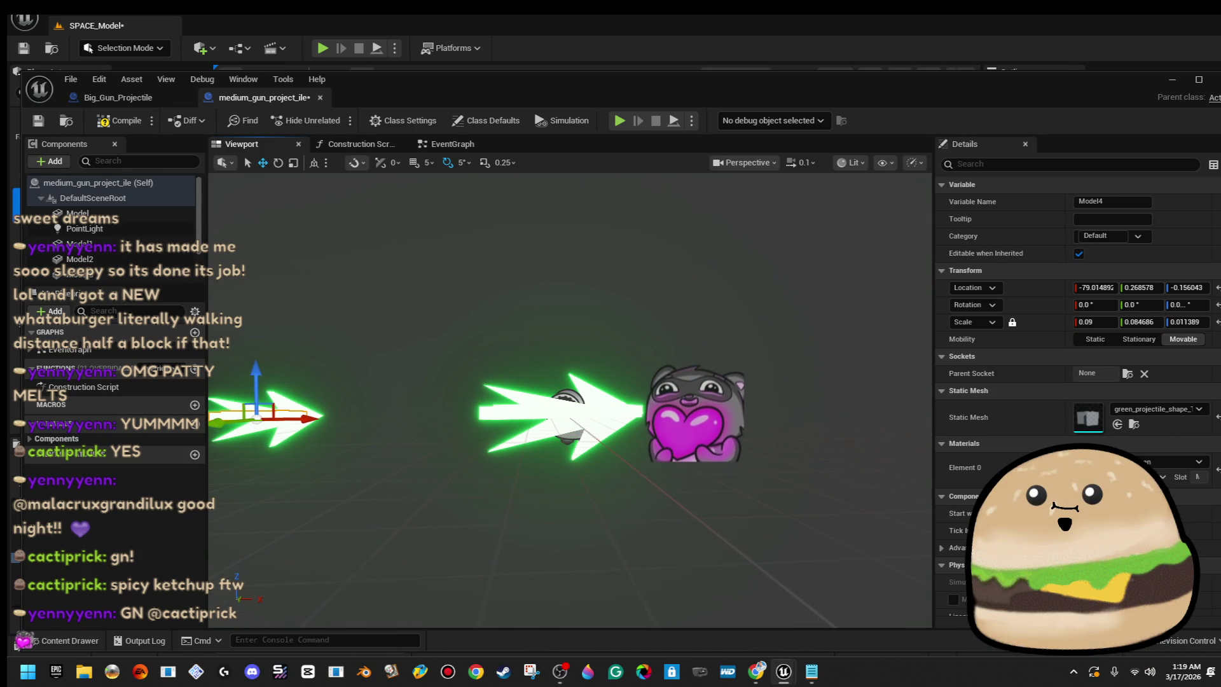
left_click(637, 413)
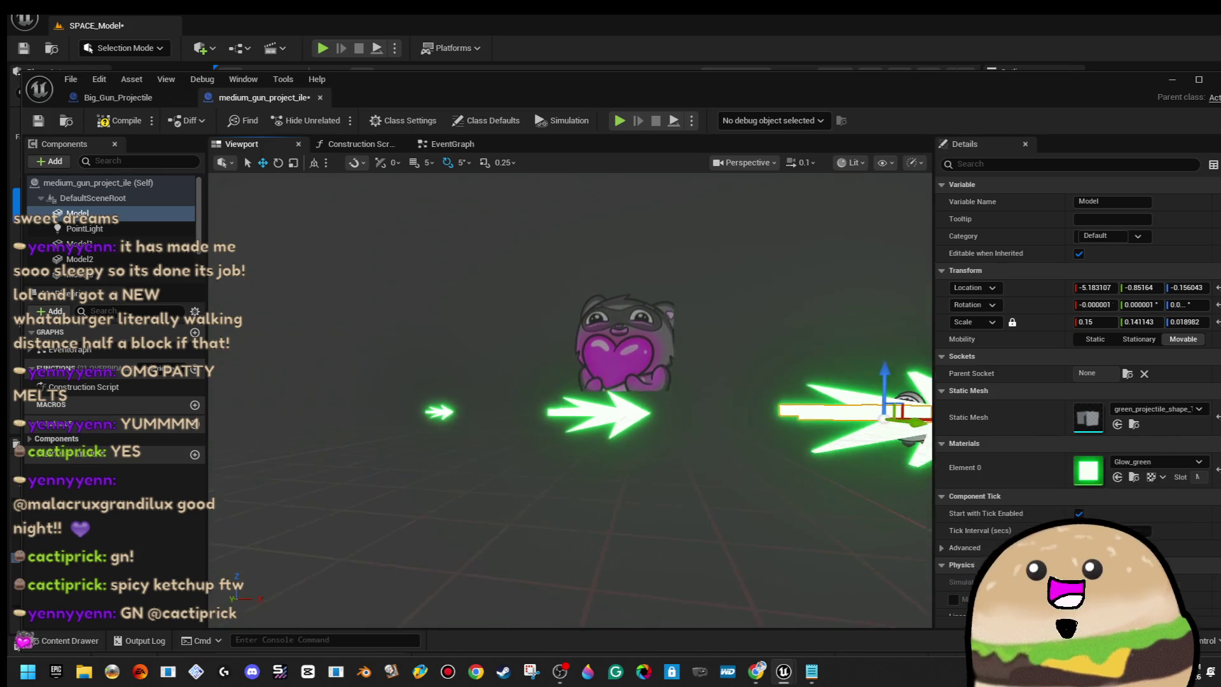
left_click(93, 124)
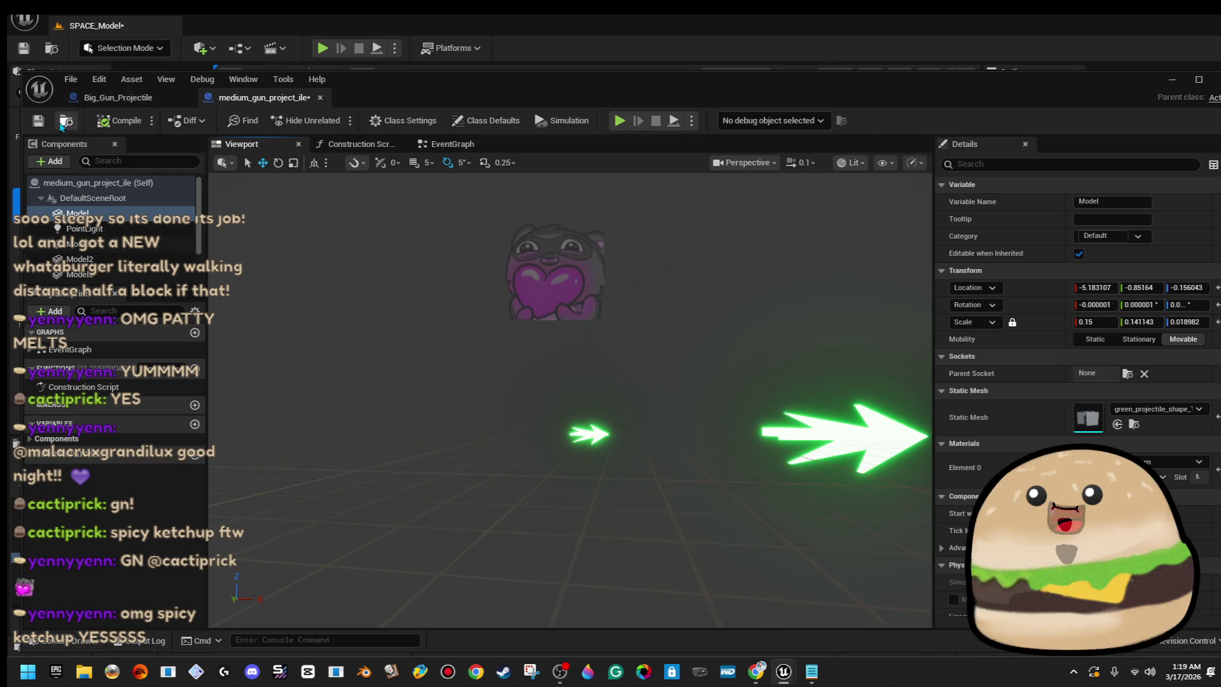
Close the Big_Gun_Projectile editor, then run and stop a Play-in-Editor test.
left_click(147, 98)
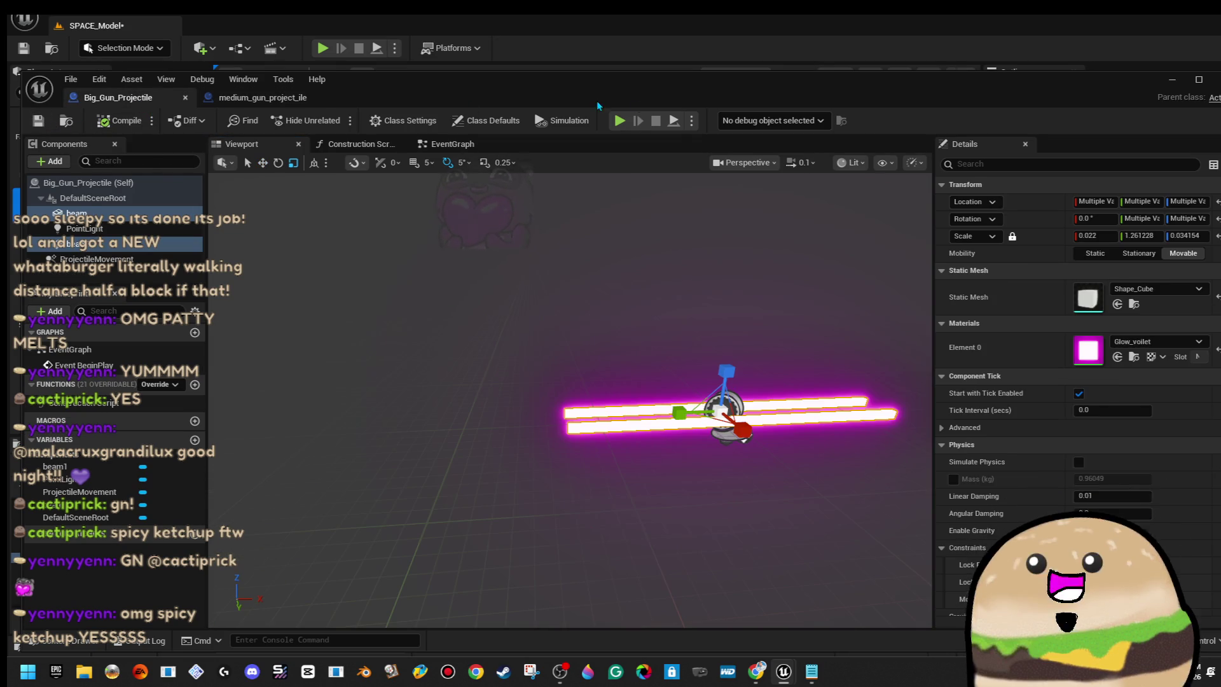
left_click(1214, 85)
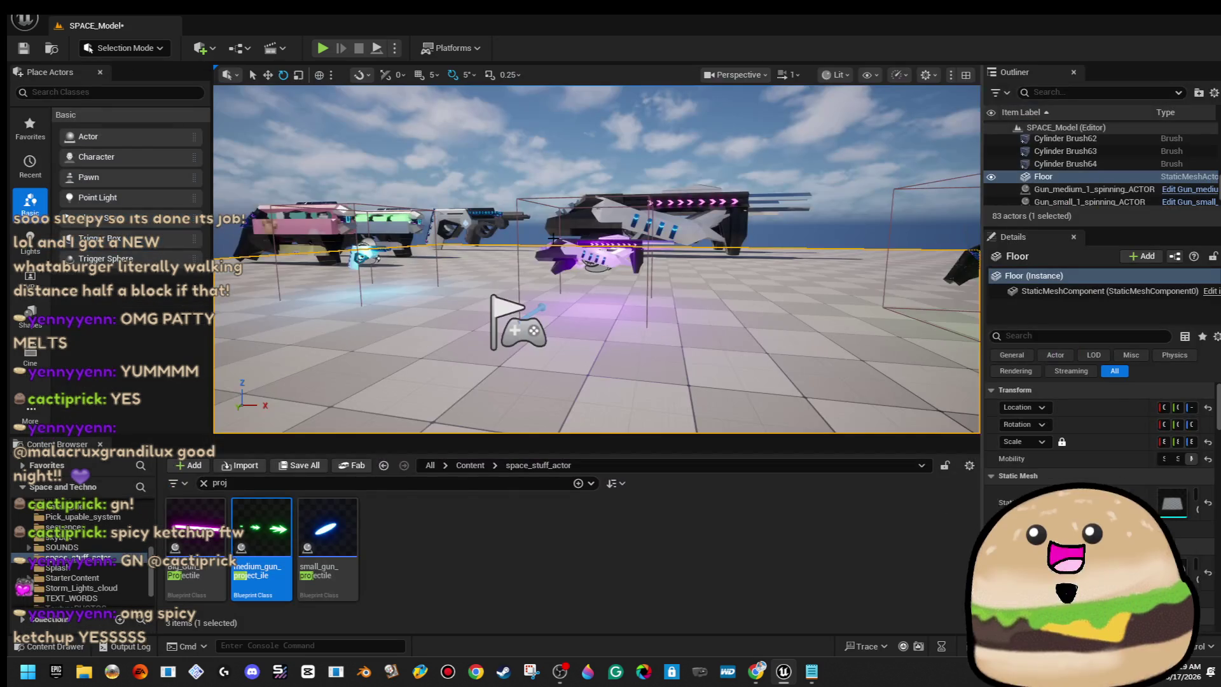
key("alt+p")
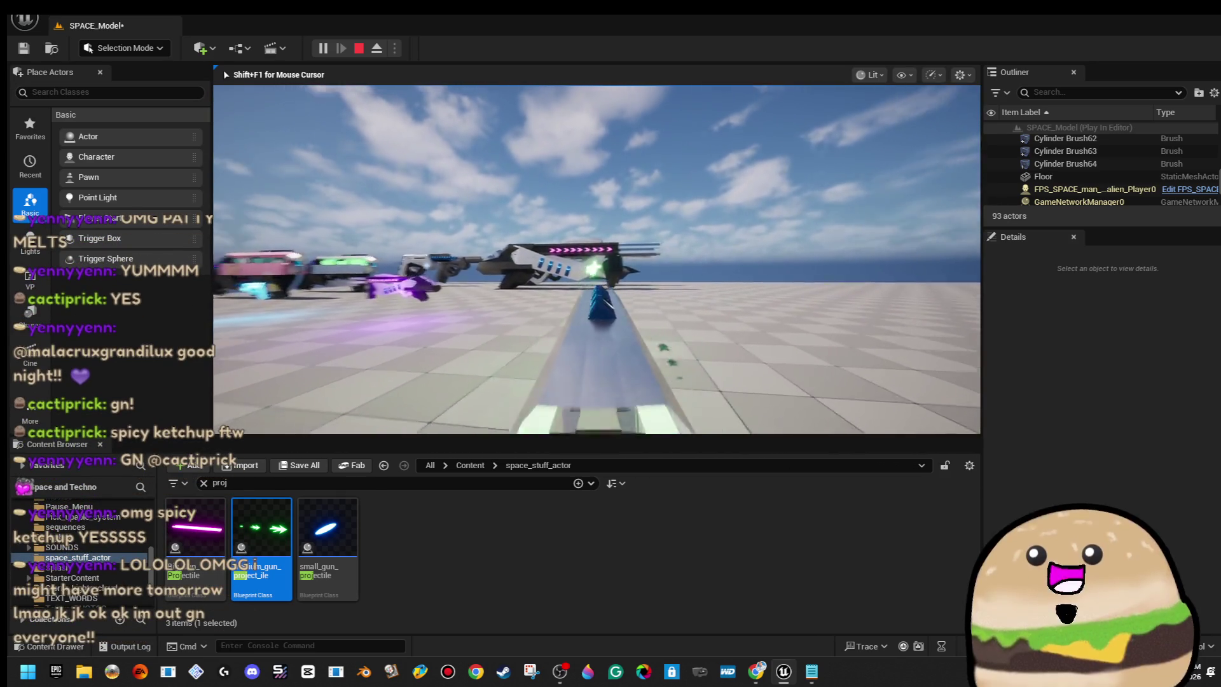
key("Escape")
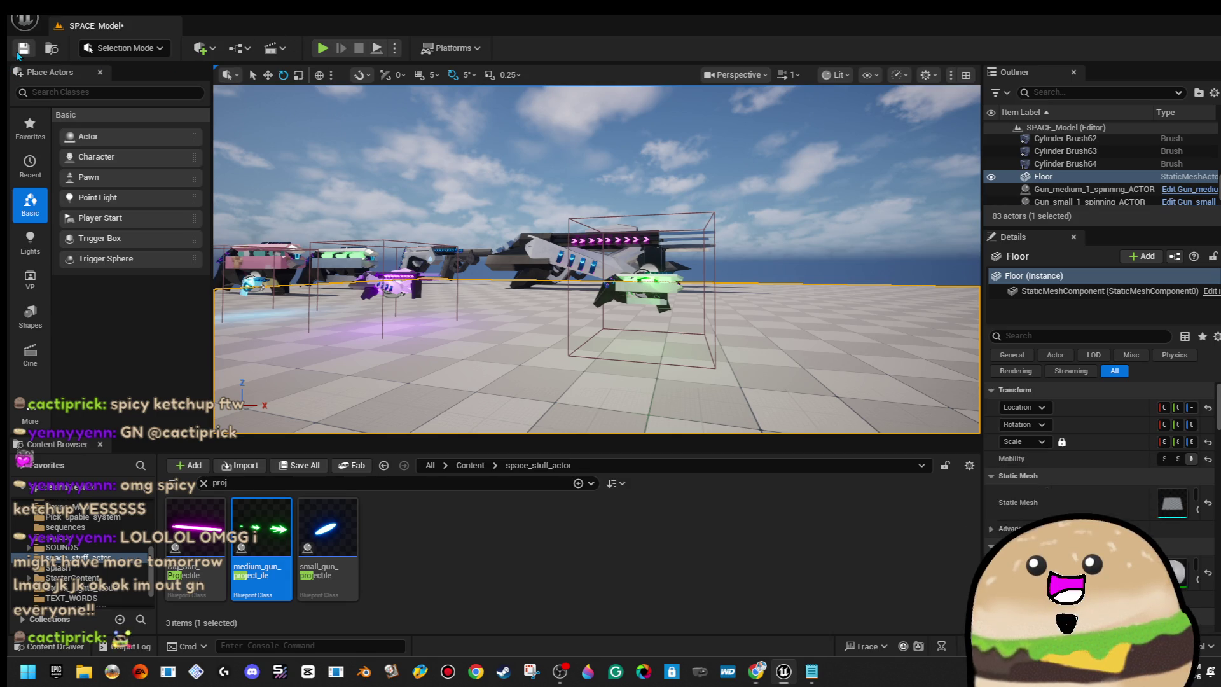
Save the SPACE_Model level and start playing from a floor spot near the guns.
left_click(19, 54)
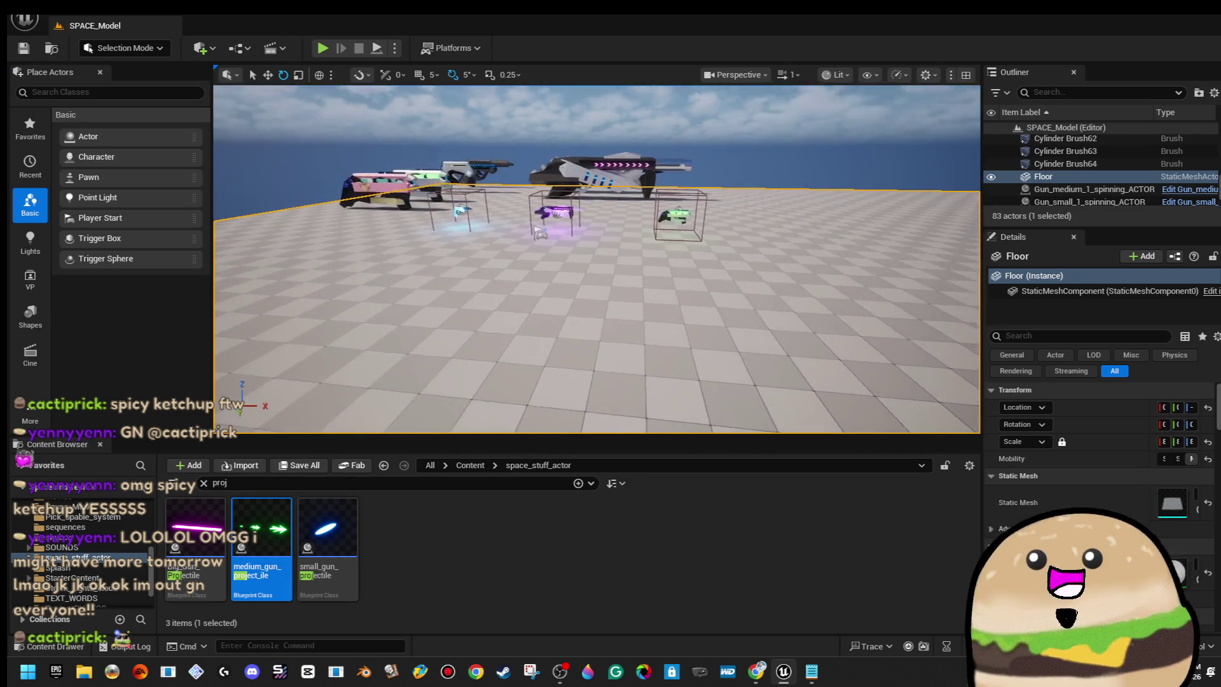
key("w")
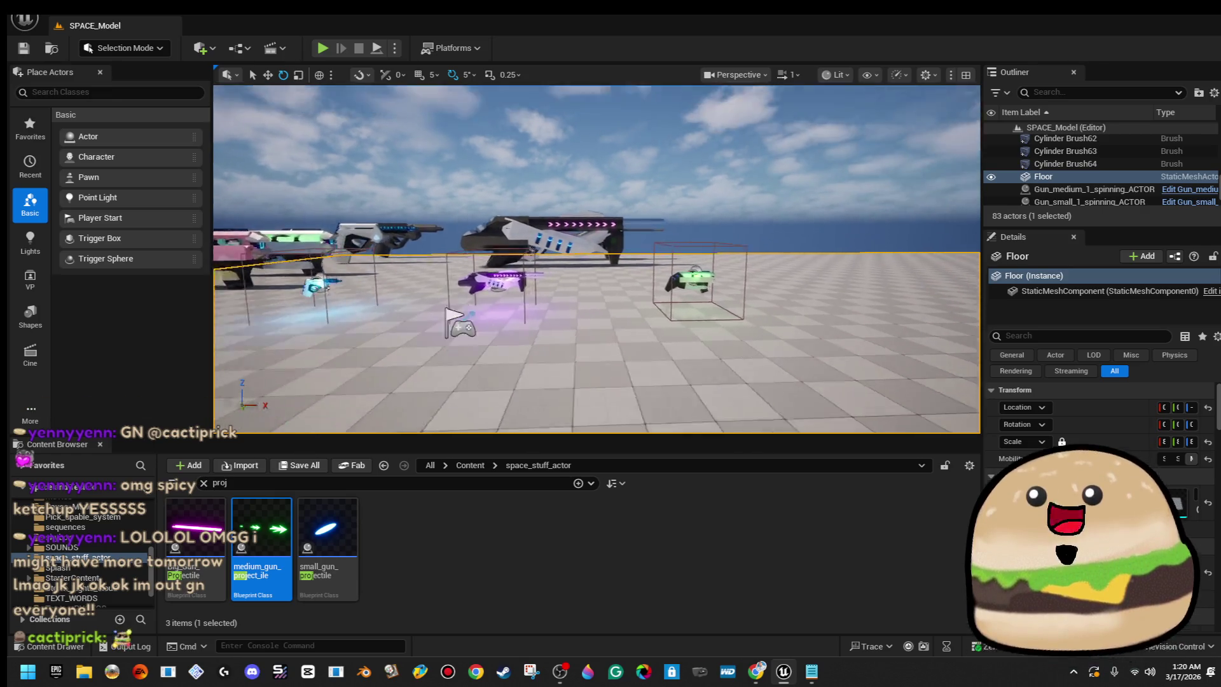
key("a")
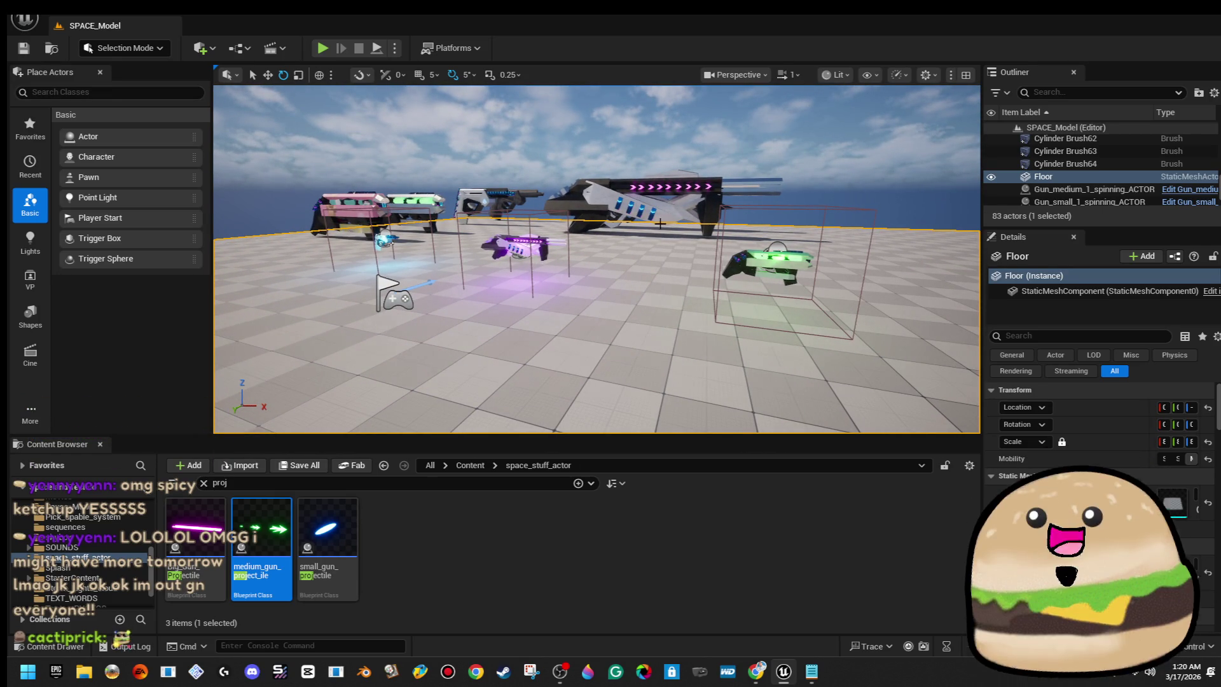
right_click(428, 316)
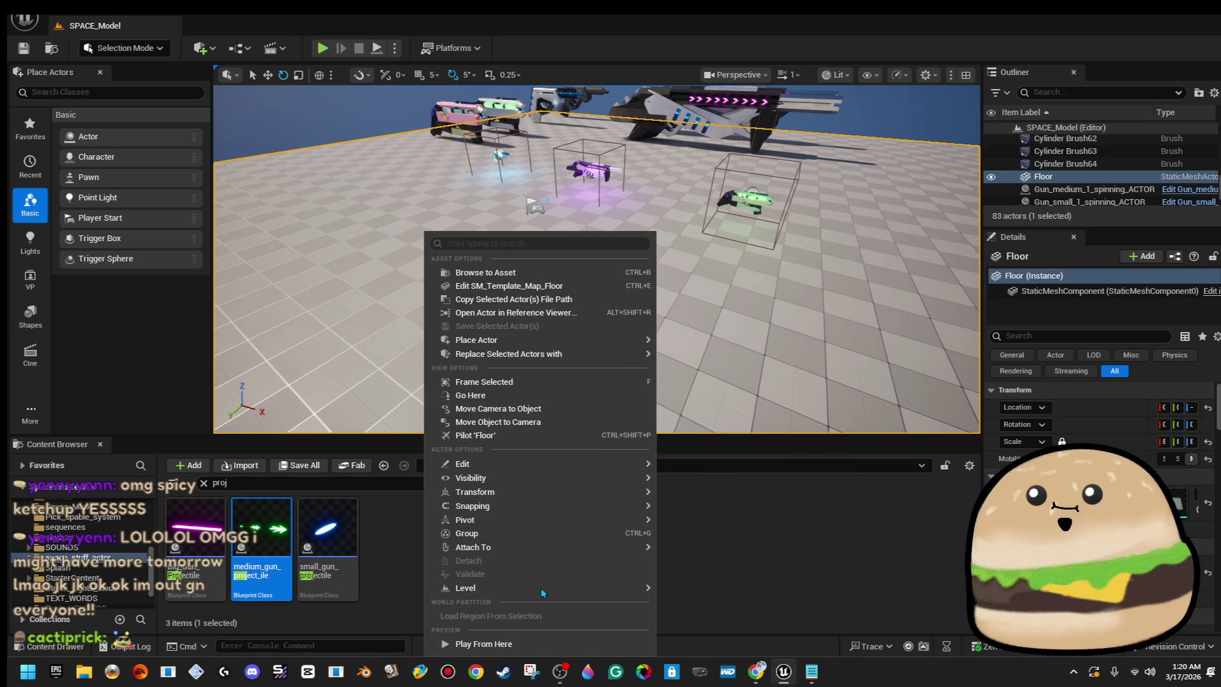
left_click(484, 644)
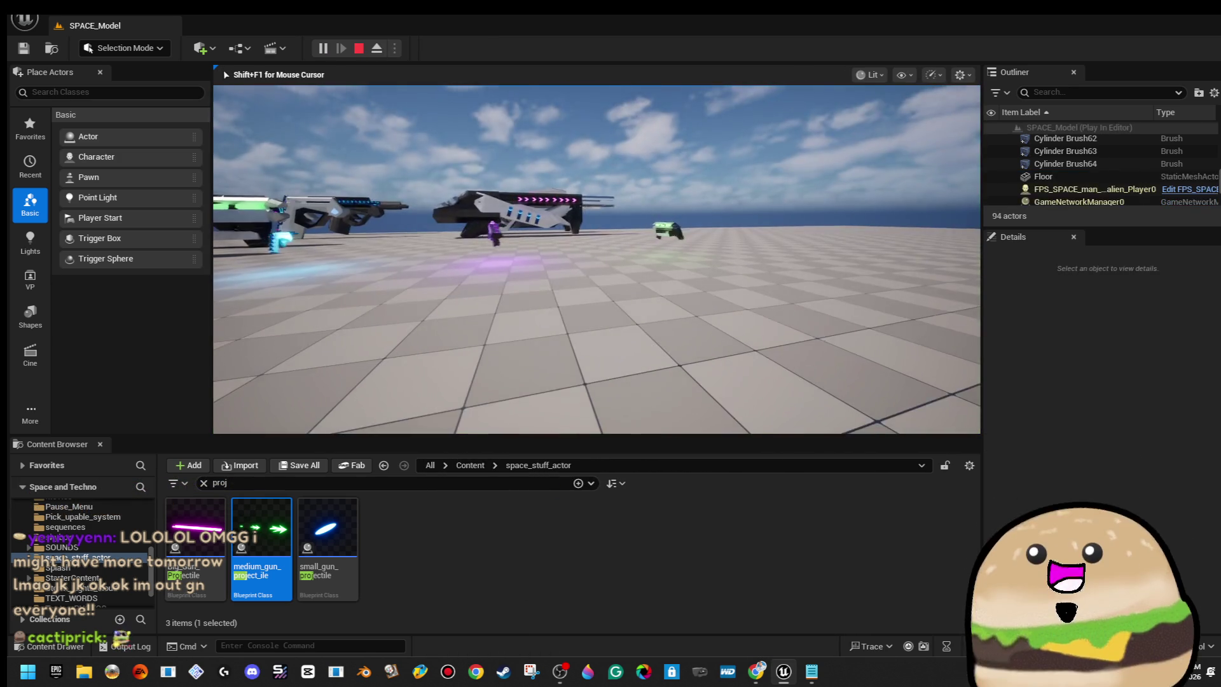
Walk to the guns, pick up the pink gun, switch weapons, then stop the playtest.
key("w")
key("s")
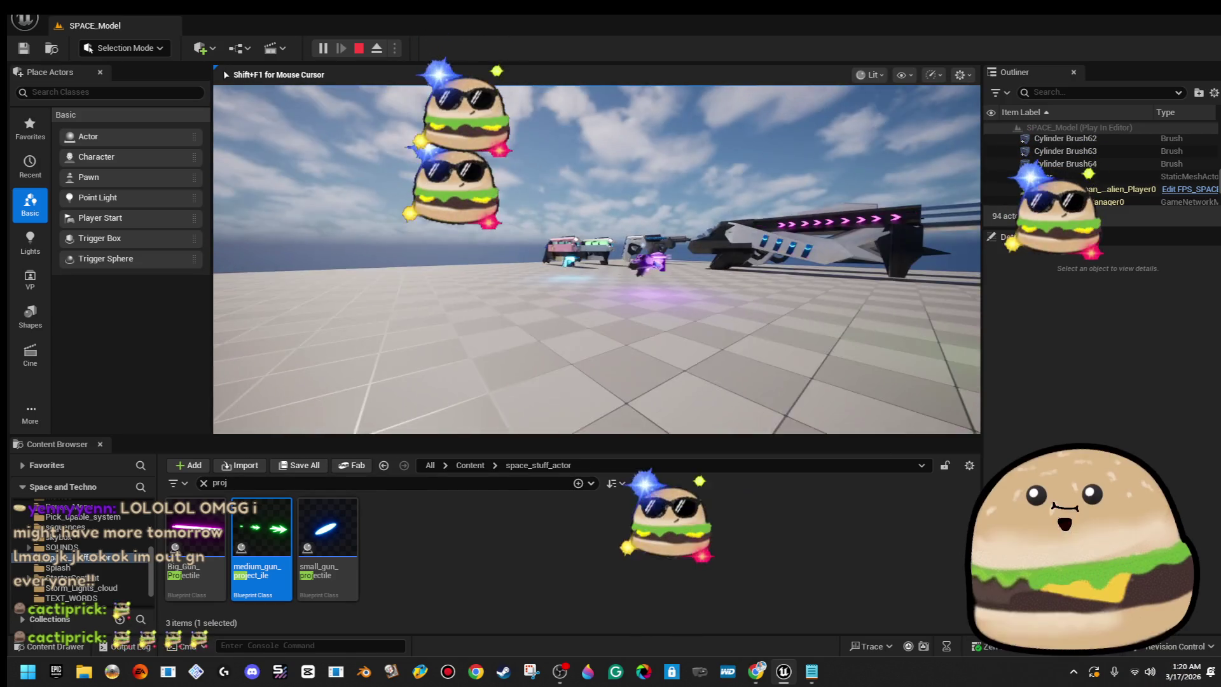
key("d")
key("w")
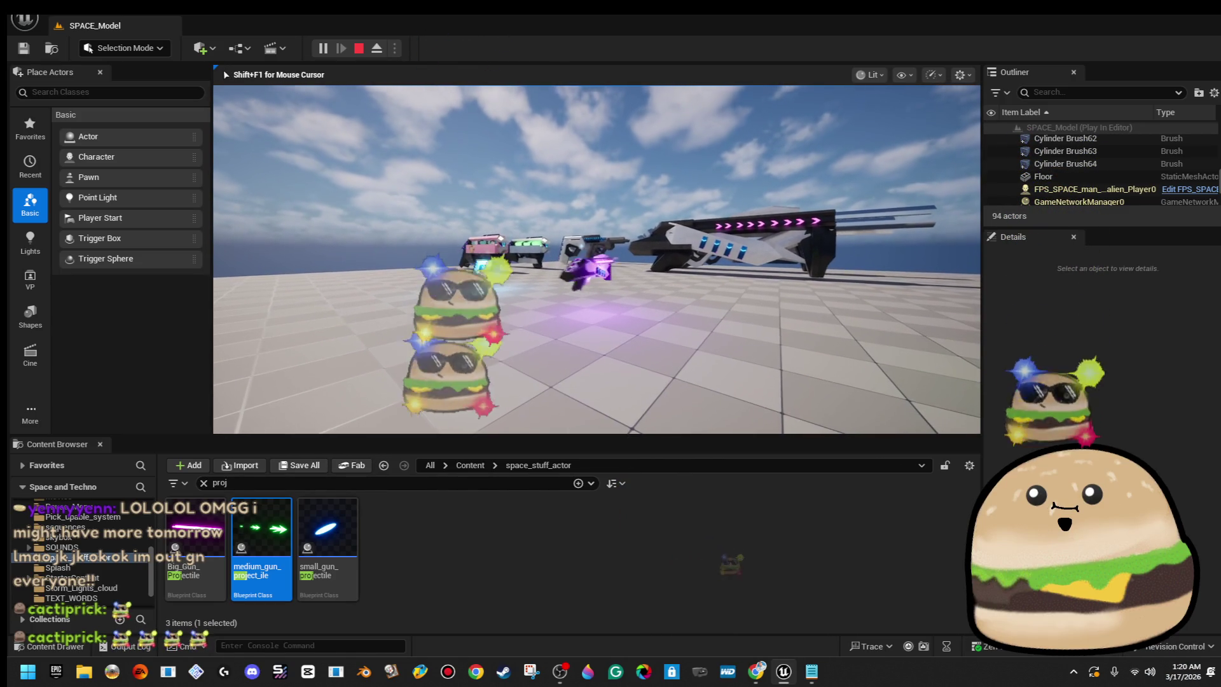
key("w")
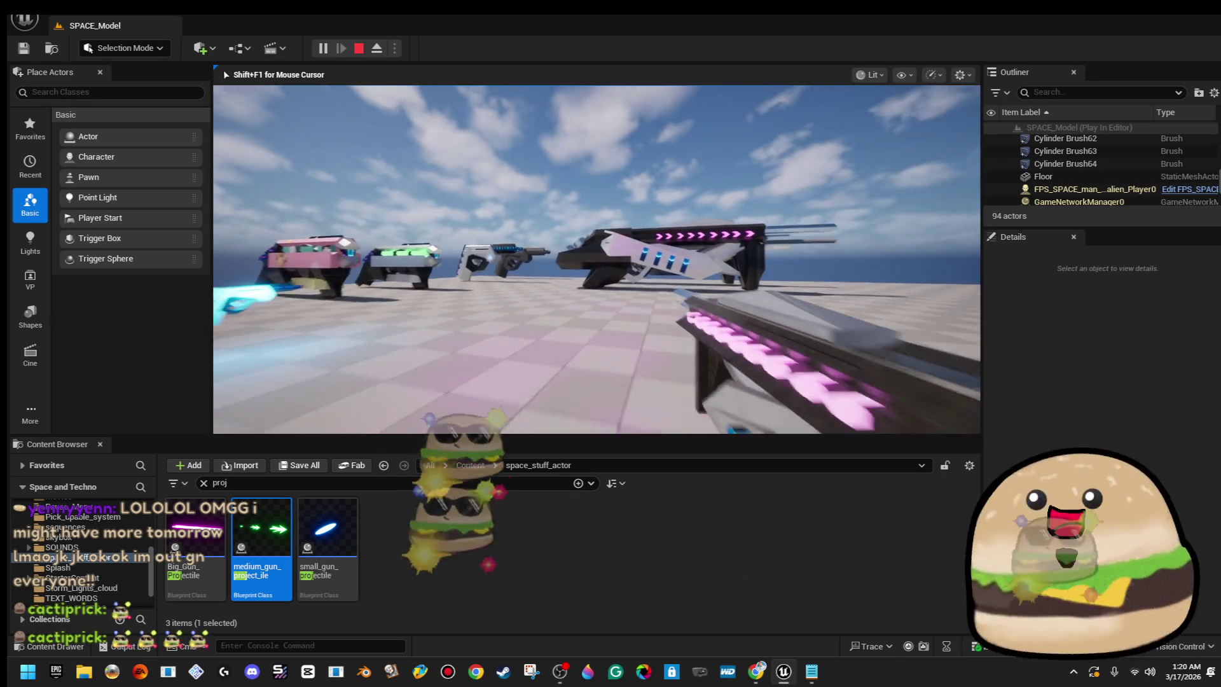
key("s")
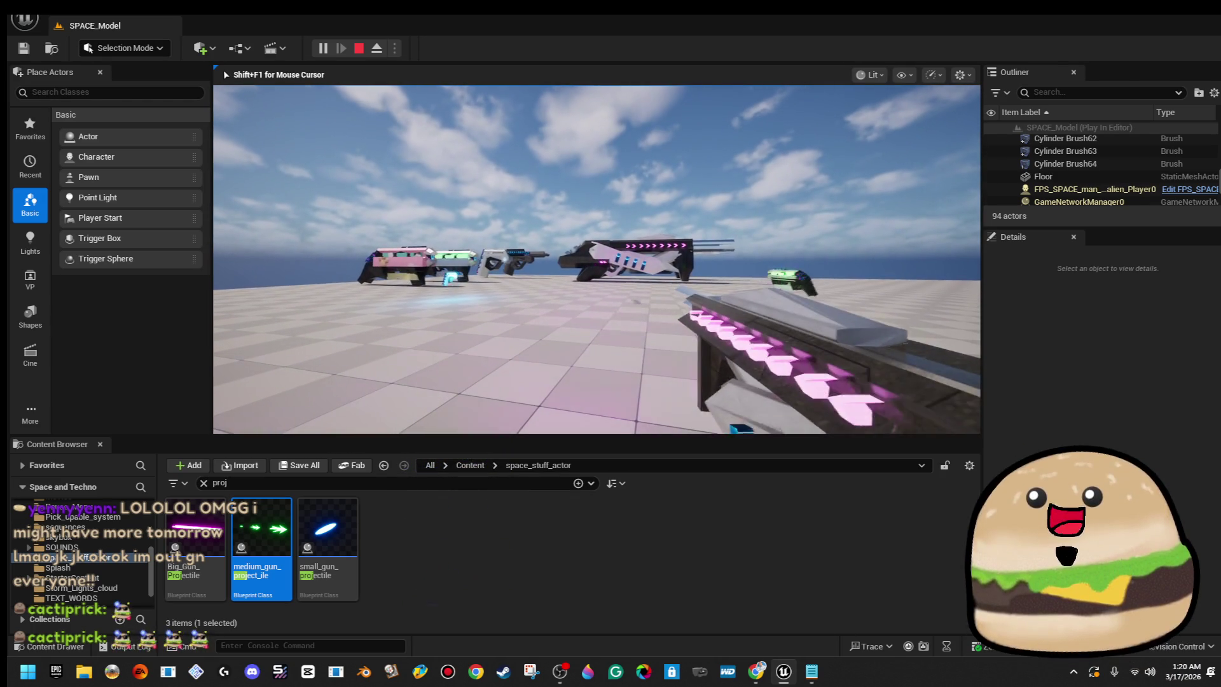
key("d")
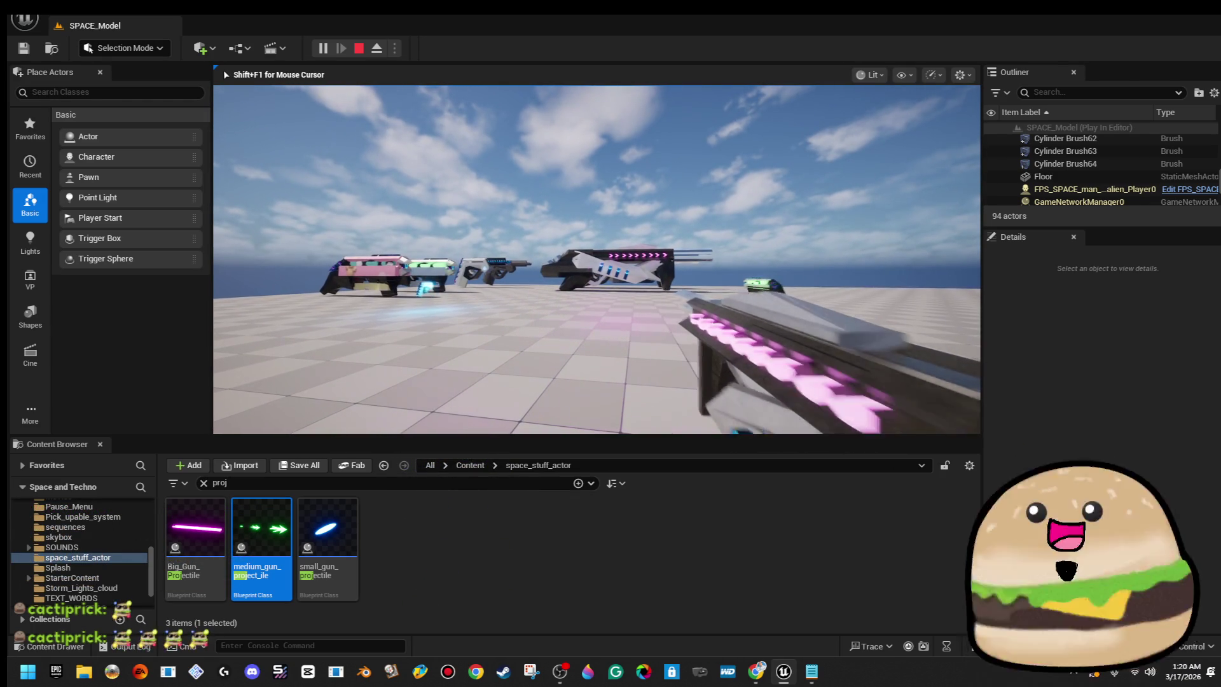
key("Escape")
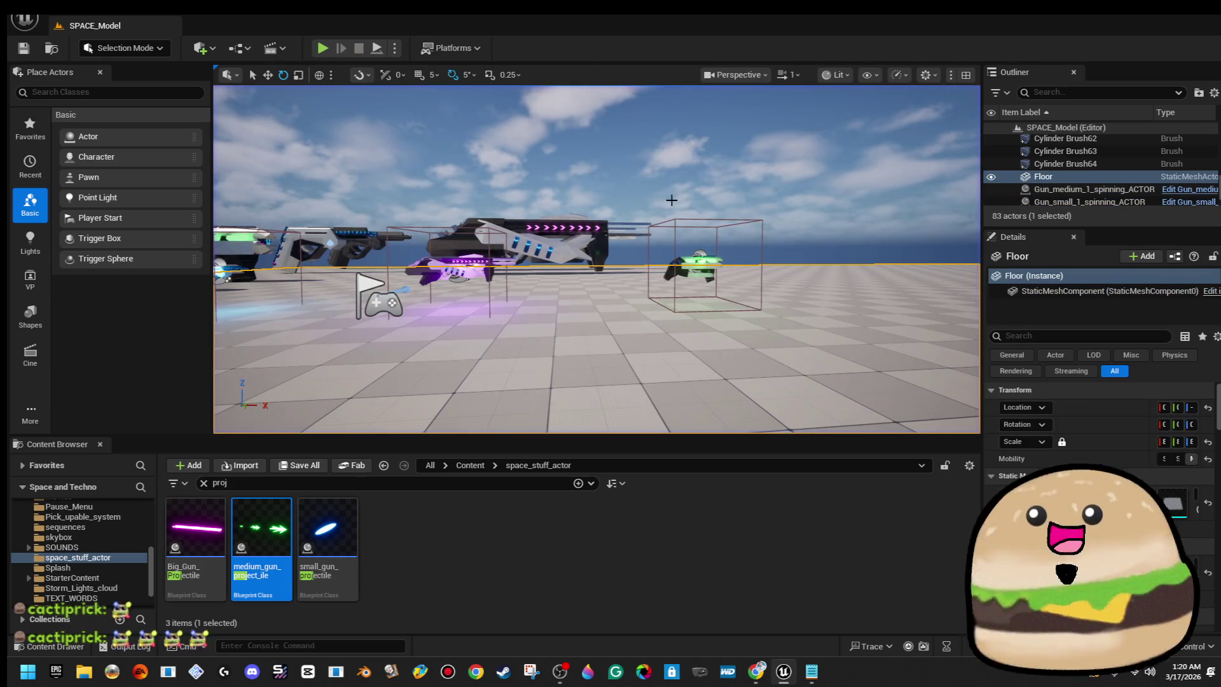
Open FPS_SPACE_man_Game_alien_Player, inspect its Projectile Arrow in the viewport, then close it.
left_click_drag(671, 200, 477, 289)
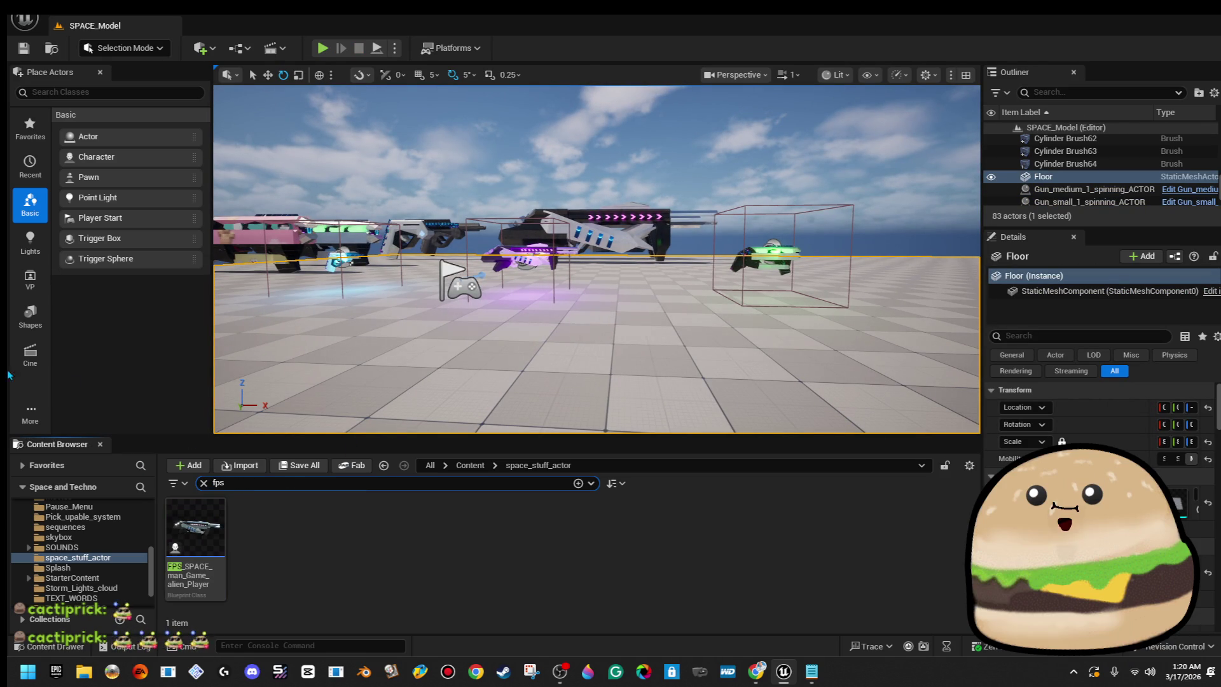
double_click(203, 539)
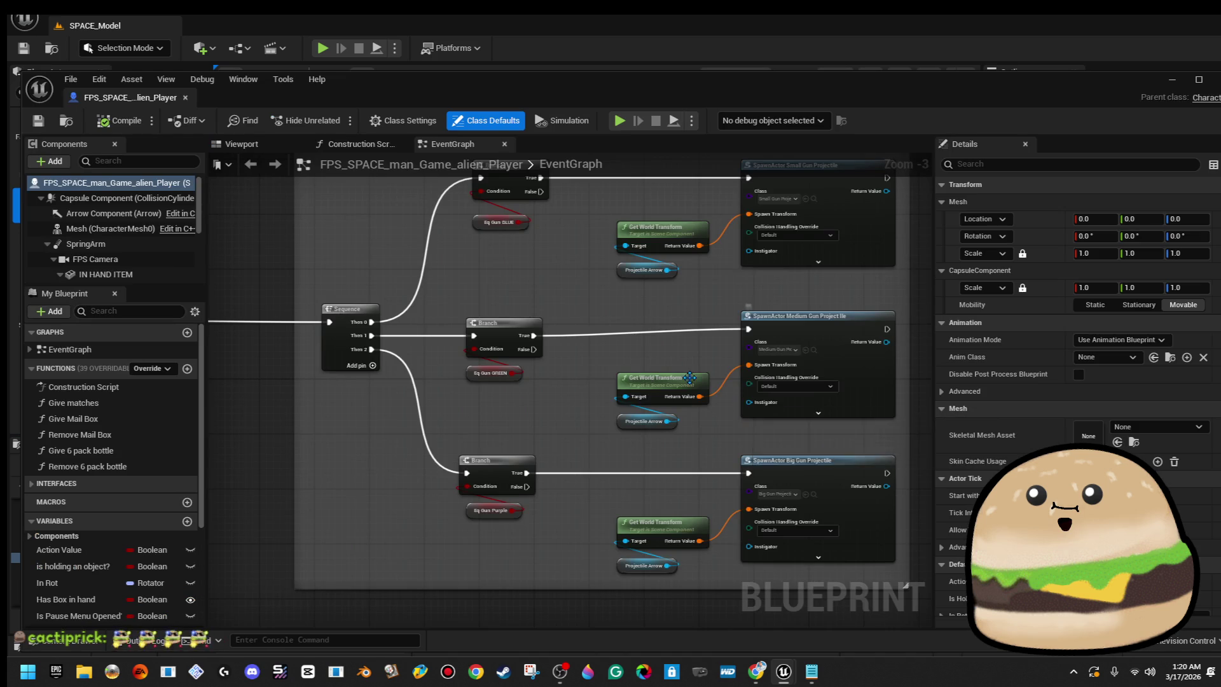
left_click(245, 145)
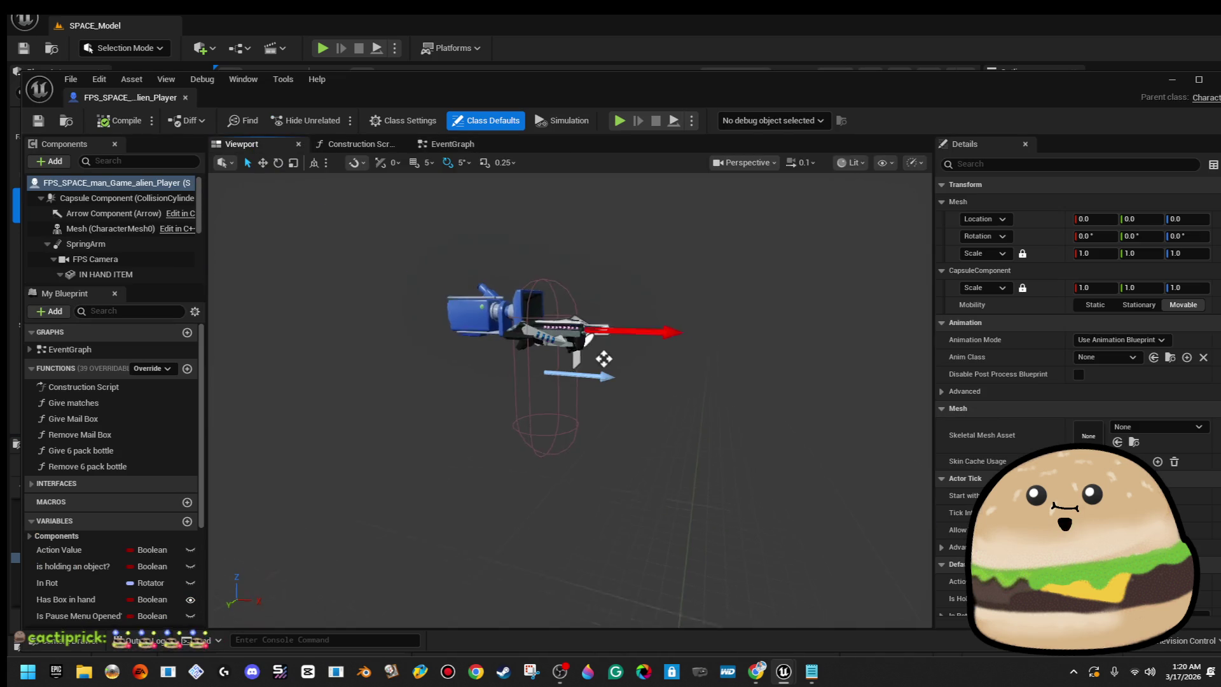
left_click(535, 374)
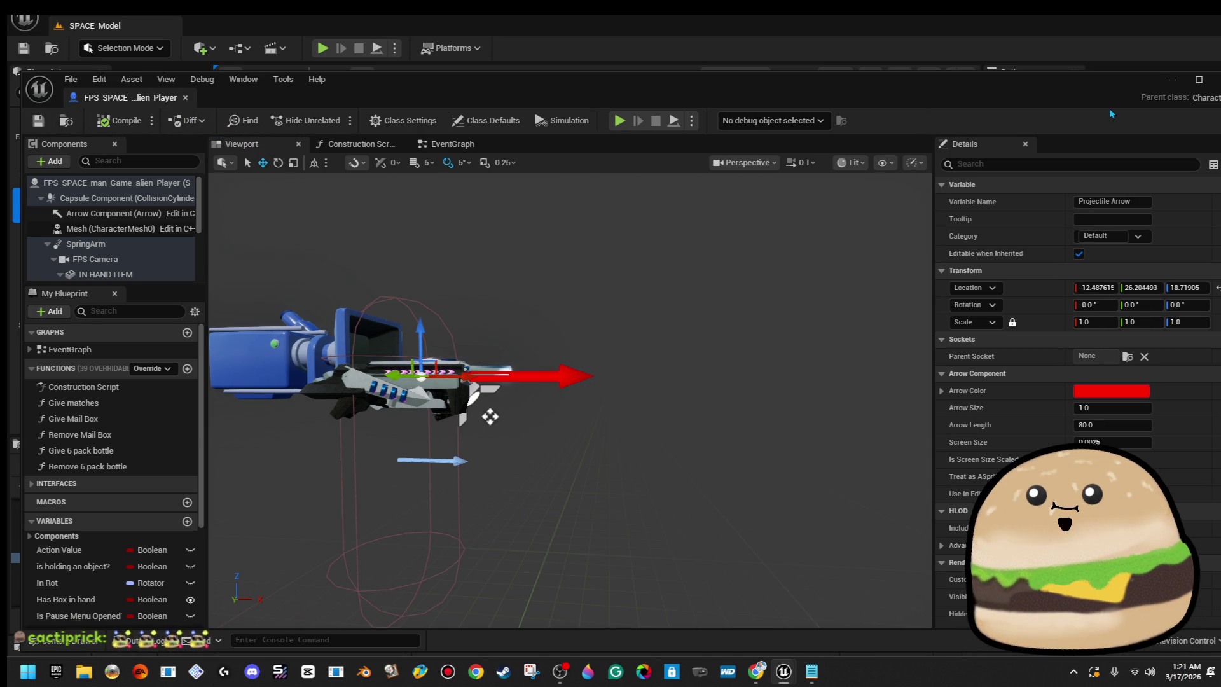
left_click(1214, 80)
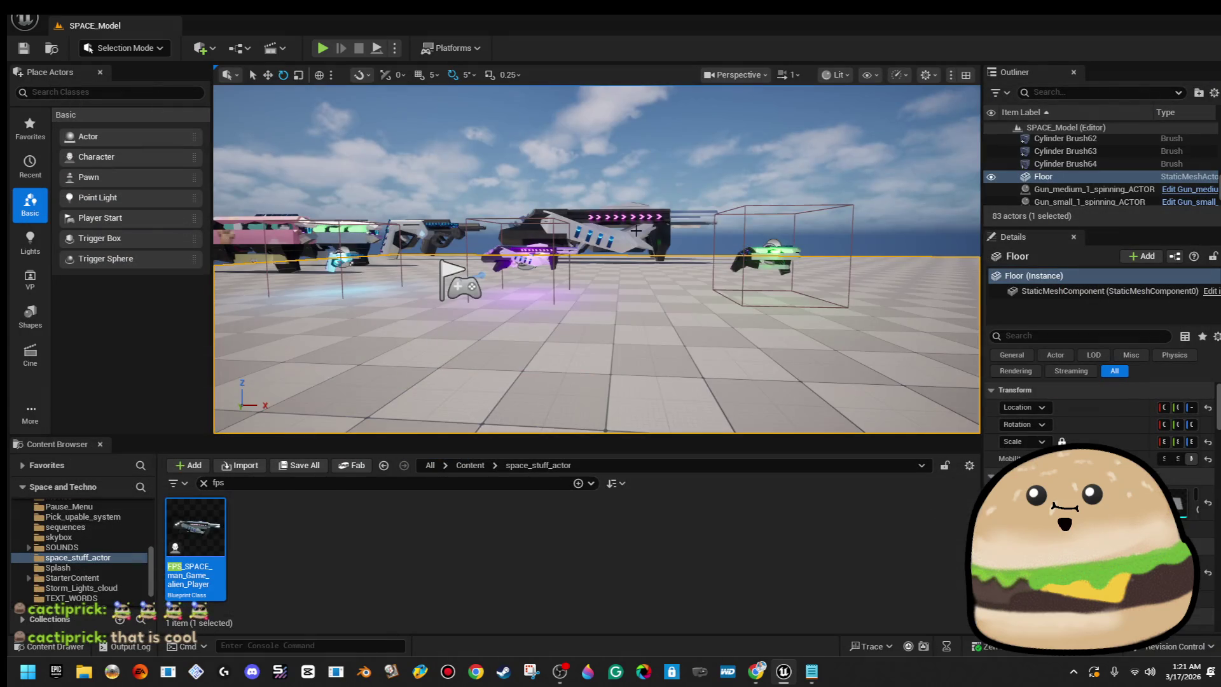
Play from a floor spot, walk to the floating green gun, and switch to the pink gun.
key("w")
right_click(652, 241)
left_click(705, 645)
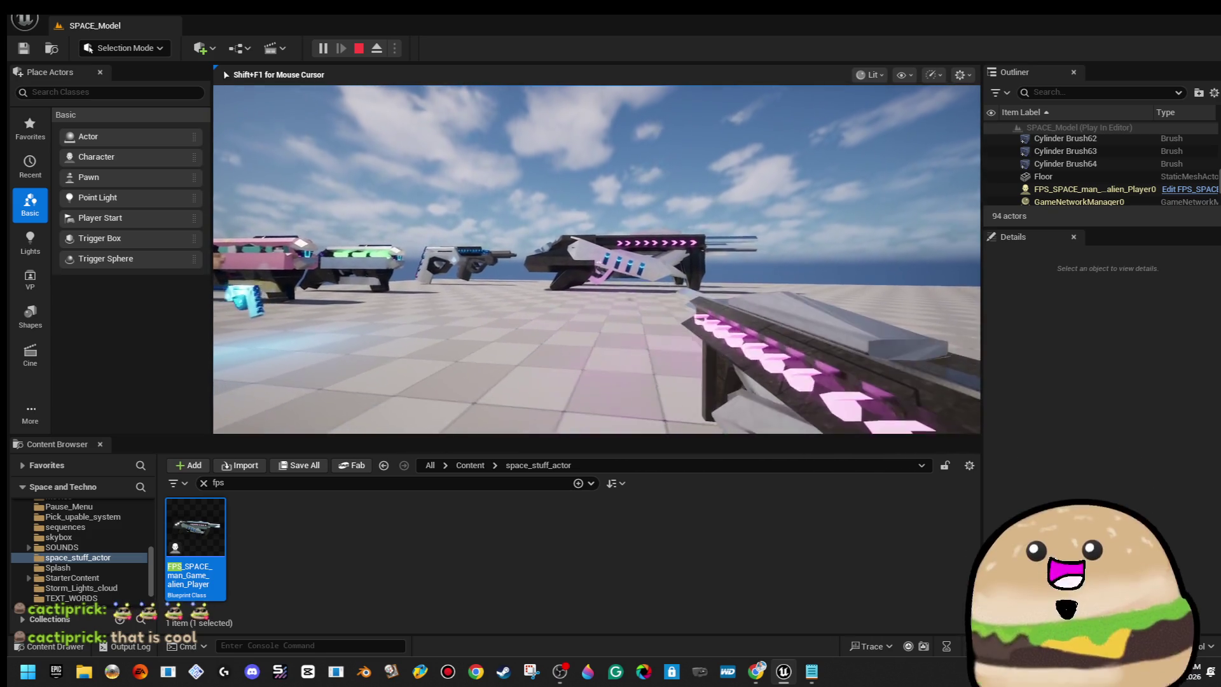
key("w")
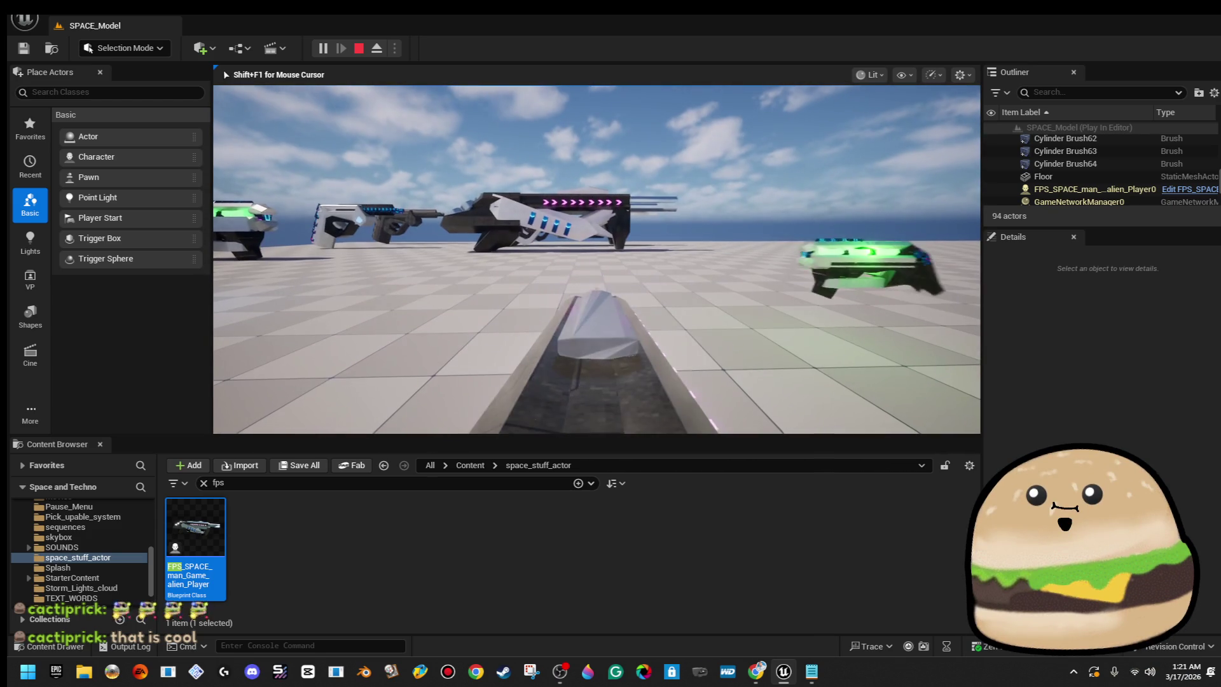
key("s")
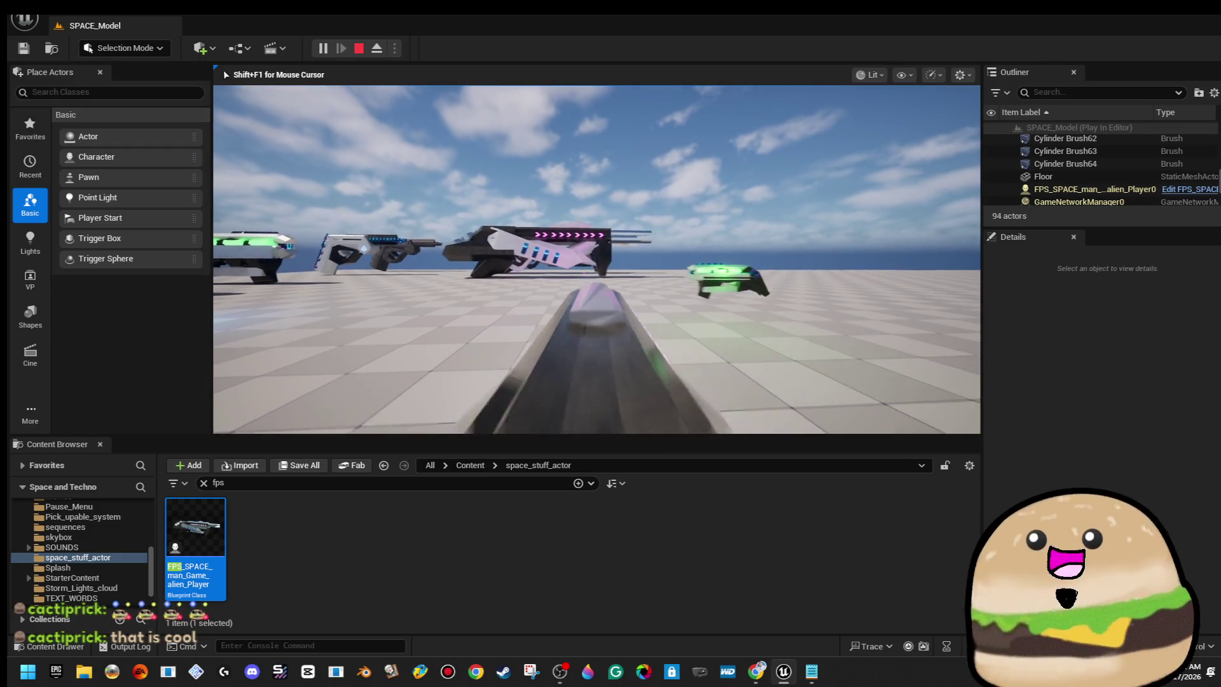
key("w")
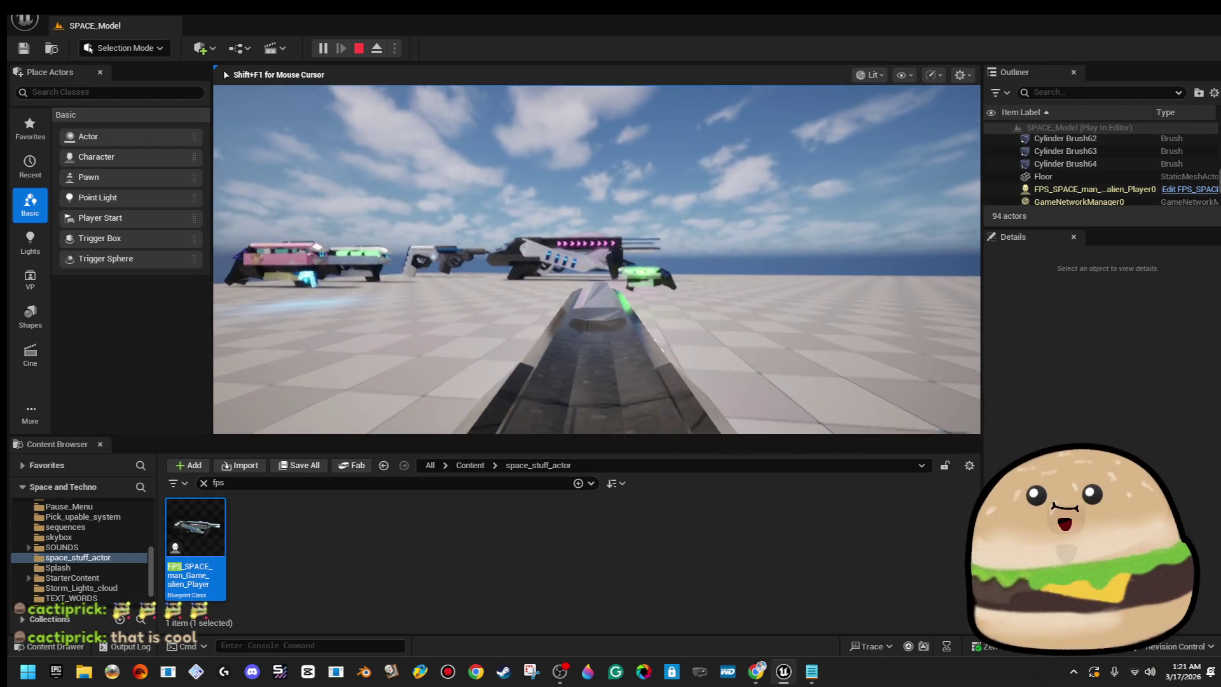
key("2")
key("Escape")
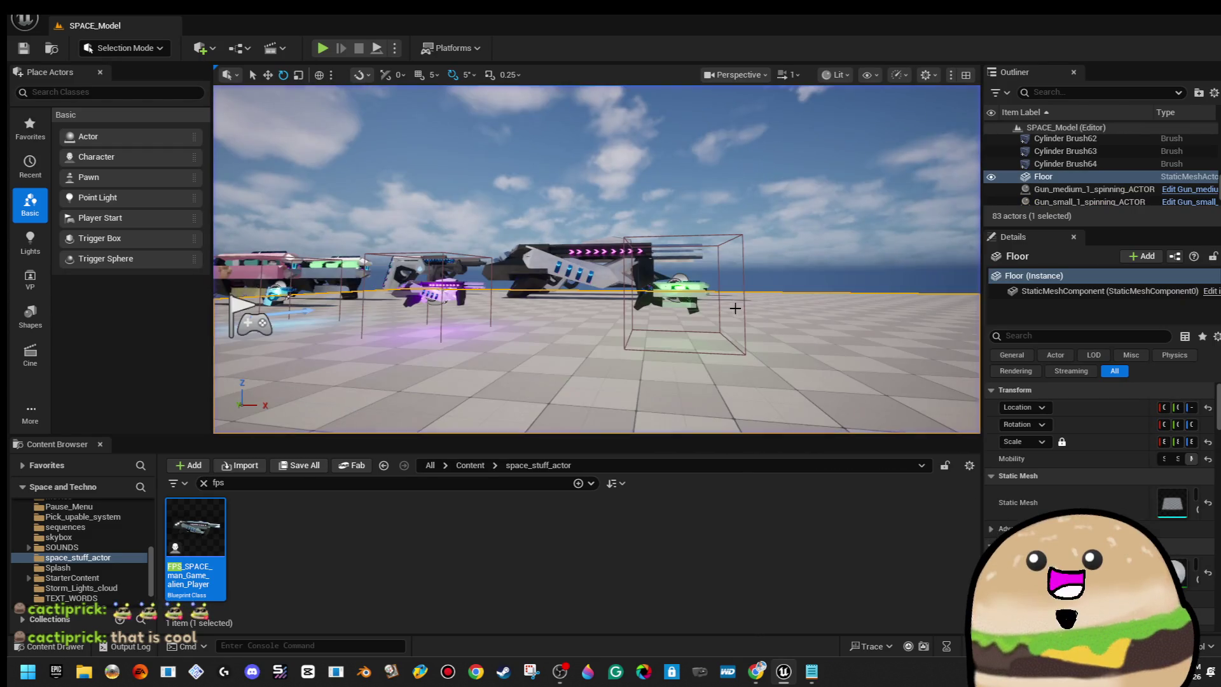
Run another playtest from a floor spot firing skyward, then return to editing.
right_click(636, 306)
mouse_move(734, 554)
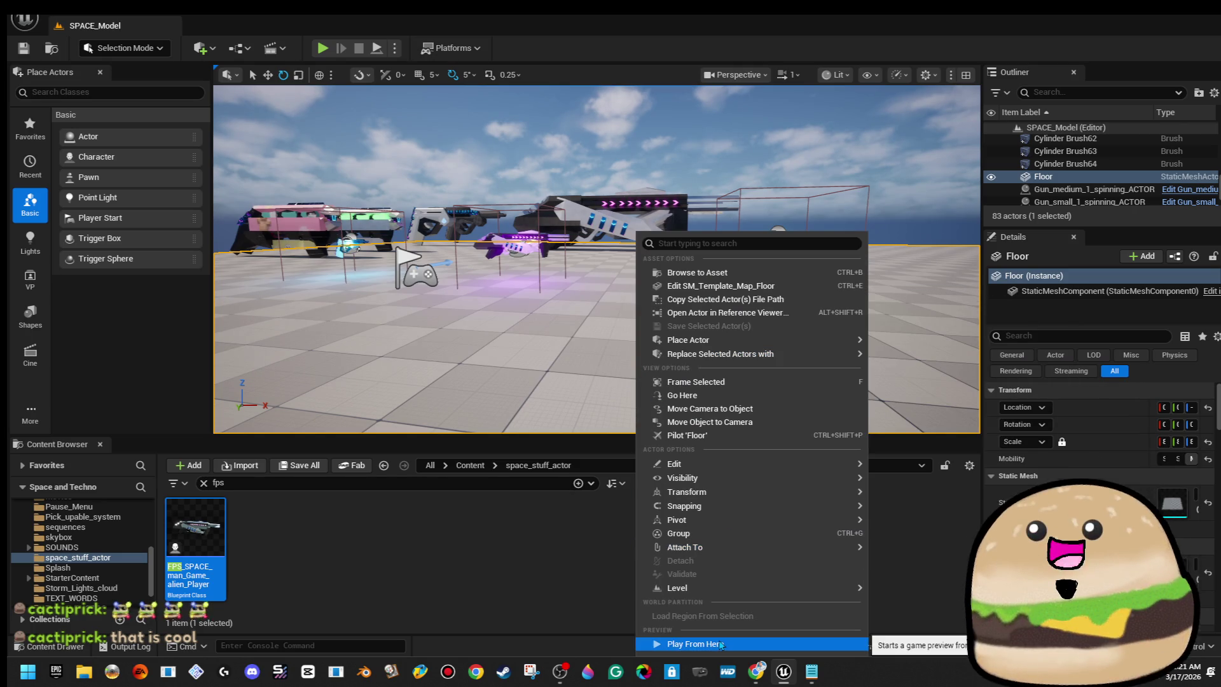
left_click(695, 643)
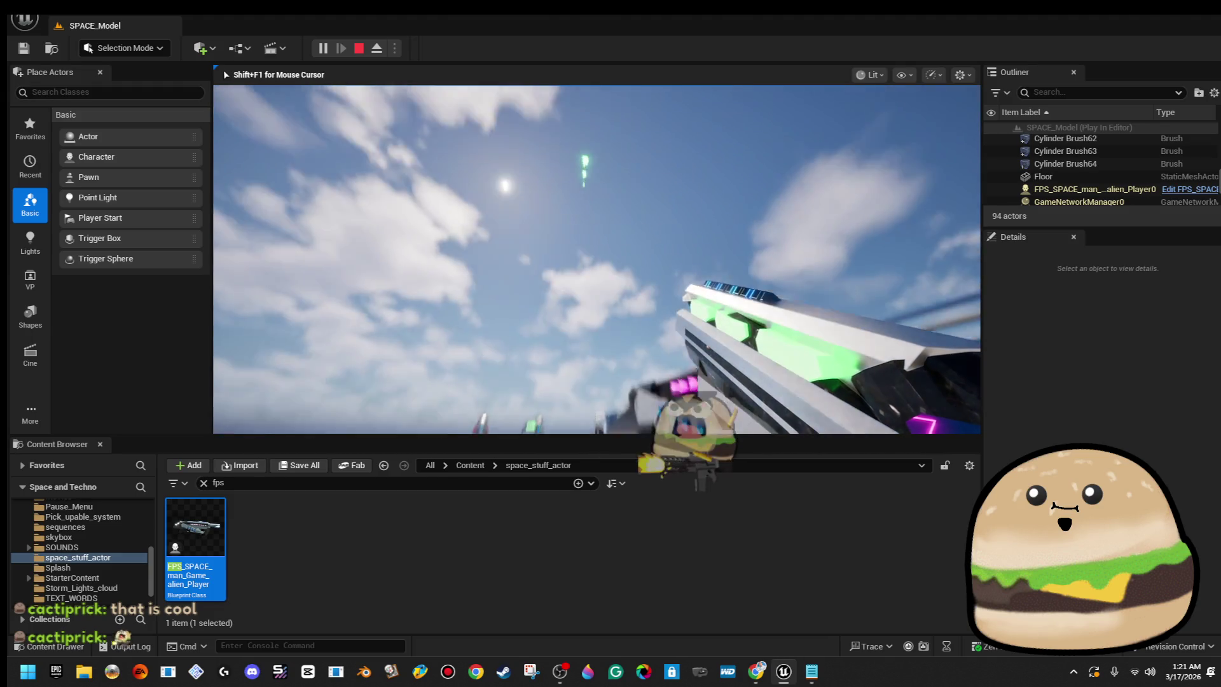
key("Escape")
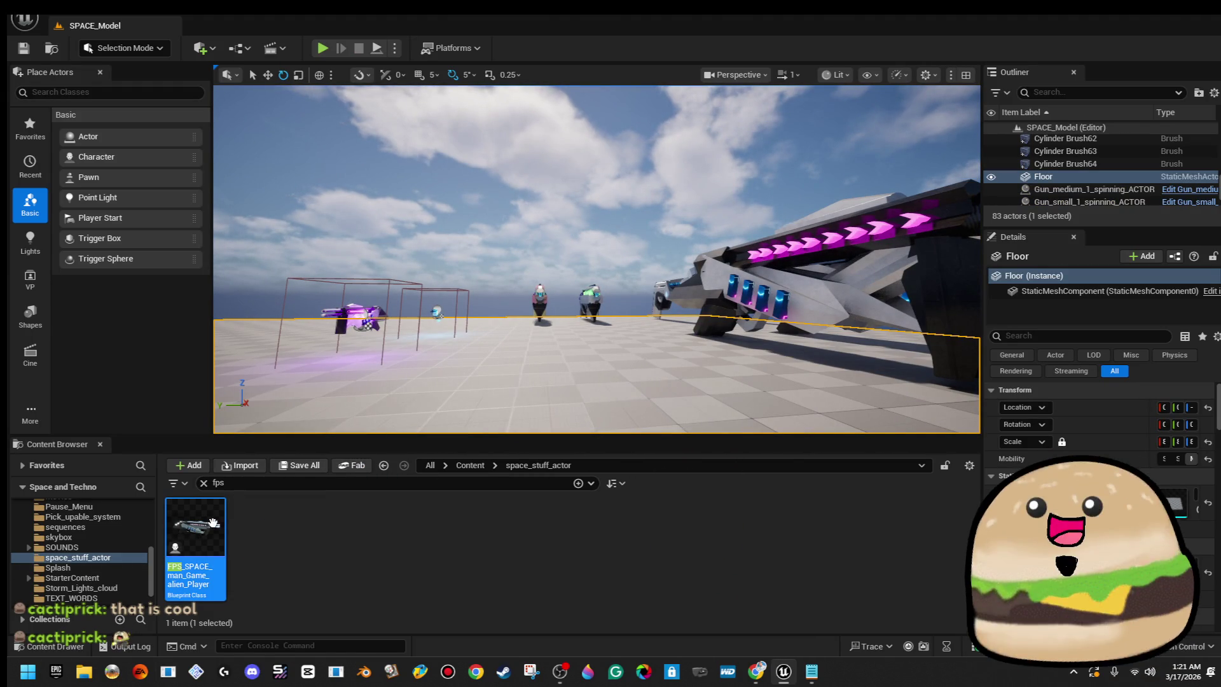
left_click_drag(354, 414, 472, 294)
Play from a floor spot fullscreen with F11, switch to the green-and-grey gun, close File Explorer.
right_click(485, 294)
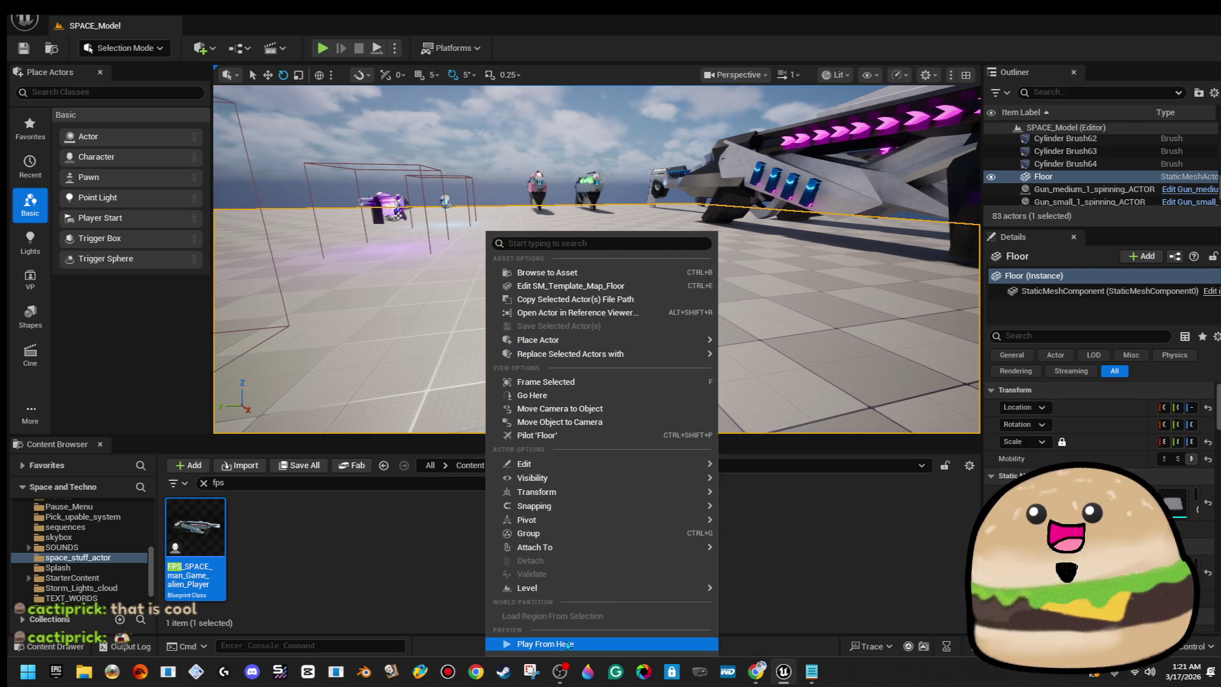
left_click(541, 643)
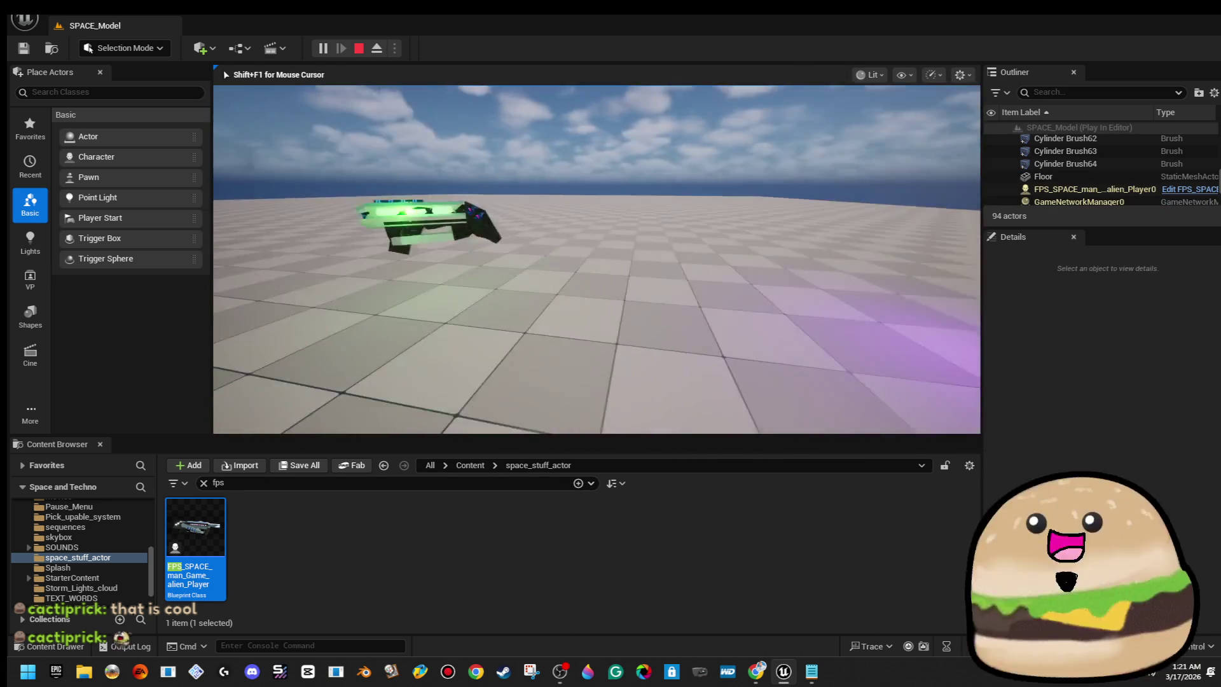
left_click(597, 260)
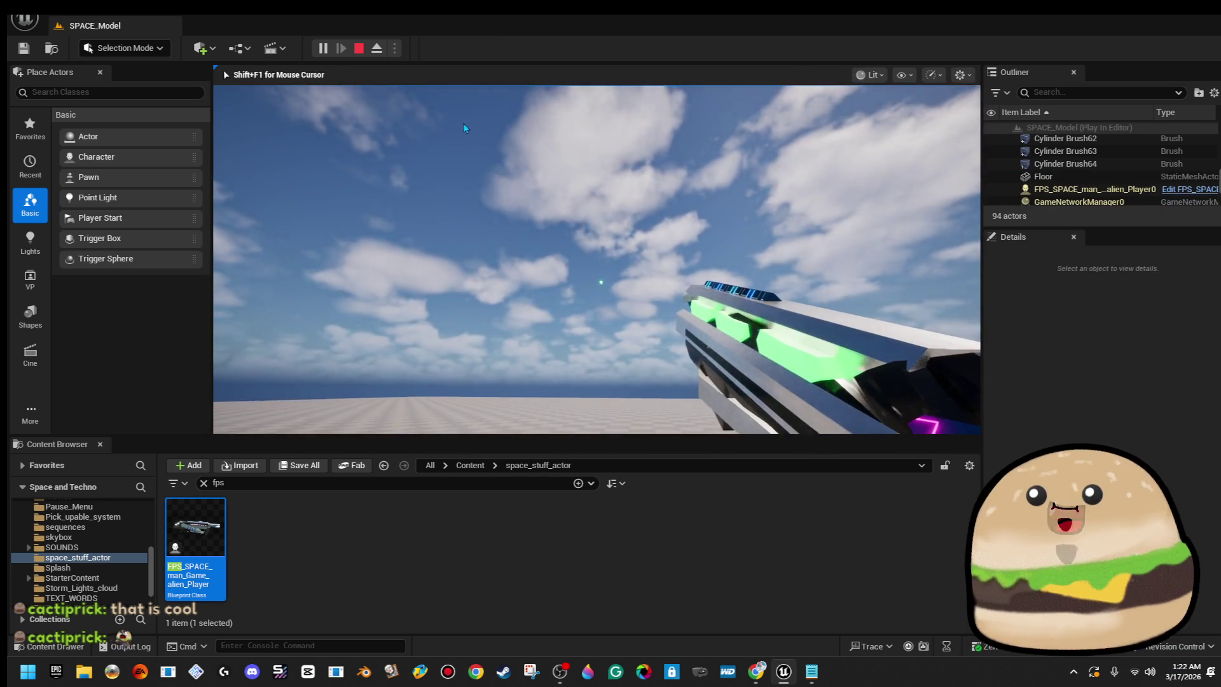
key("F11")
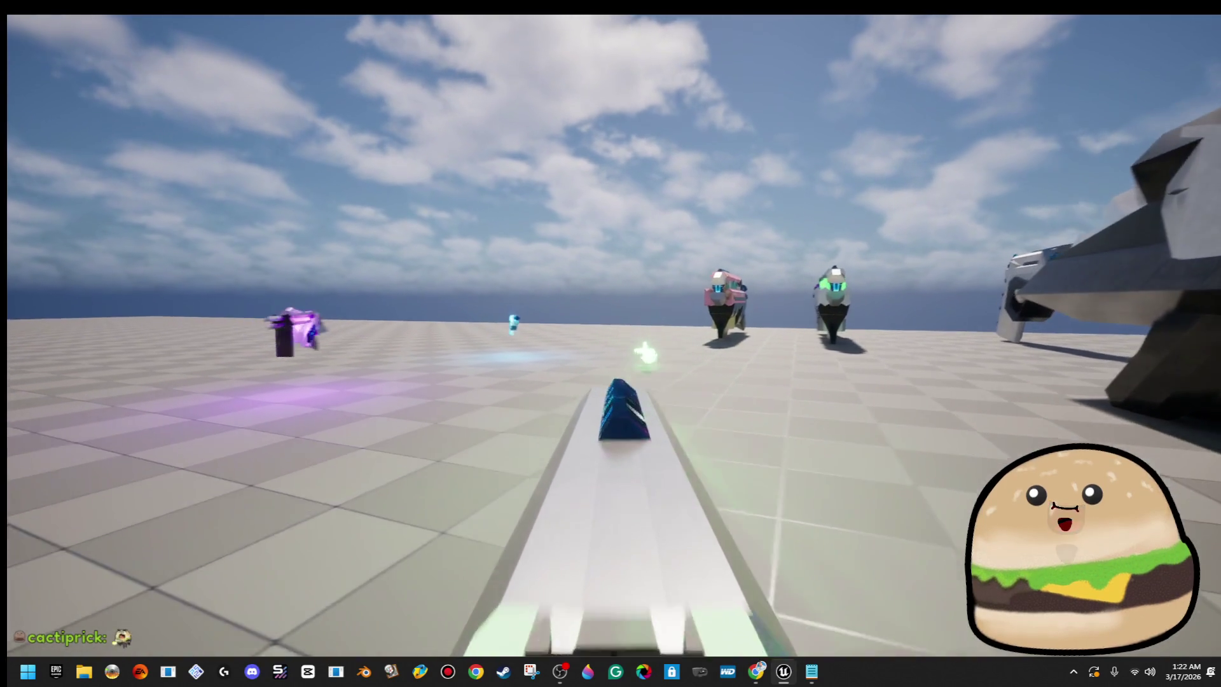
key("2")
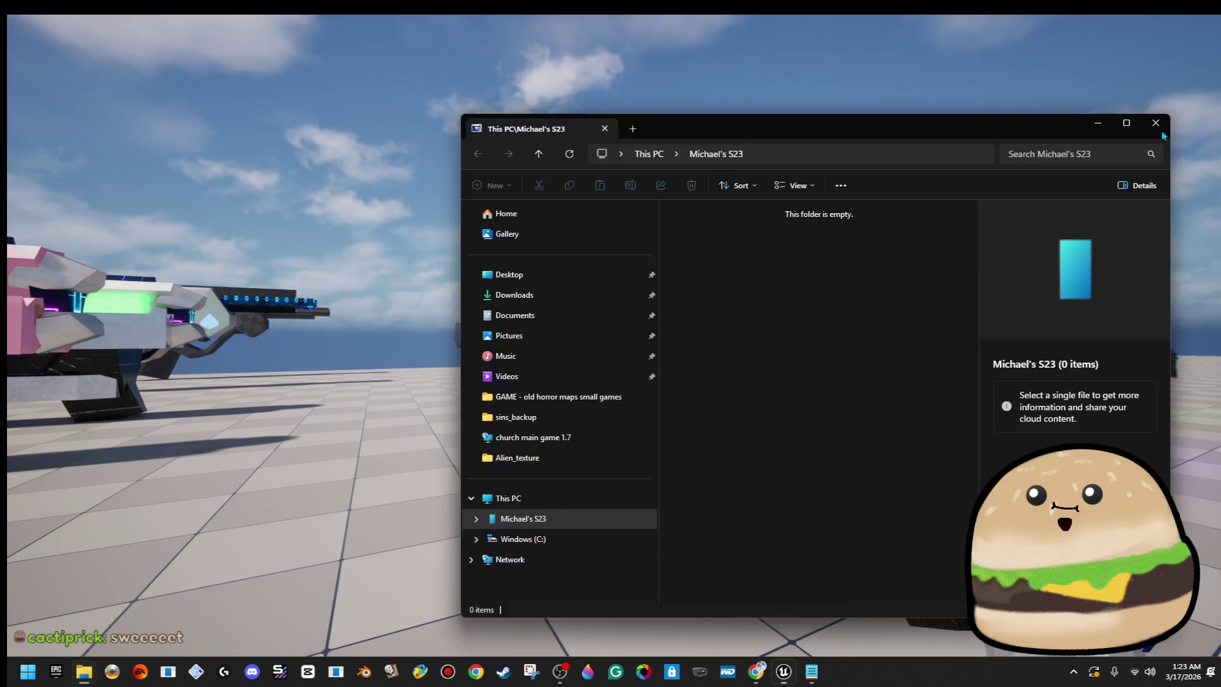
left_click(1161, 130)
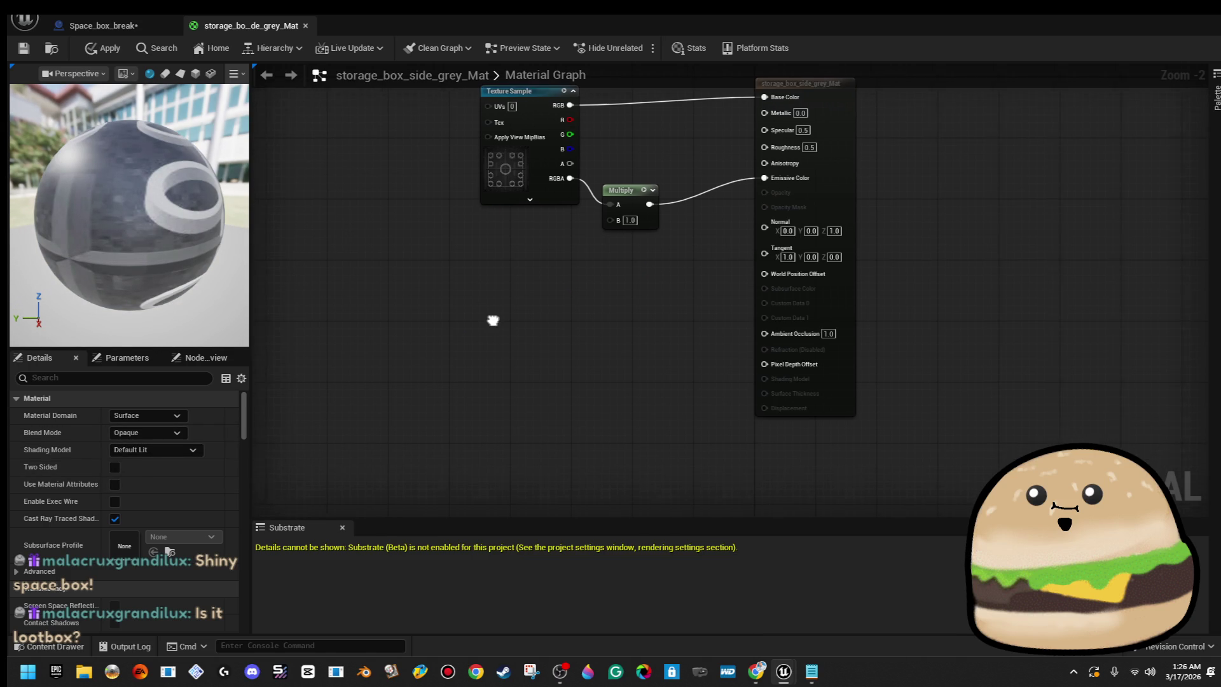
Set the Multiply node's B value to 5, discarding a temporary Constant node.
left_click(535, 249)
left_click_drag(585, 268, 620, 230)
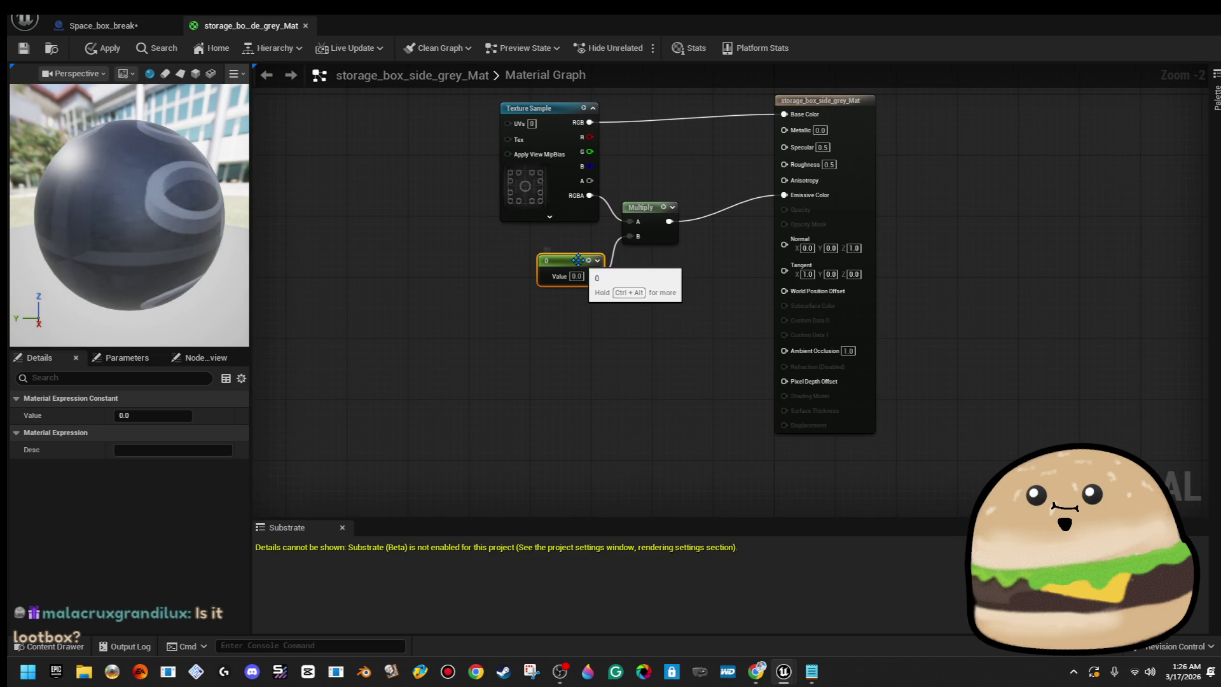
key("Delete")
type("5")
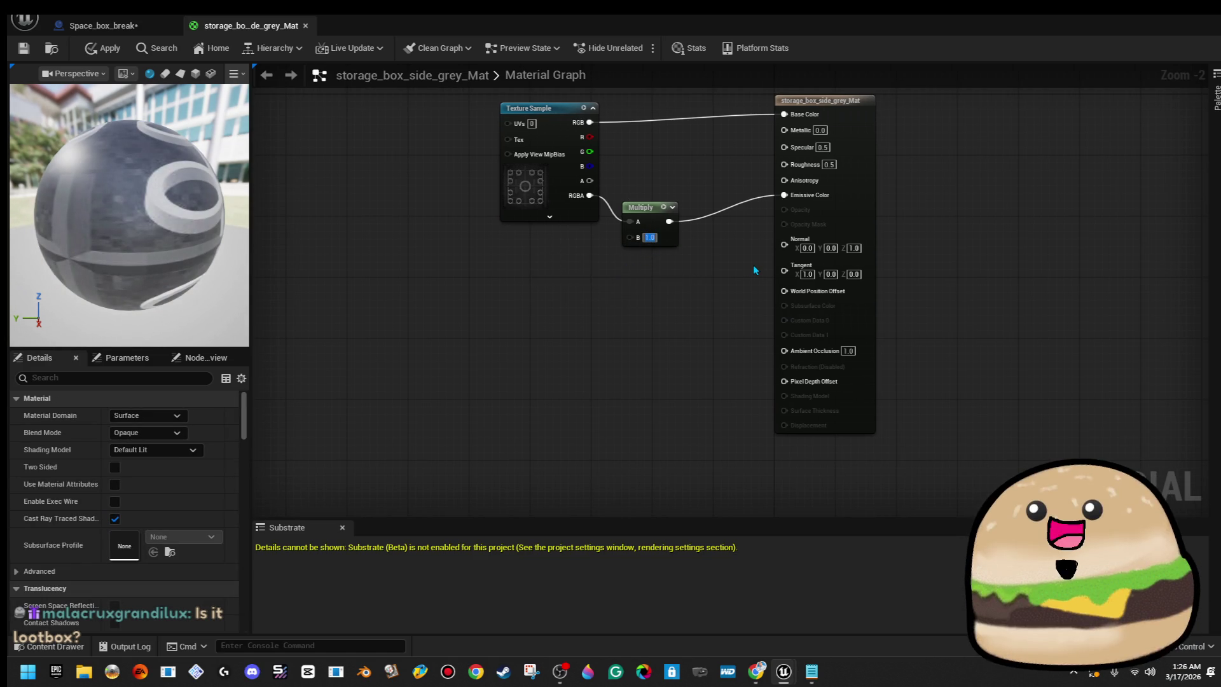
key("Return")
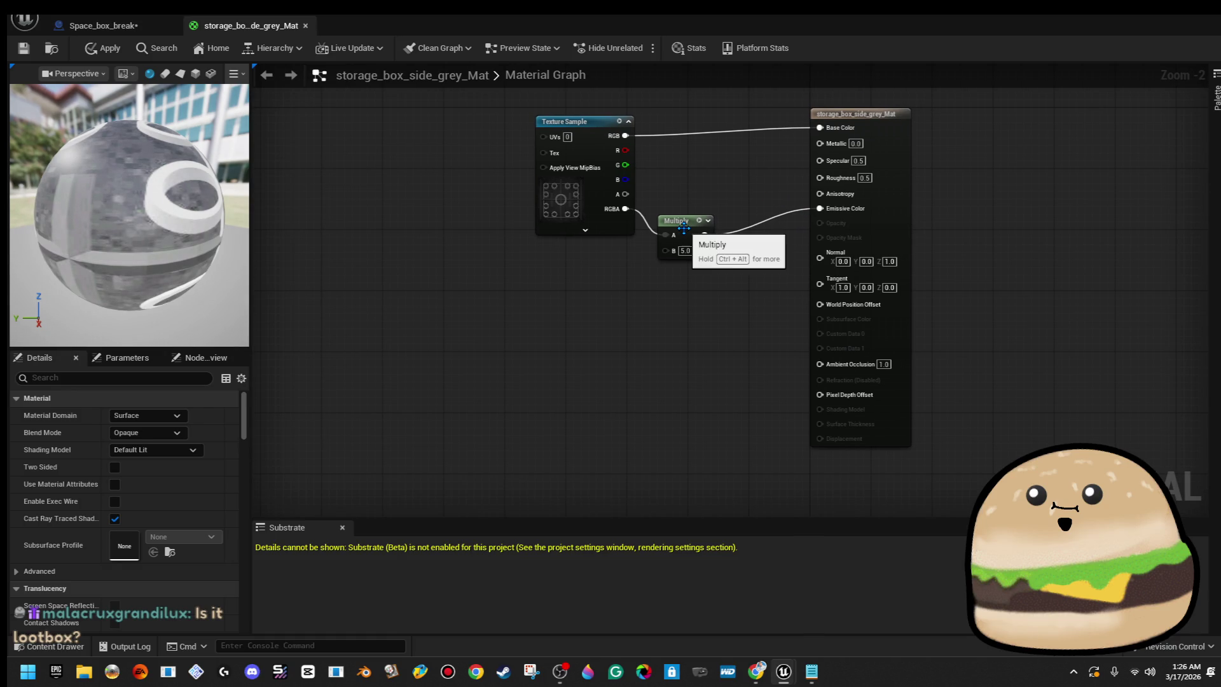
Tidy the Multiply and Texture Sample nodes and dock the material editor beside the level editor.
left_click(699, 255)
left_click_drag(699, 254, 699, 269)
mouse_move(625, 194)
left_mouse_down()
mouse_move(829, 208)
mouse_move(834, 316)
mouse_move(829, 288)
mouse_move(622, 197)
left_mouse_up()
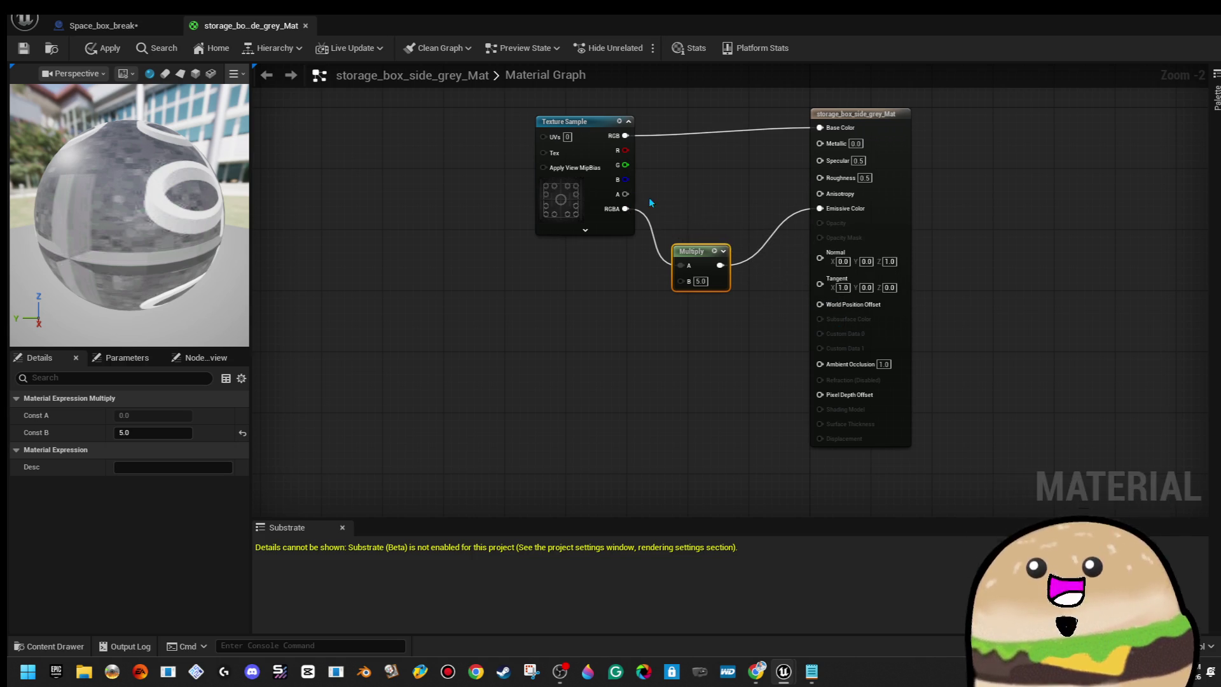
left_click(718, 175)
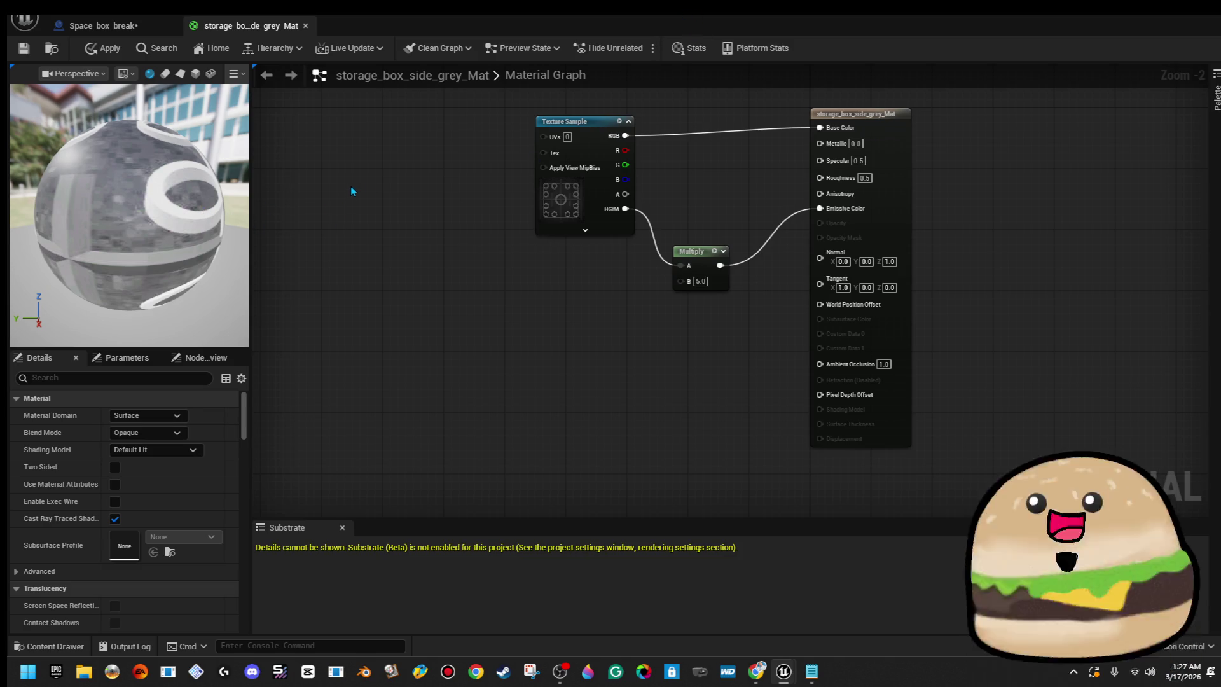
left_click_drag(591, 157, 591, 149)
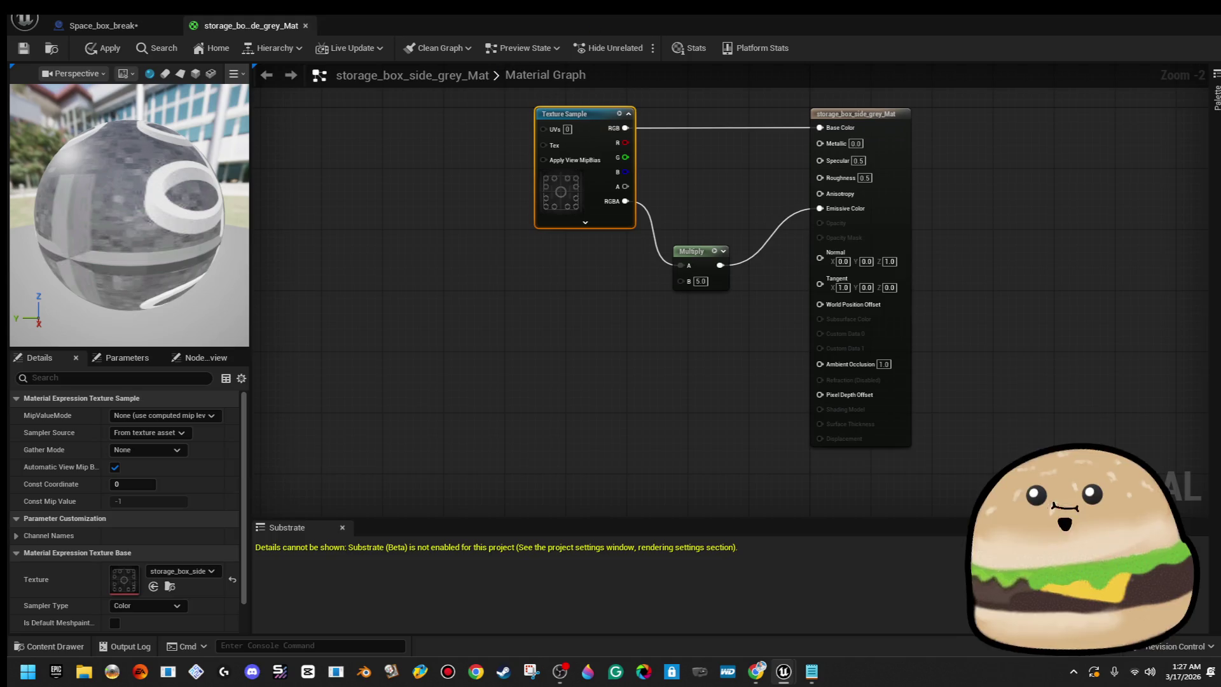
left_click_drag(615, 35, 1068, 83)
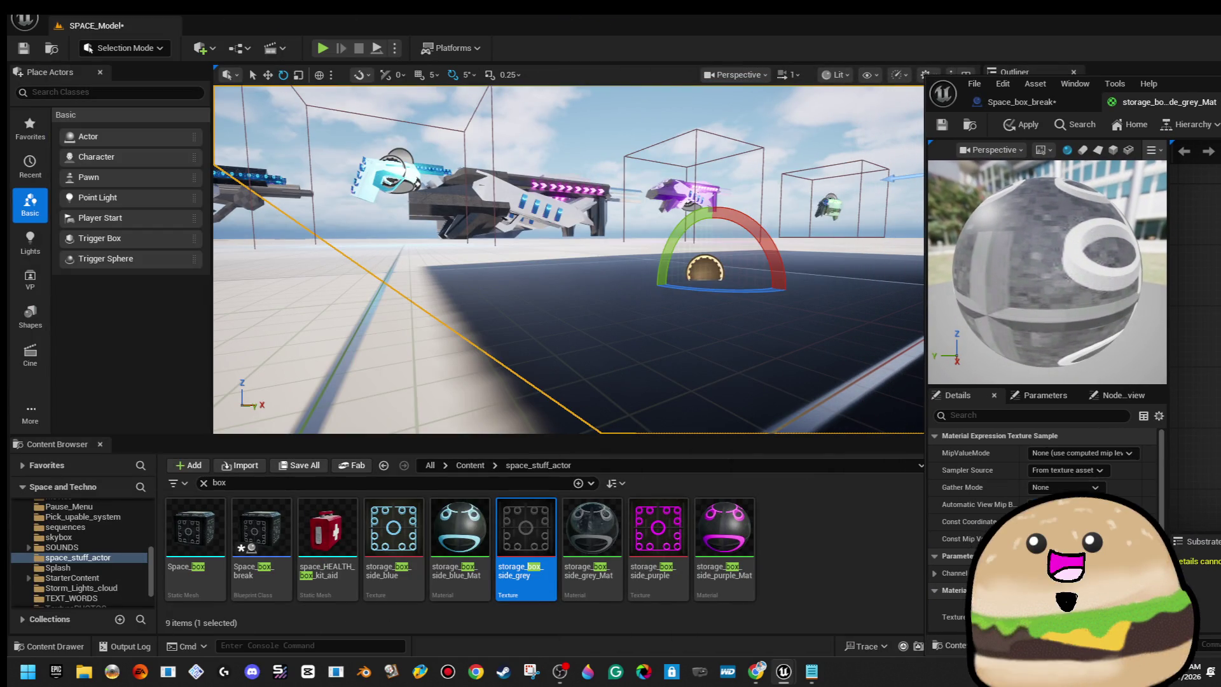
Frame the storage box and search the whole Content folder for 'screen' assets.
key("f")
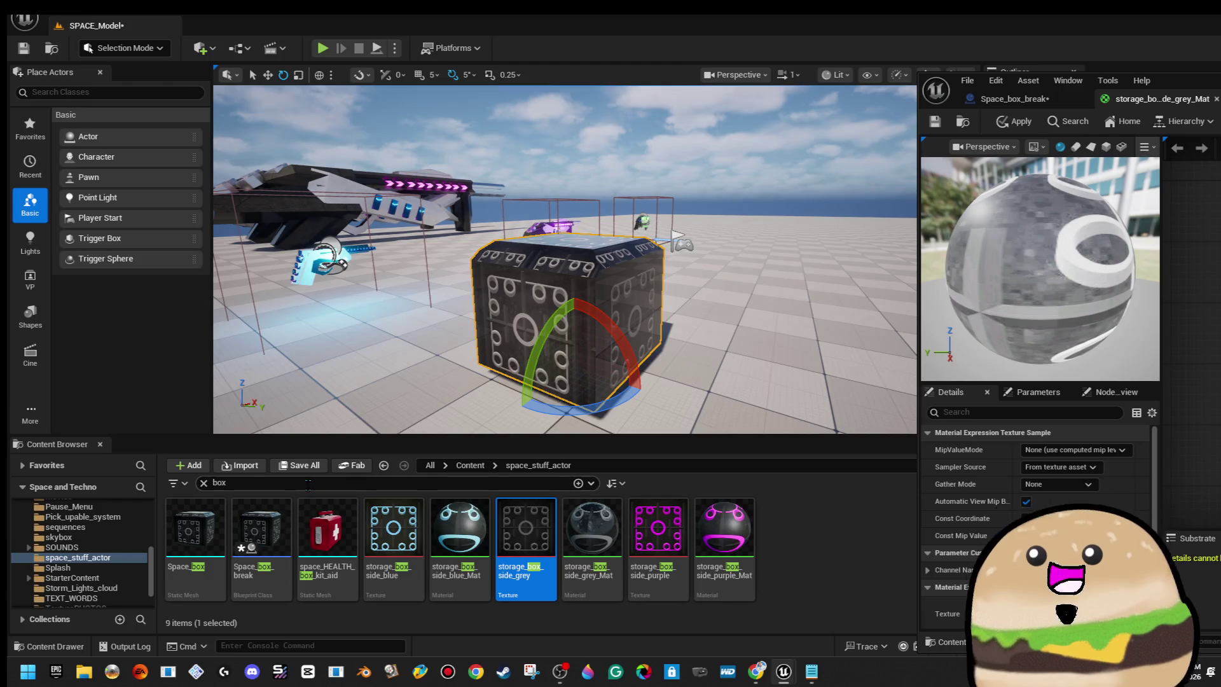
type("mon")
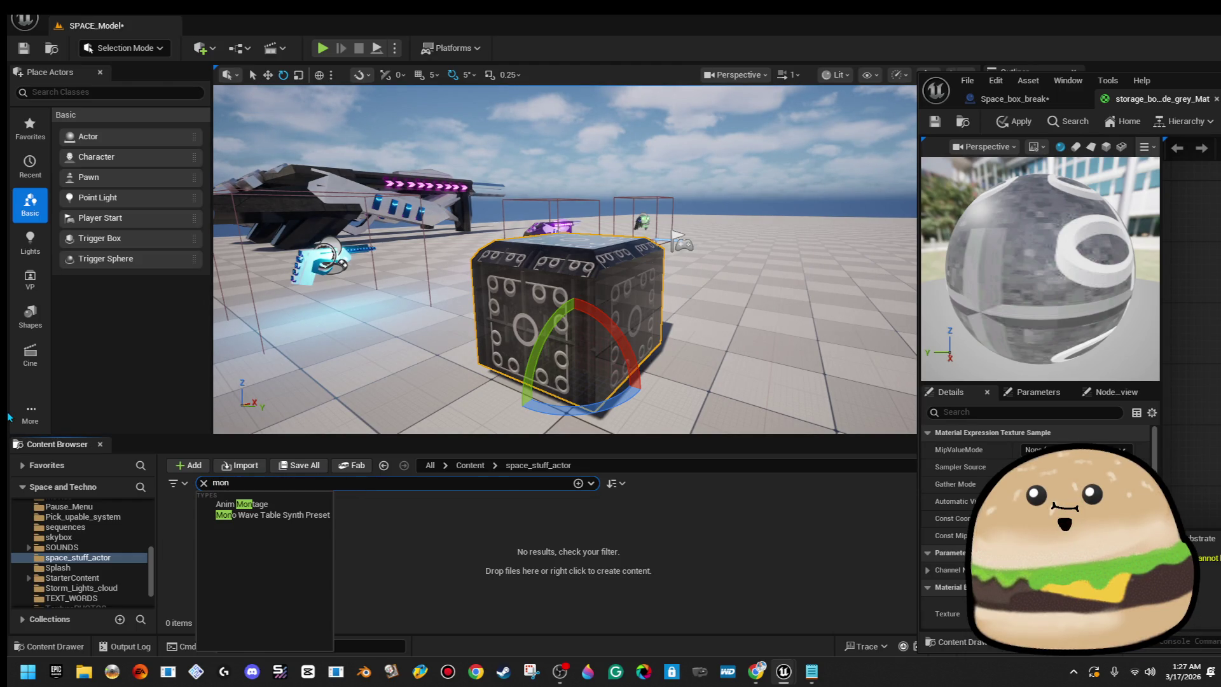
key("BackSpace")
key("BackSpace")
key("BackSpace")
type("screen")
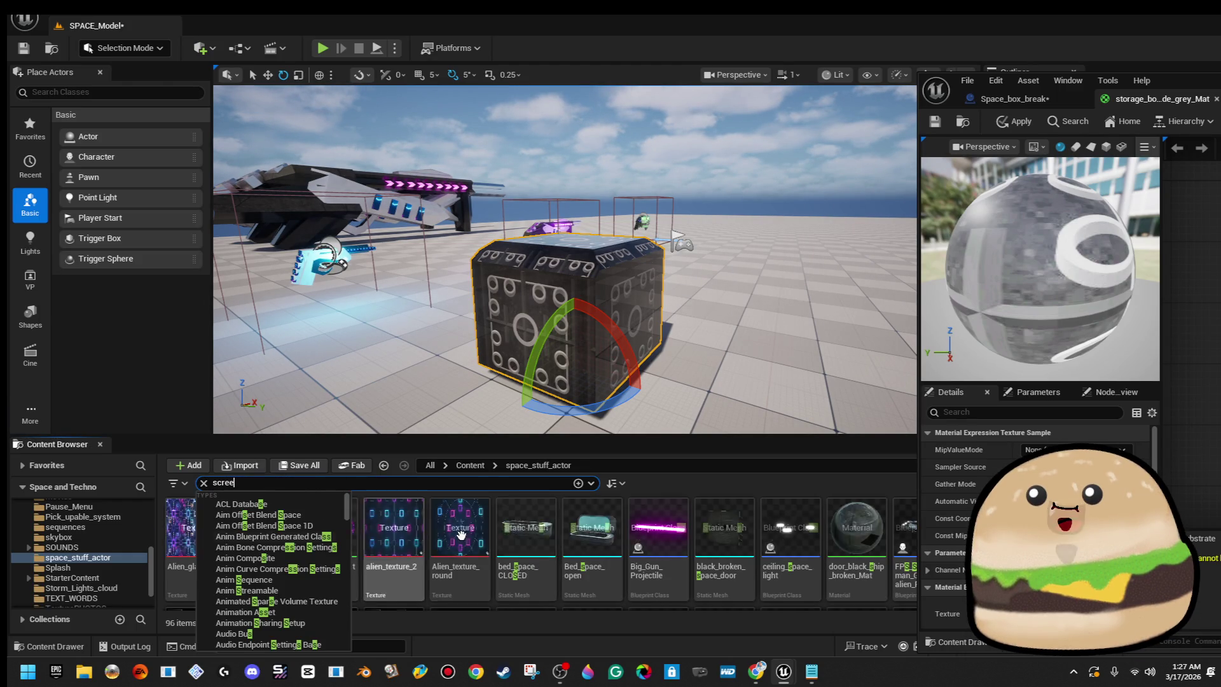
left_click(471, 466)
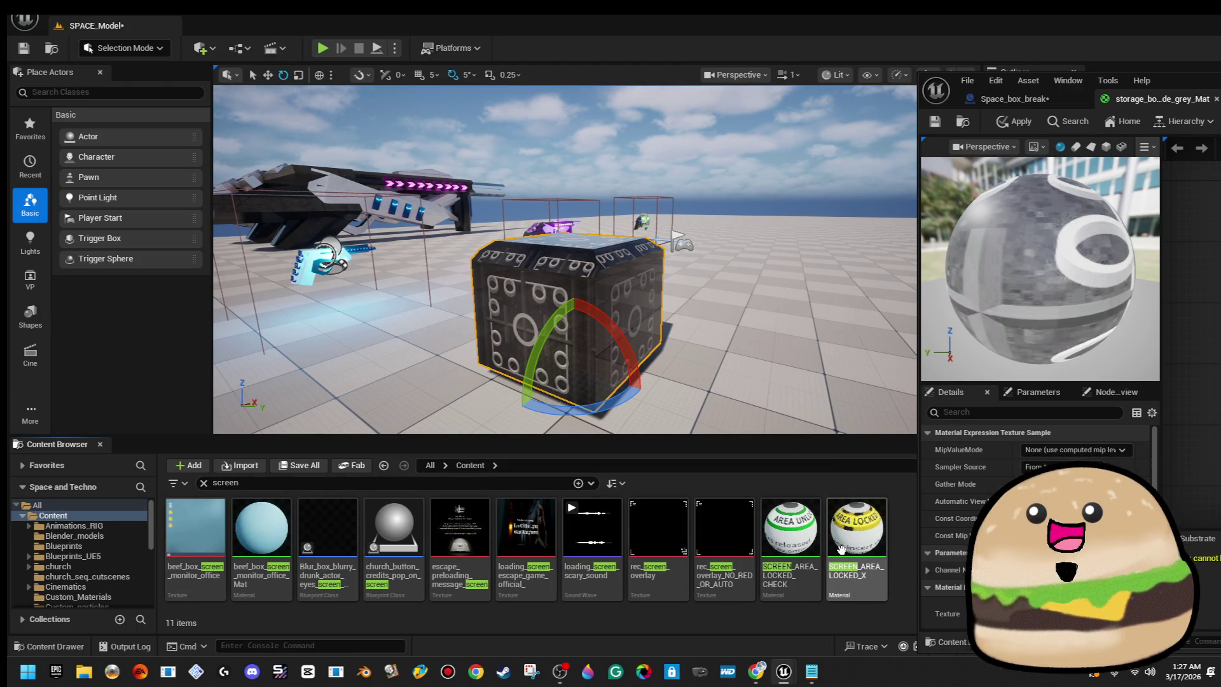
Select SCREEN_AREA_LOCKED_CHECK and pull the storage box material into its own window.
mouse_move(876, 518)
left_click(808, 533)
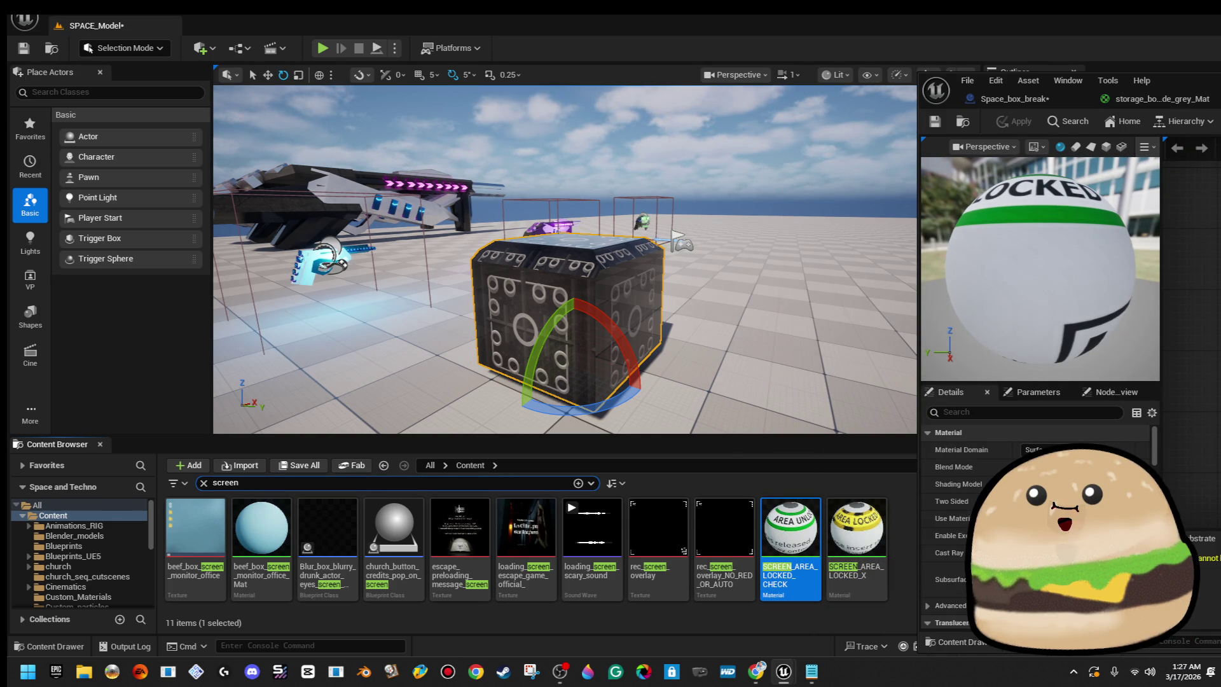
left_click(1176, 99)
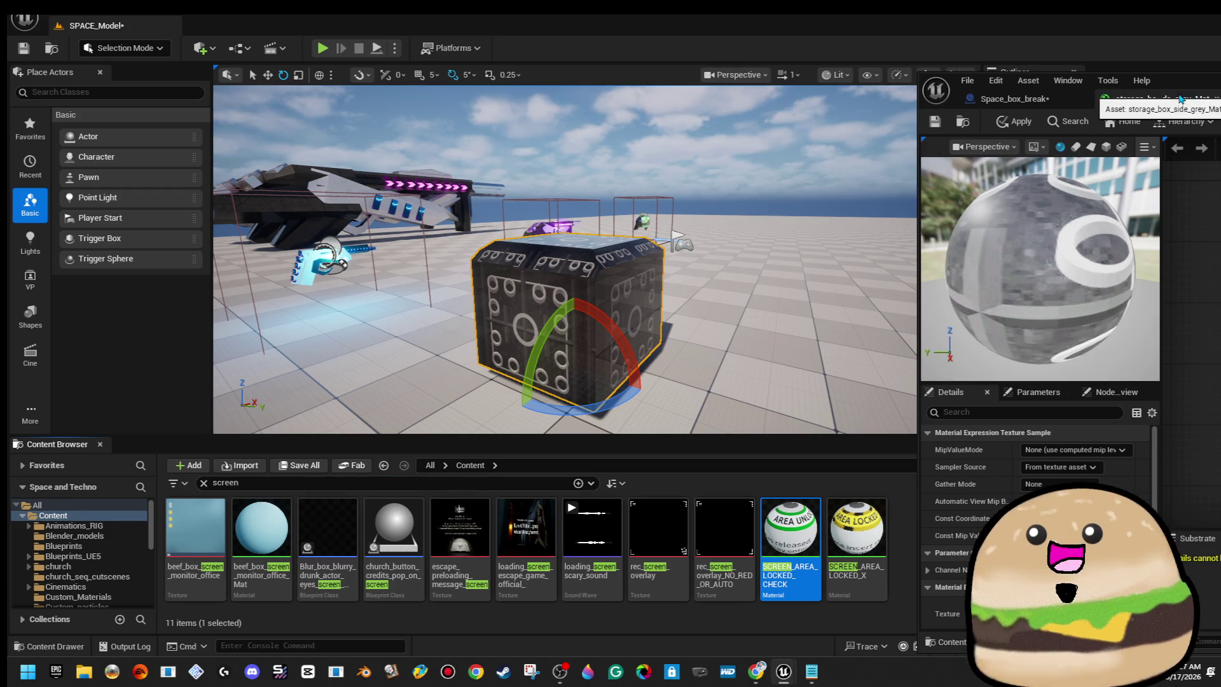
left_click_drag(1176, 99, 344, 117)
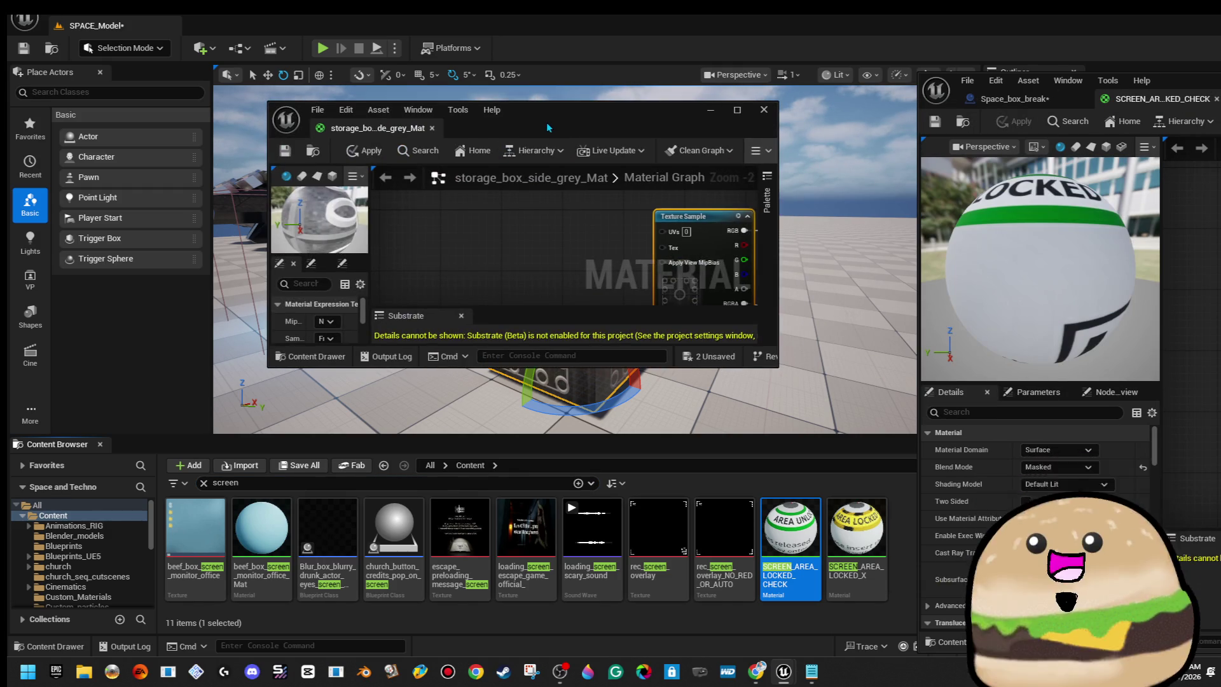
Maximize the storage box material window and change the Multiply B value to 0.5.
double_click(343, 117)
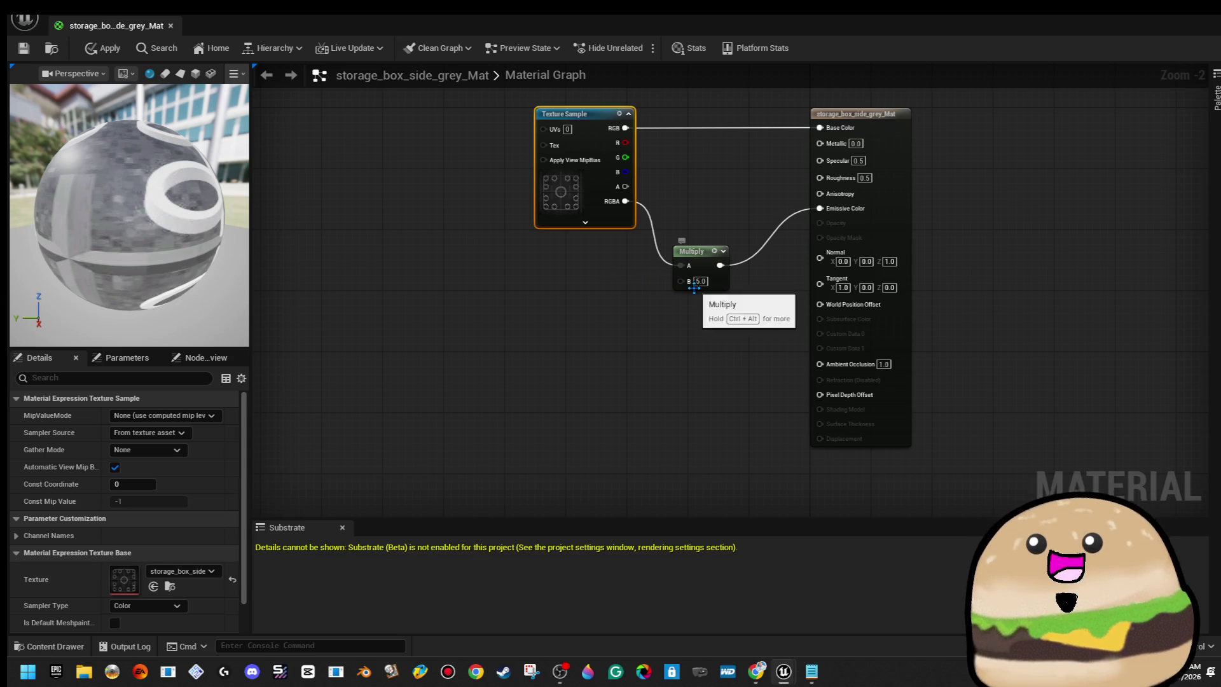
scroll(711, 300, "up", 1)
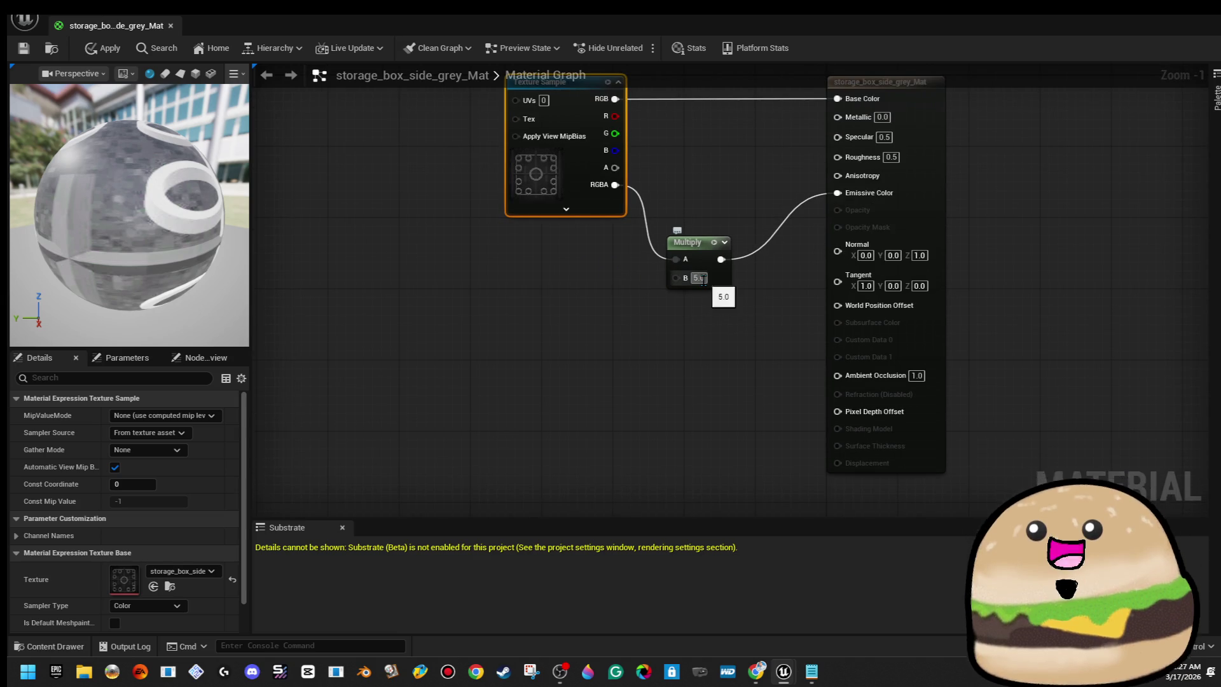
key("BackSpace")
key("BackSpace")
key("BackSpace")
type("0.5")
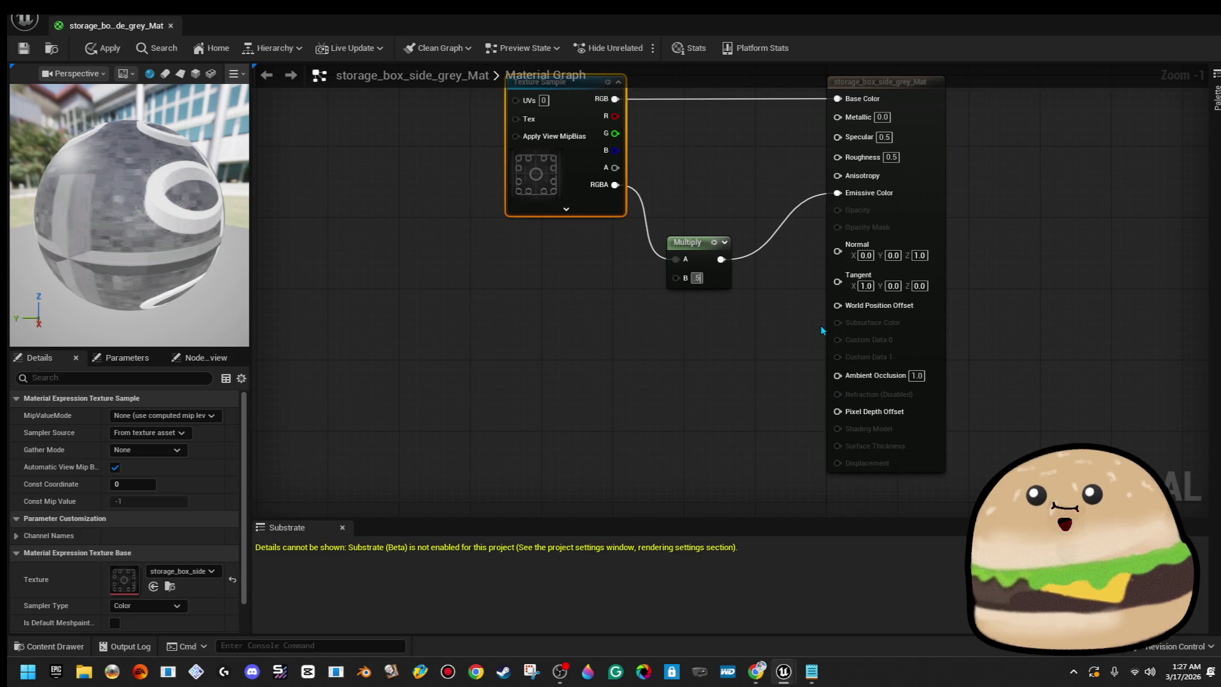
key("Return")
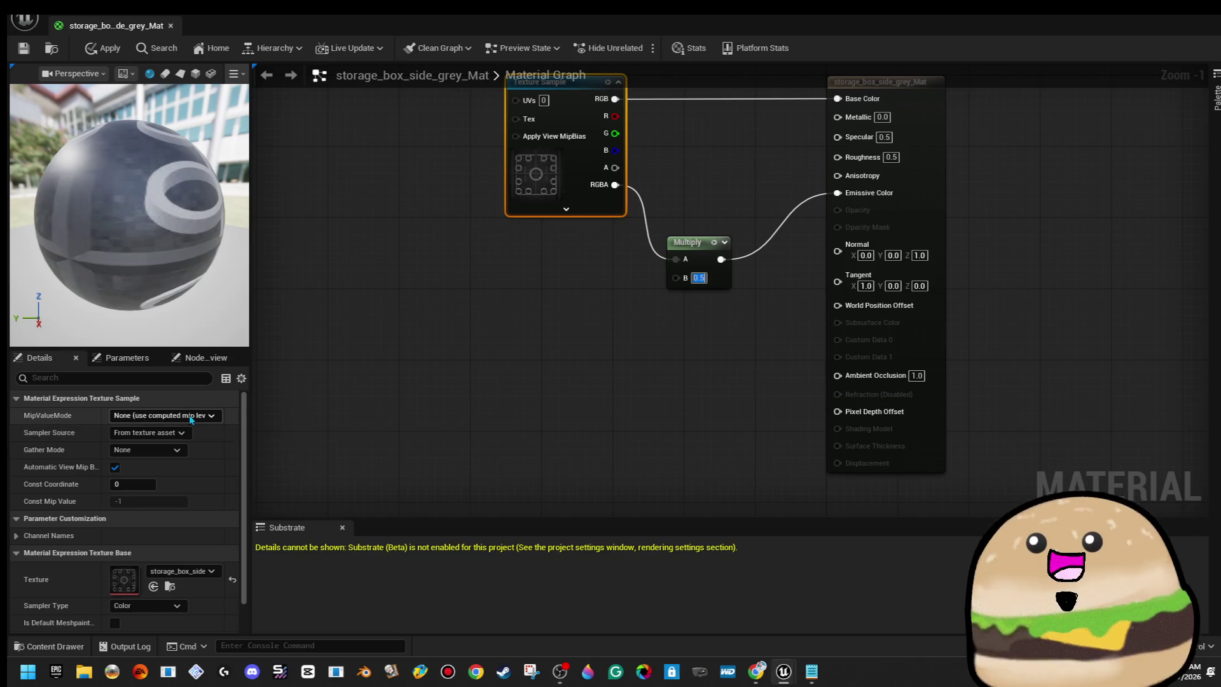
Set the material's blend mode to Masked and feed the texture alpha into Opacity Mask.
left_click(391, 427)
scroll(392, 426, "up", 1)
left_click(159, 429)
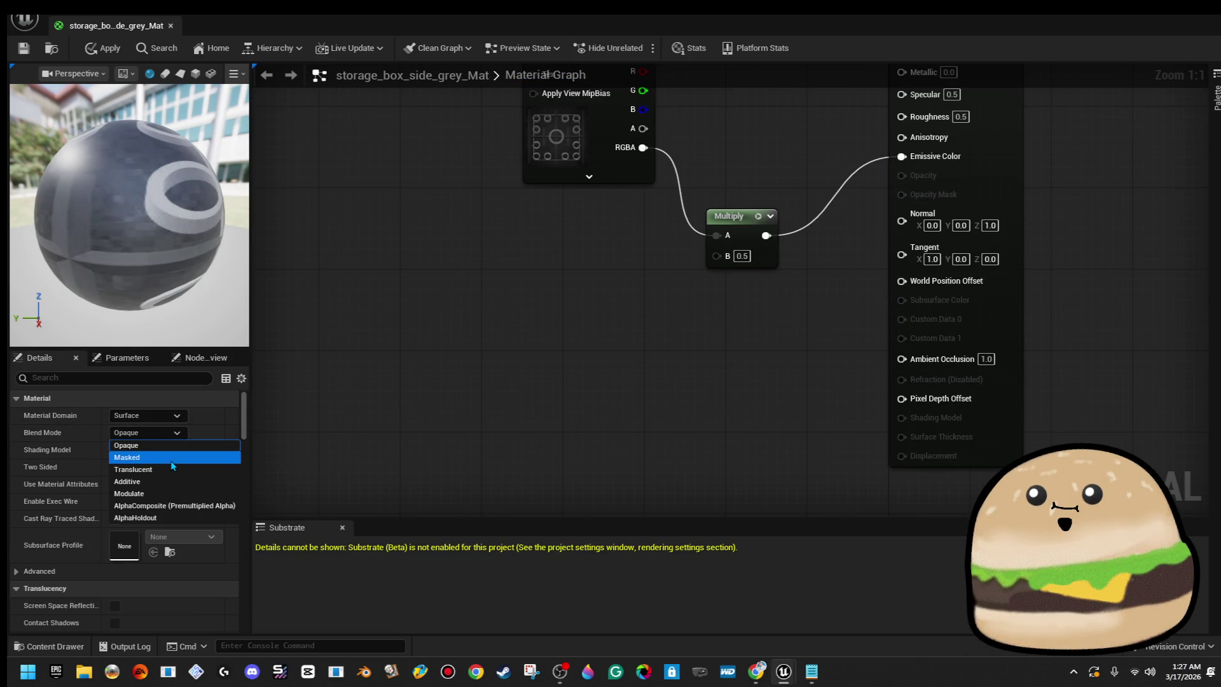
left_click(172, 458)
key("Home")
left_click_drag(554, 249, 833, 323)
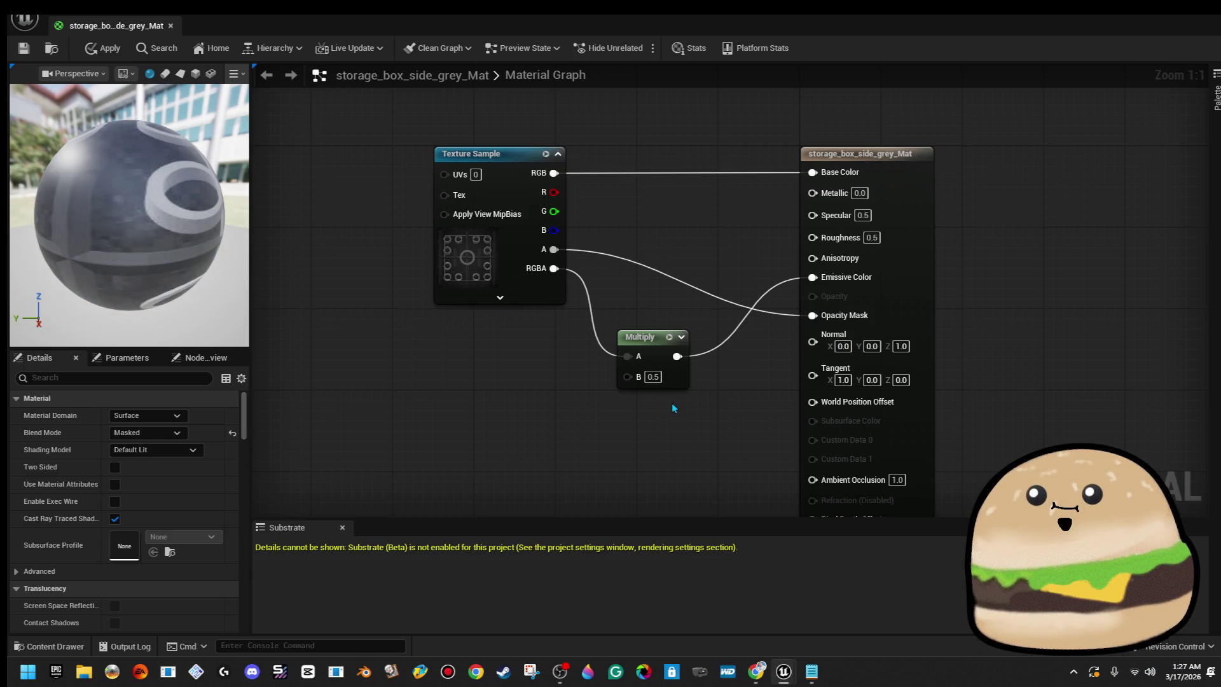
Drive Roughness with a Constant 0, apply the changes, and close the material editor.
key("1")
left_click(696, 224)
mouse_move(760, 245)
left_mouse_down()
mouse_move(795, 257)
mouse_move(842, 249)
mouse_move(830, 239)
left_mouse_up()
left_click_drag(715, 226, 695, 216)
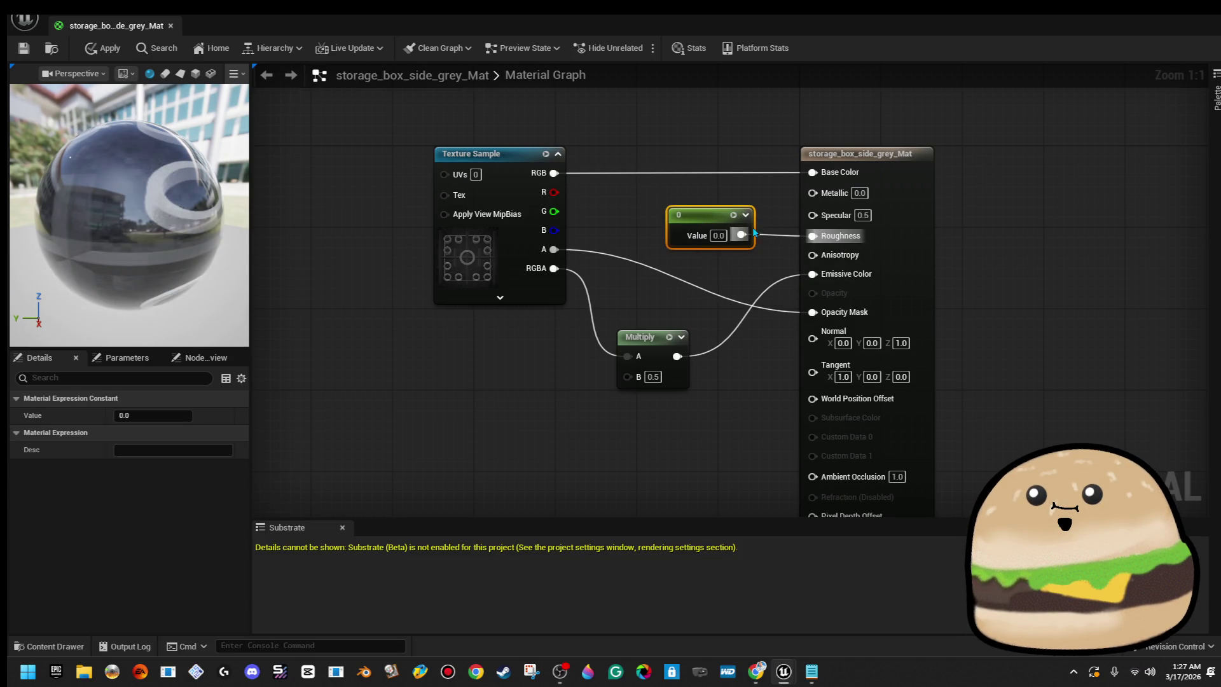
left_click(92, 50)
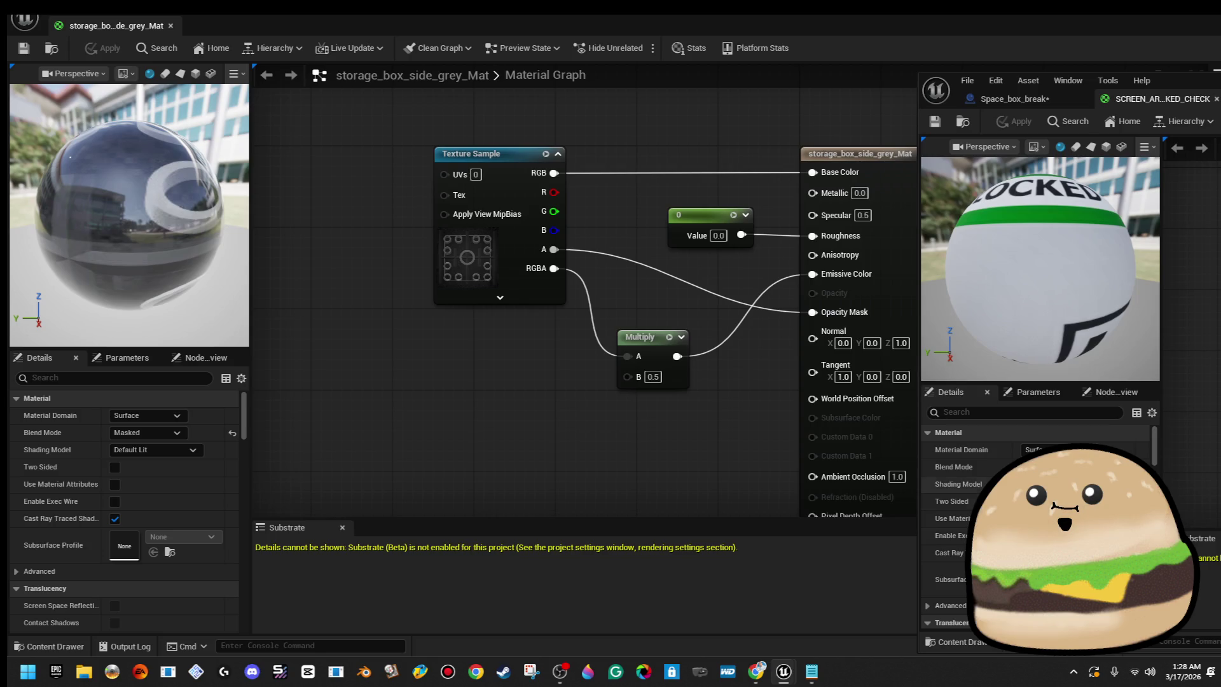
left_click(319, 489)
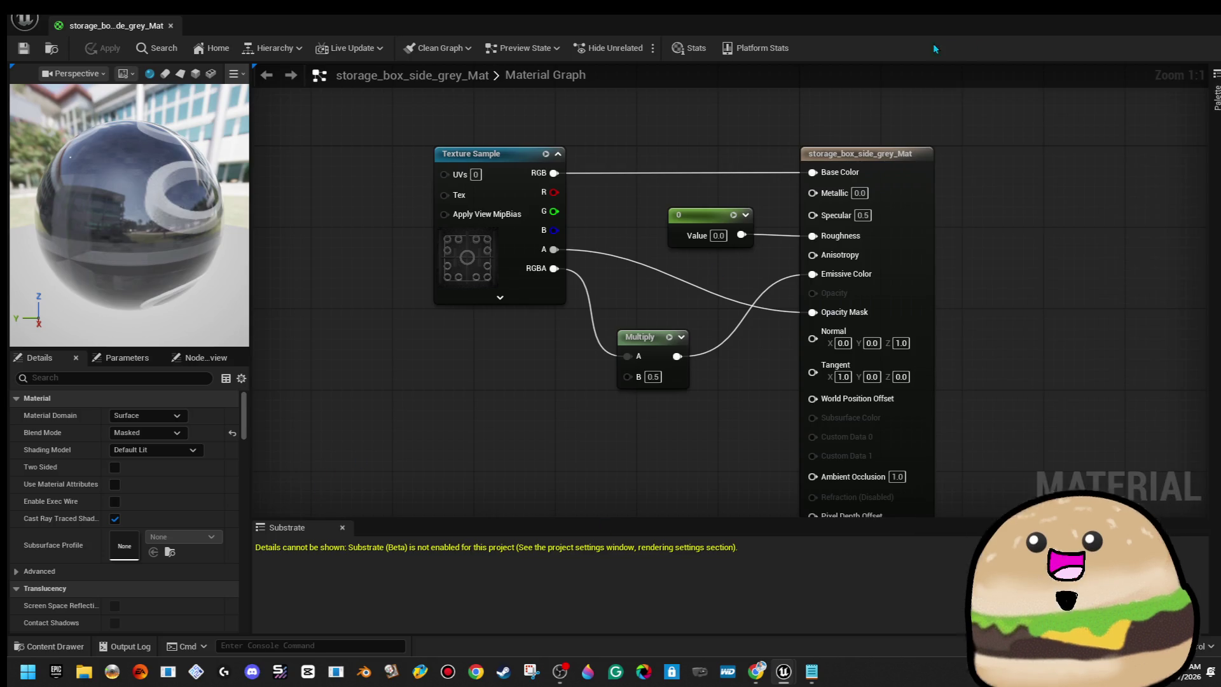
key("ctrl+w")
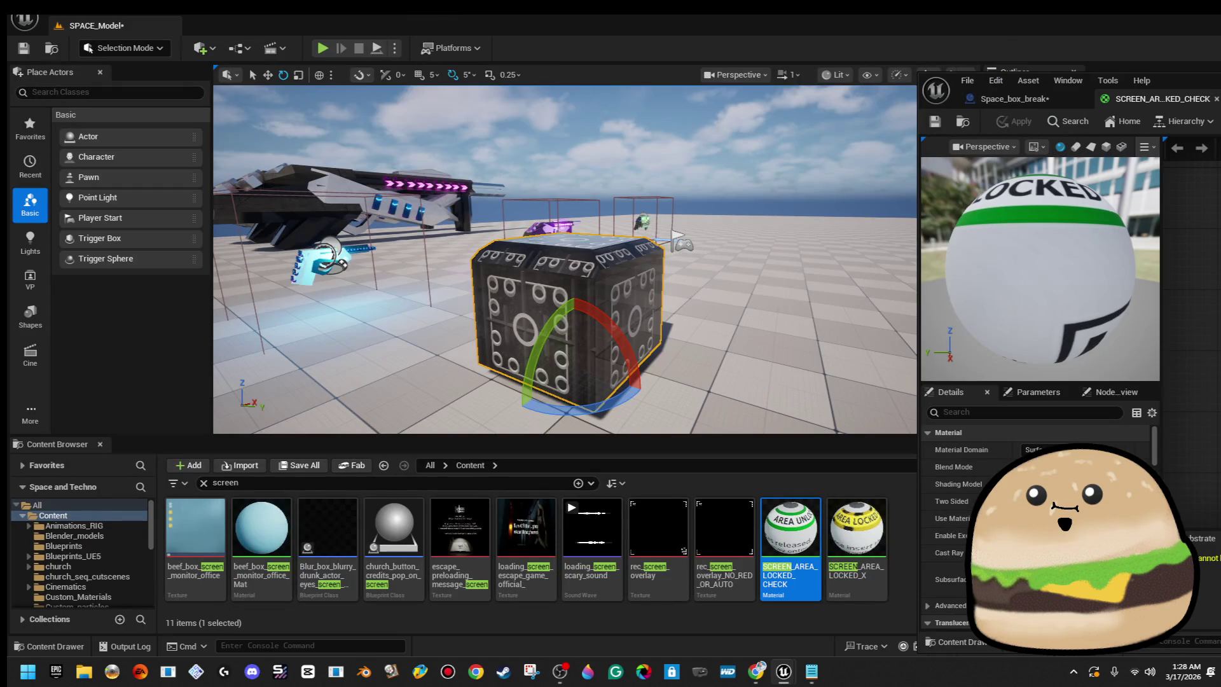
Open the level_SPACE map via File > Open Level, saving SPACE_Model and Space_box_break first.
mouse_move(747, 287)
left_mouse_down()
mouse_move(646, 215)
mouse_move(620, 223)
mouse_move(604, 209)
left_mouse_up()
left_click(24, 19)
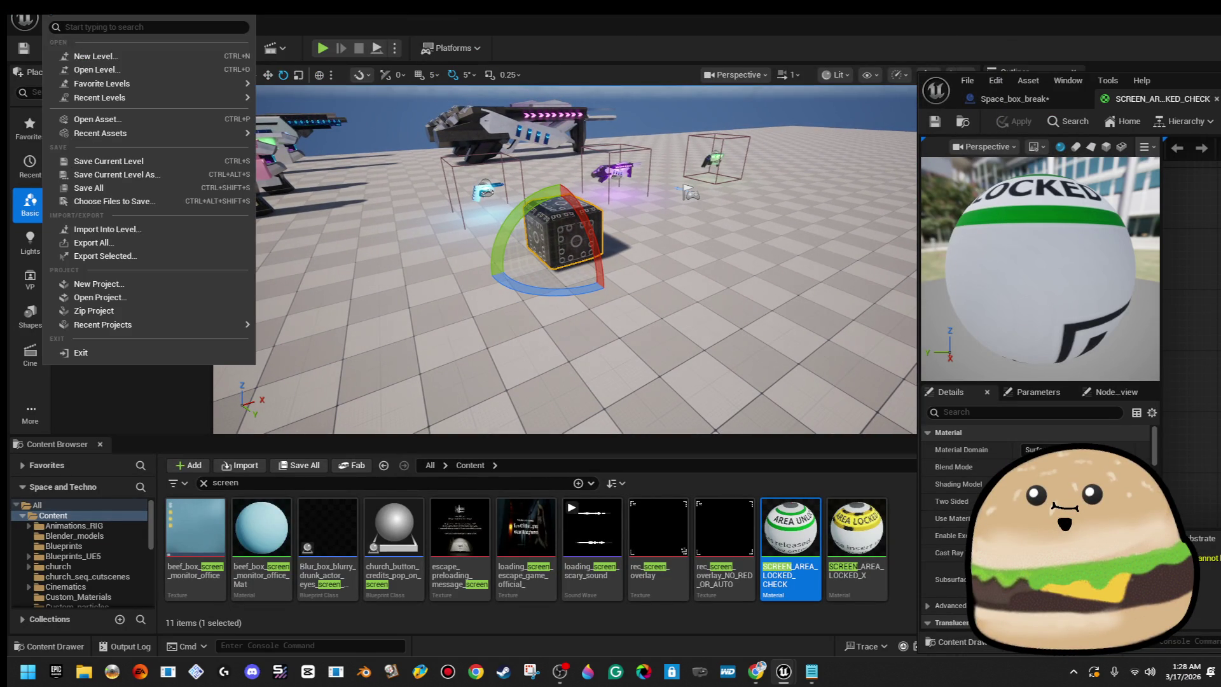
left_click(83, 66)
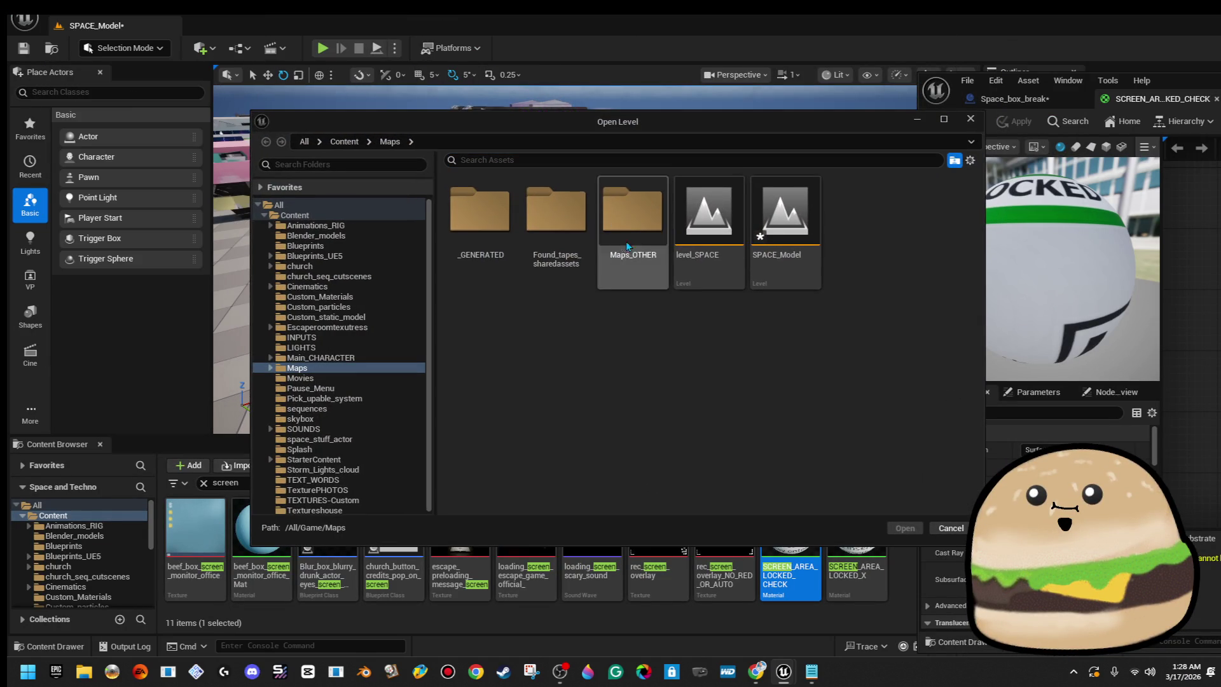
double_click(700, 261)
left_click(653, 478)
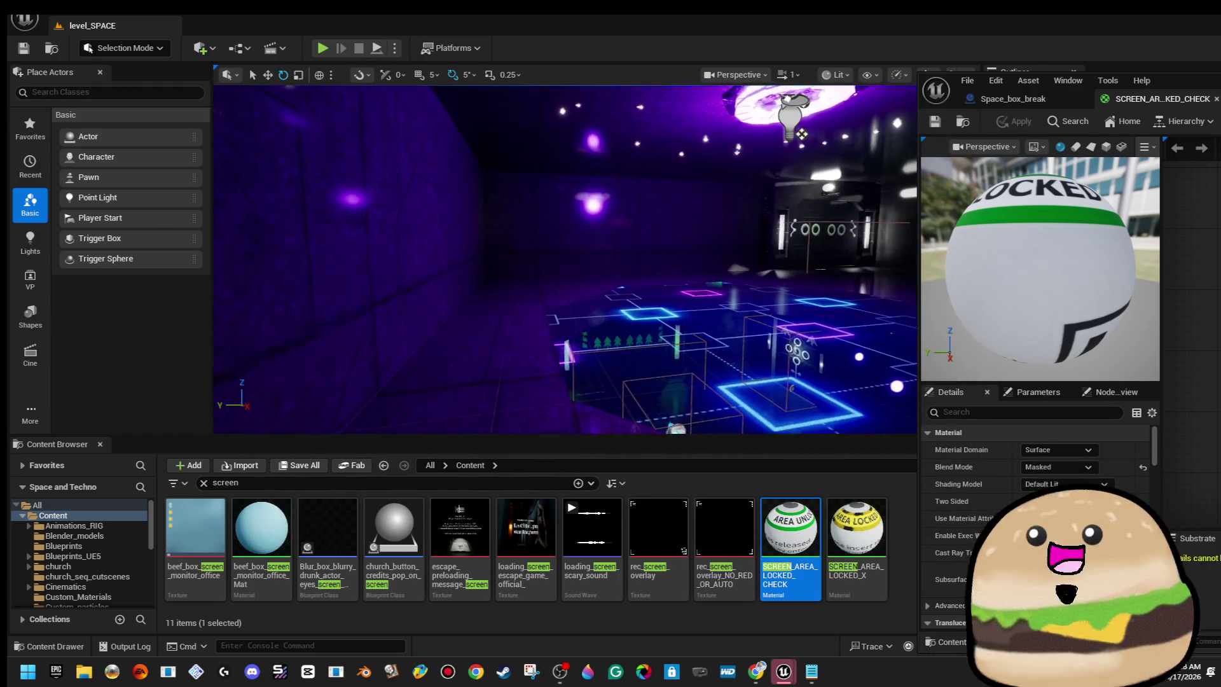
left_click_drag(801, 133, 654, 336)
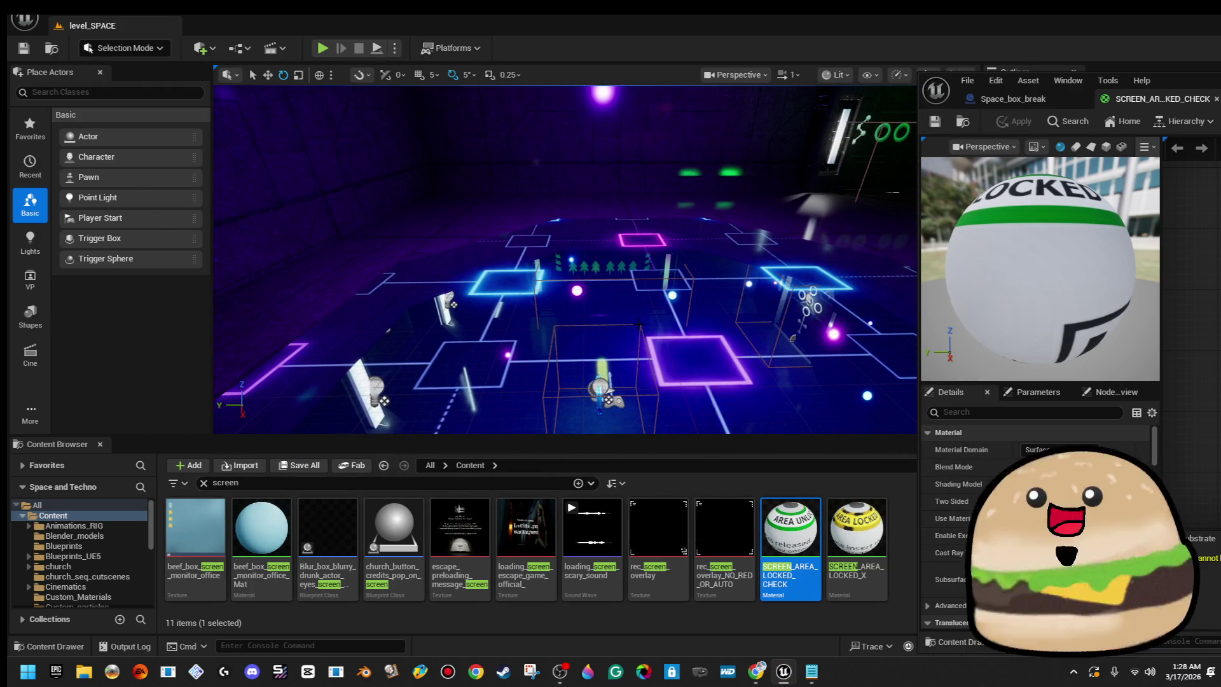
Search the Content Browser for 'space box' assets.
type("rand")
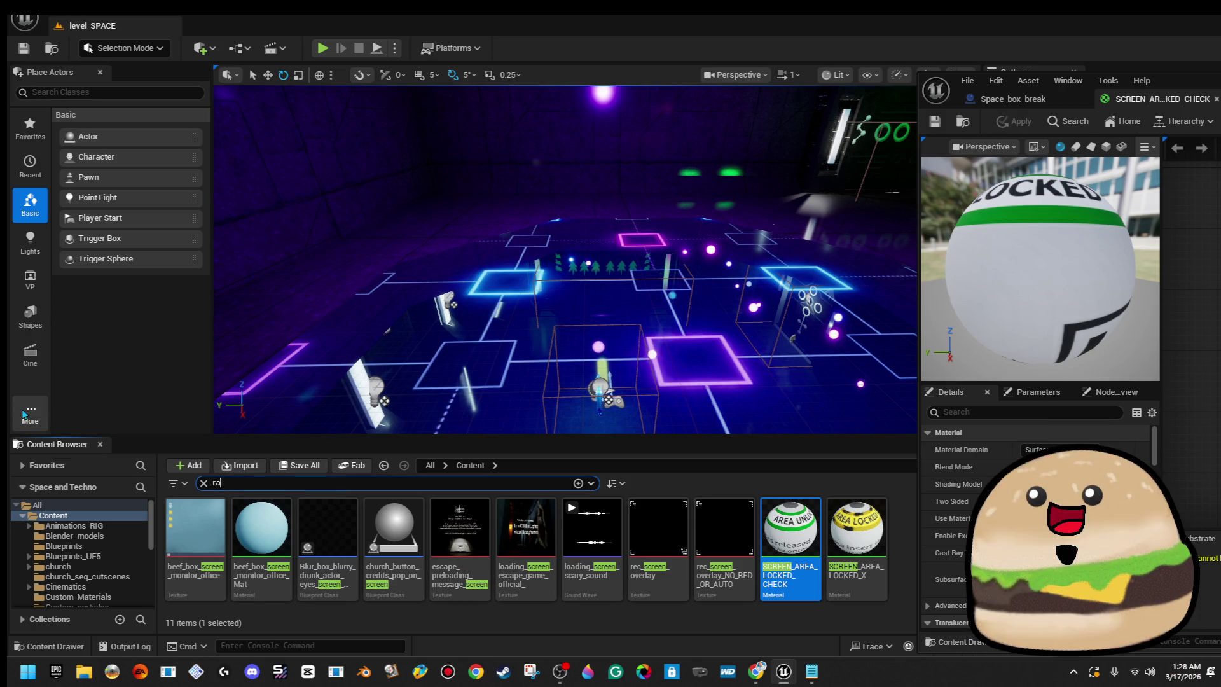
key("Return")
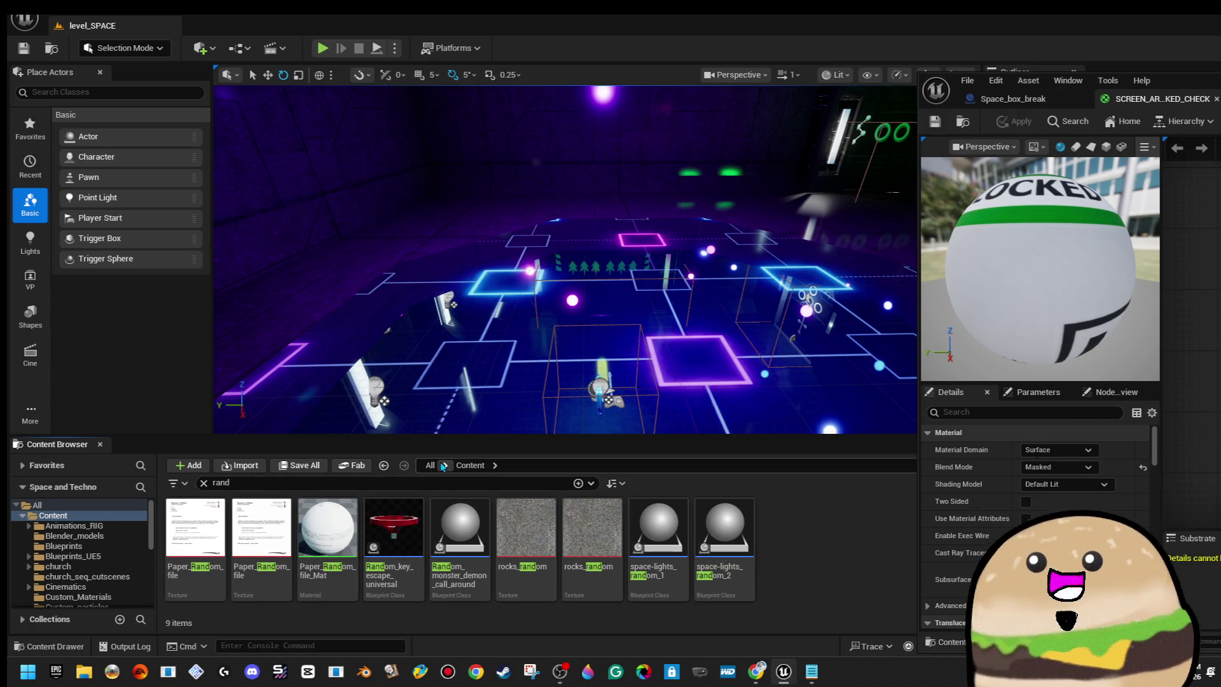
left_click(487, 480)
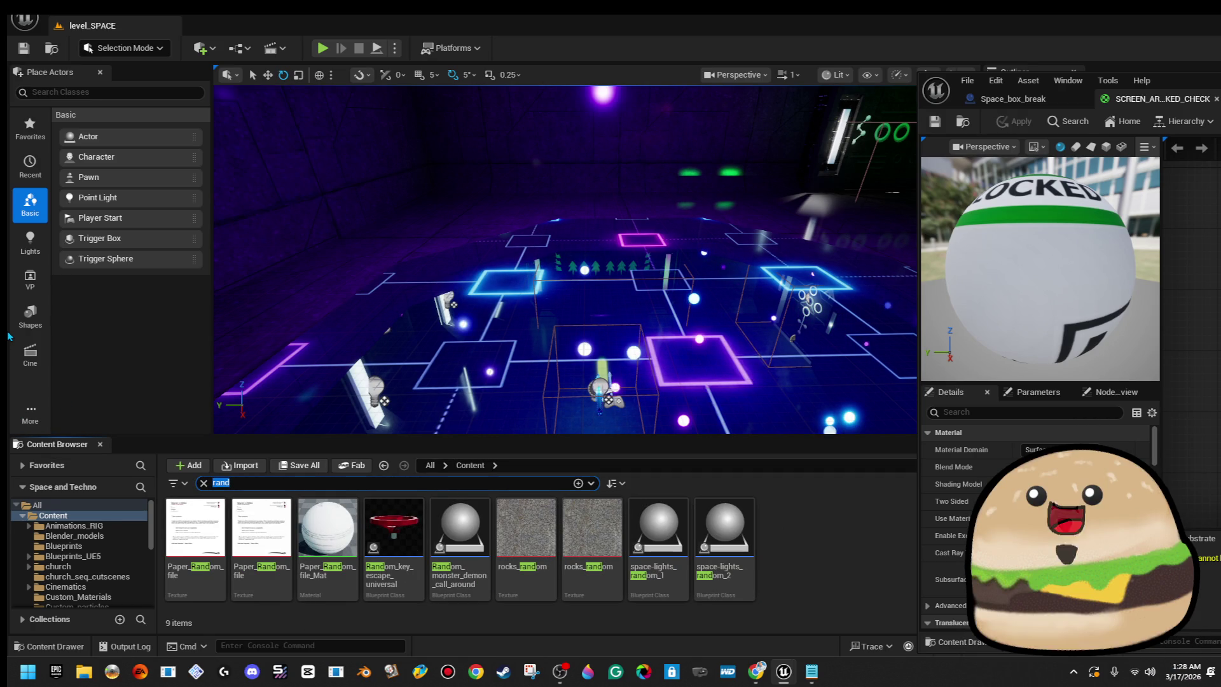
type("space box")
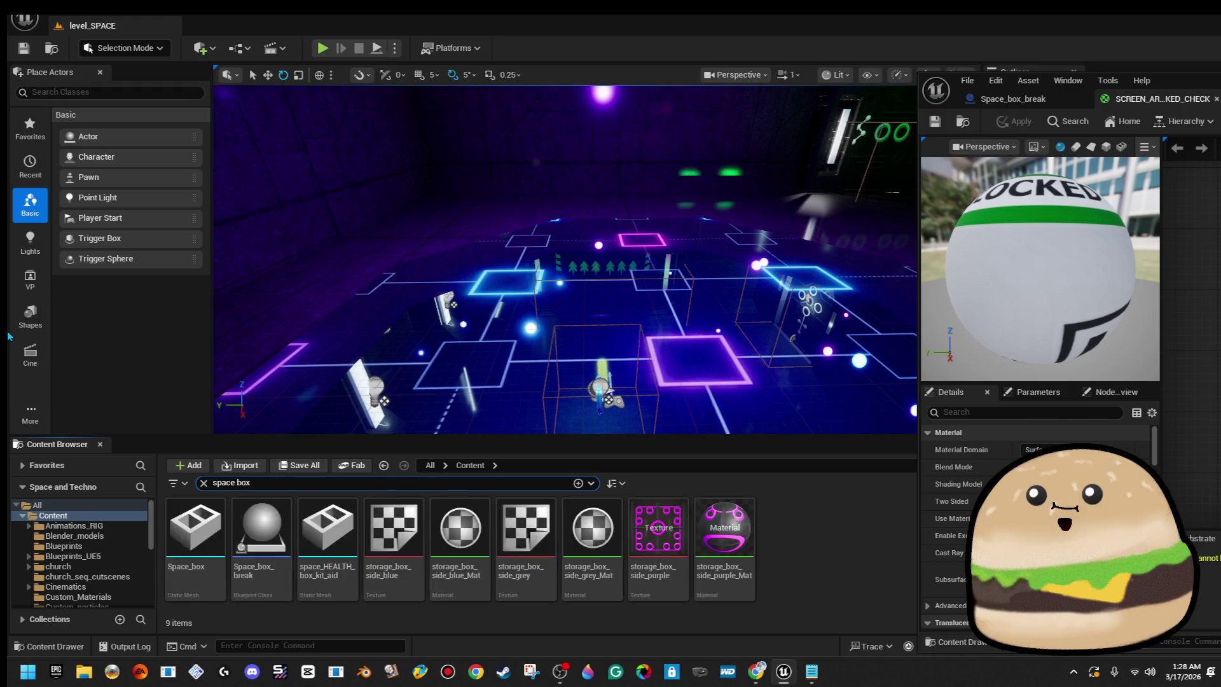
Place a Space_box_break crate in level_SPACE, frame it, and open the storage_box_side_grey texture.
left_click_drag(407, 305, 356, 280)
mouse_move(258, 528)
left_mouse_down()
mouse_move(491, 333)
mouse_move(502, 235)
left_mouse_up()
key("f")
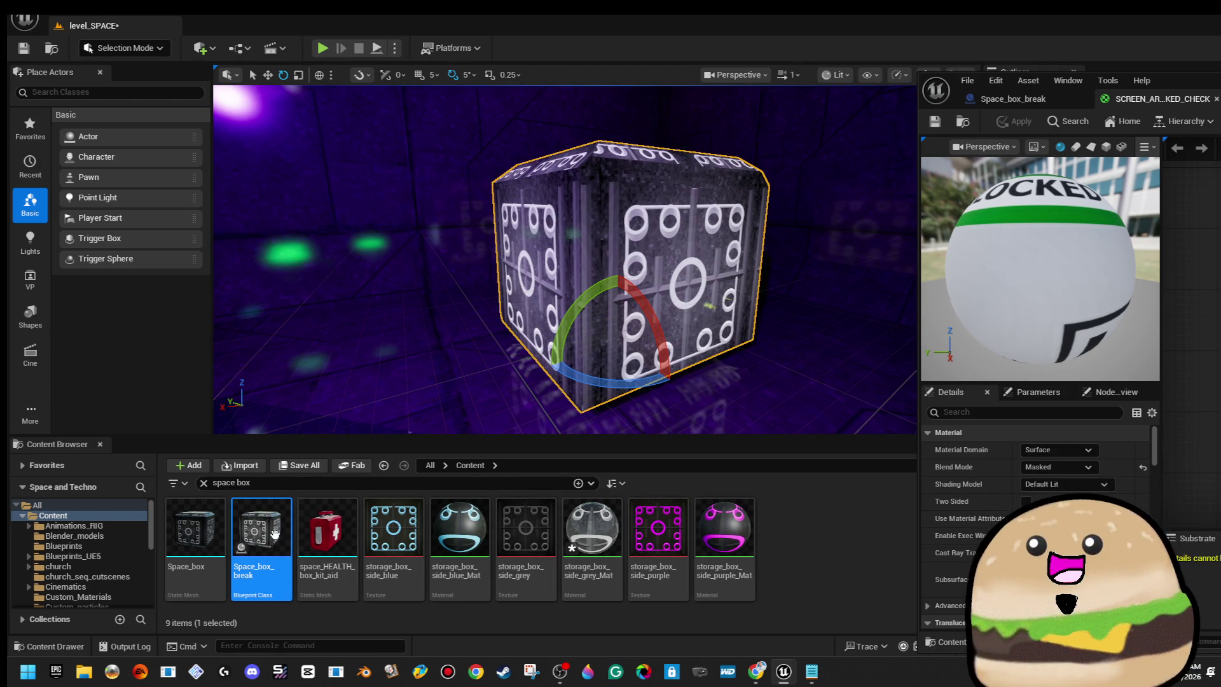
double_click(532, 541)
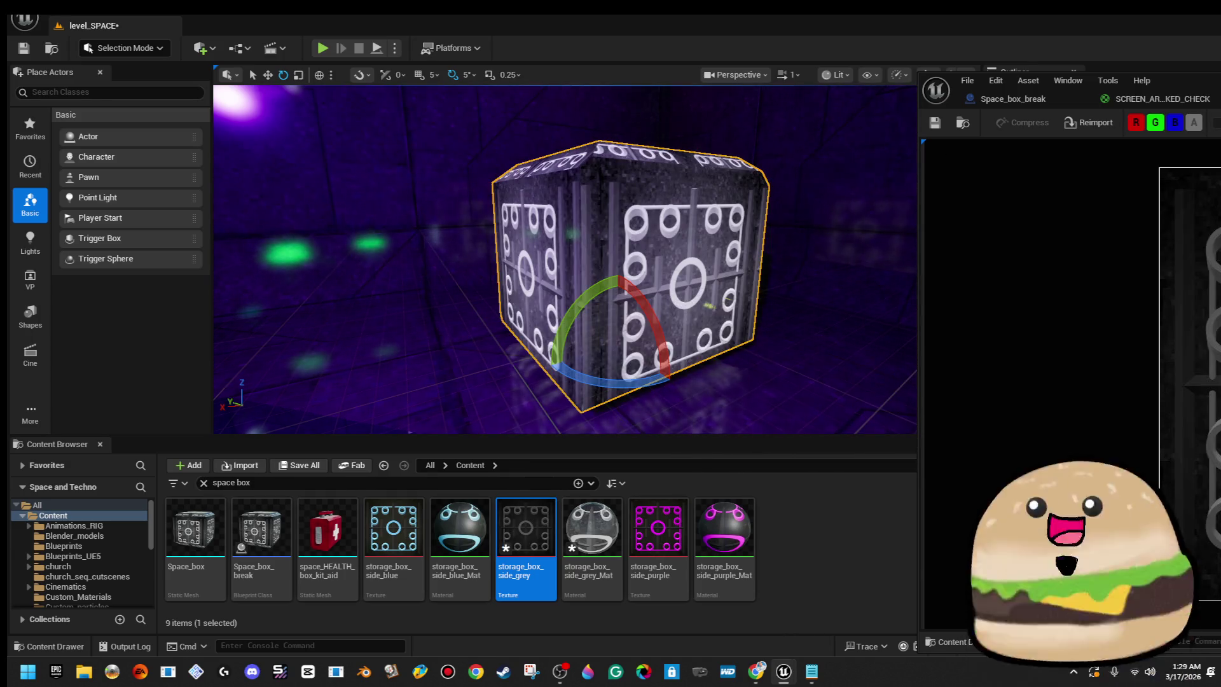
Reimport storage_box_side_grey to restore the crate's dark ringed sides, then switch to Space_box_break.
mouse_move(1074, 98)
left_mouse_down()
mouse_move(1030, 81)
mouse_move(1085, 163)
mouse_move(837, 71)
left_mouse_up()
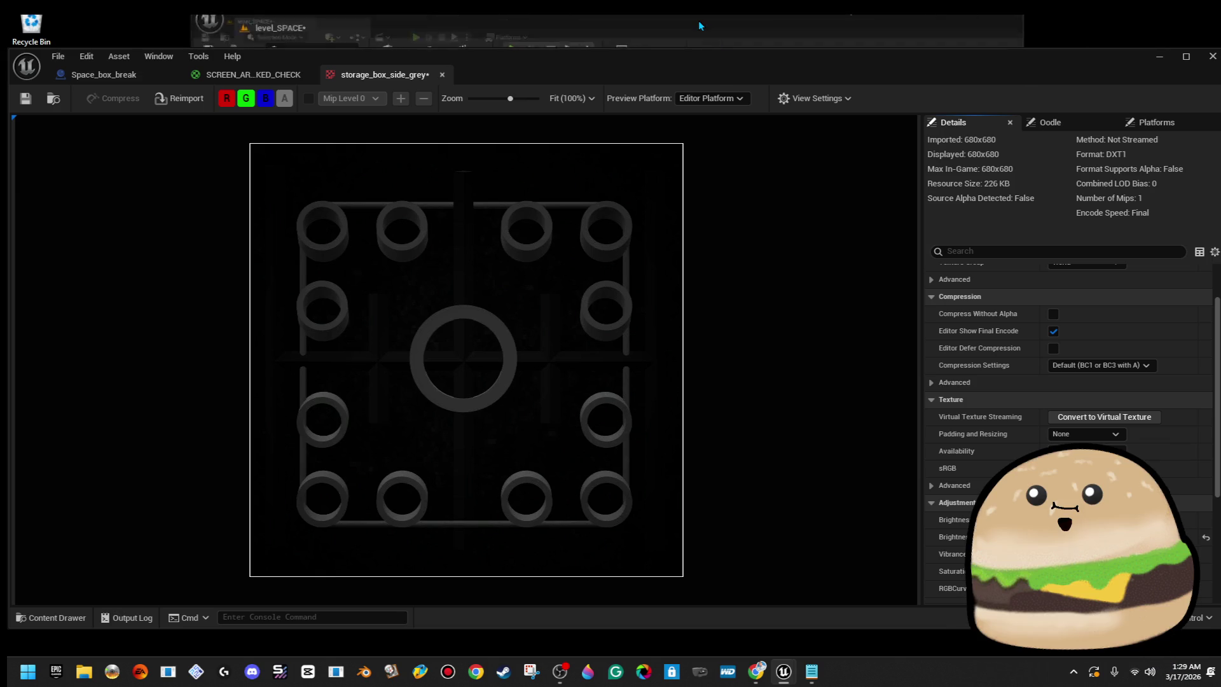
mouse_move(757, 58)
left_mouse_down()
mouse_move(1220, 152)
mouse_move(1180, 114)
mouse_move(1181, 95)
left_mouse_up()
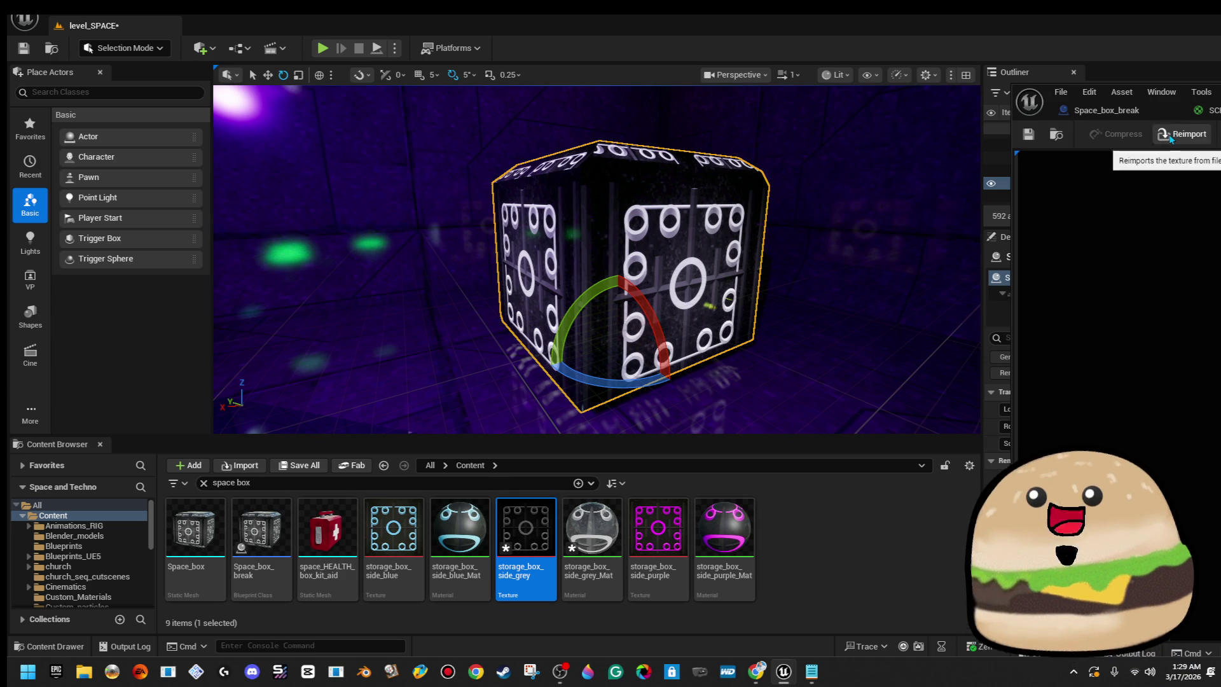
left_click(1028, 134)
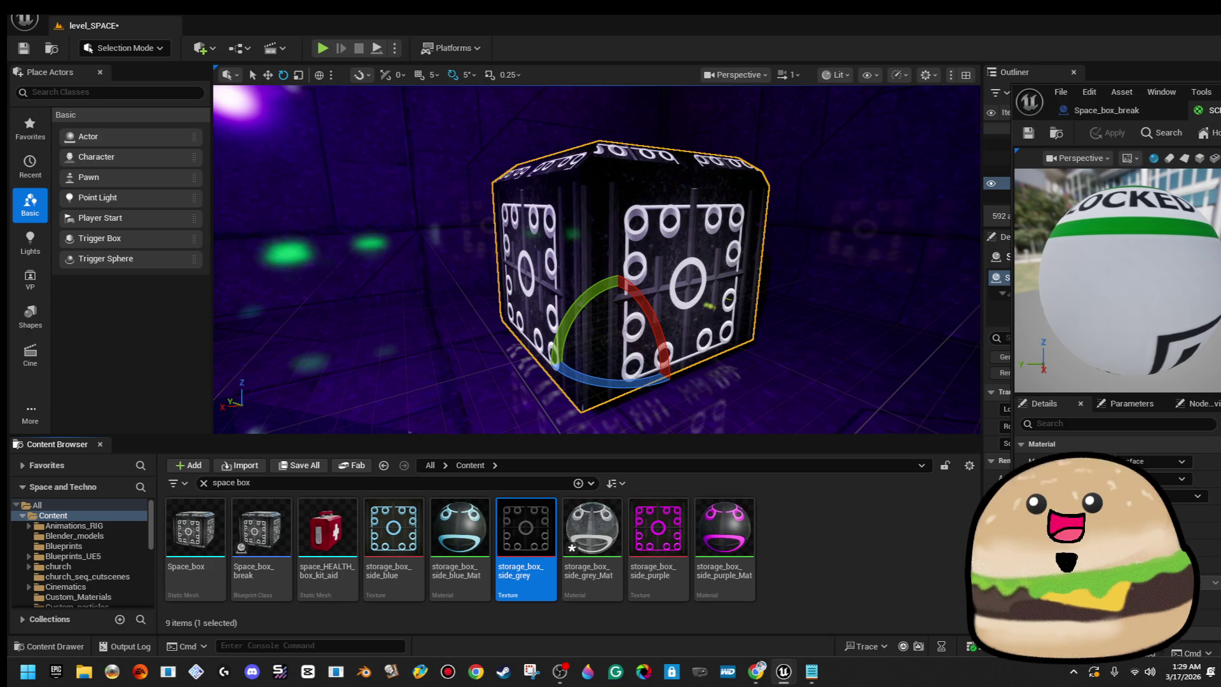
left_click(1096, 110)
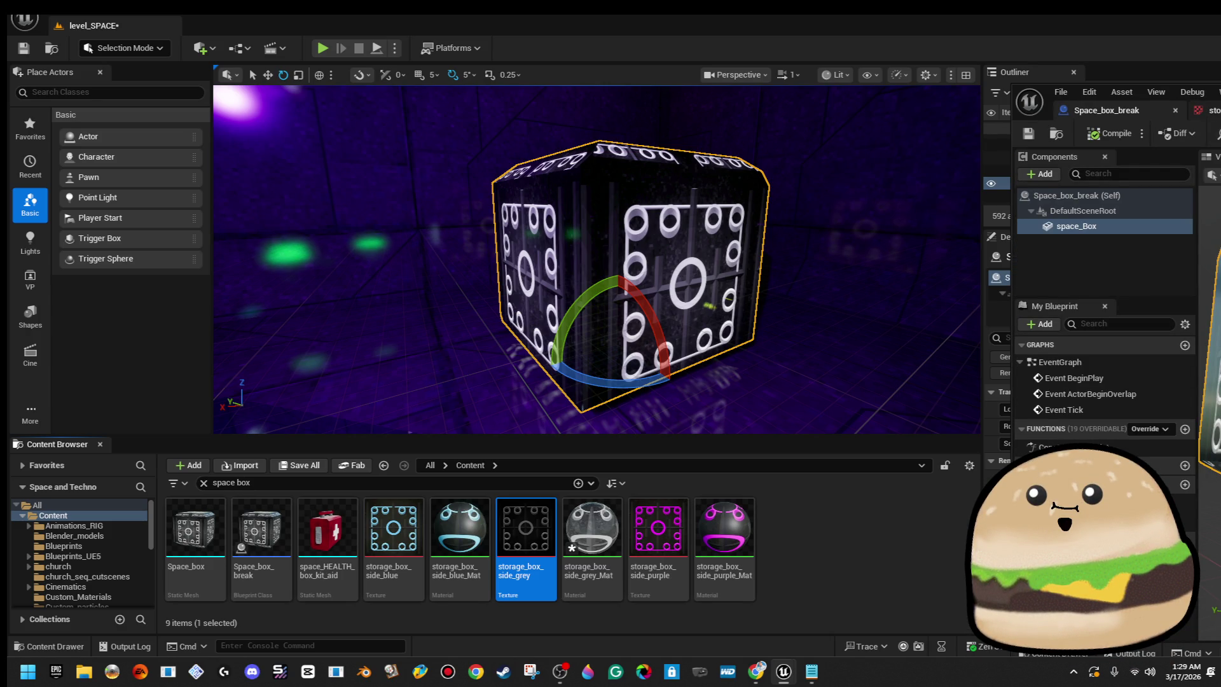
Dock the Space_box_break blueprint editor on the right half and inspect the crate's dark ringed faces.
left_click_drag(598, 255, 560, 398)
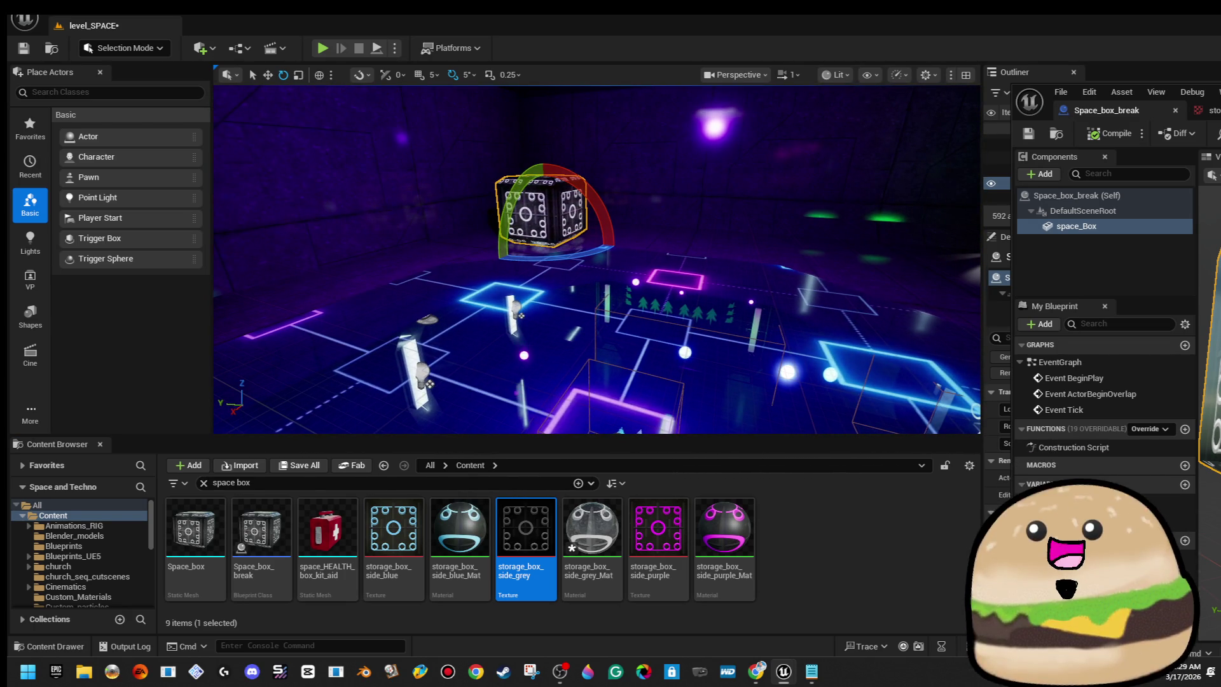
left_click_drag(1119, 86, 730, 59)
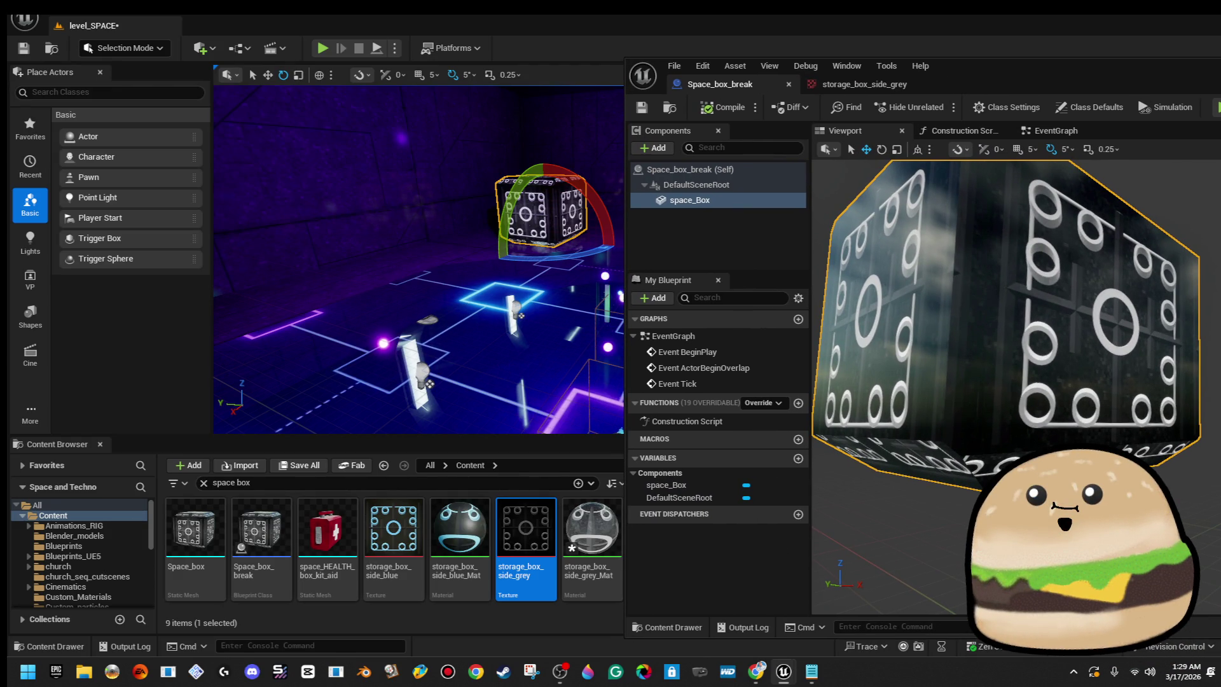
mouse_move(1162, 317)
left_mouse_down()
mouse_move(907, 608)
mouse_move(910, 572)
mouse_move(890, 562)
mouse_move(712, 537)
left_mouse_up()
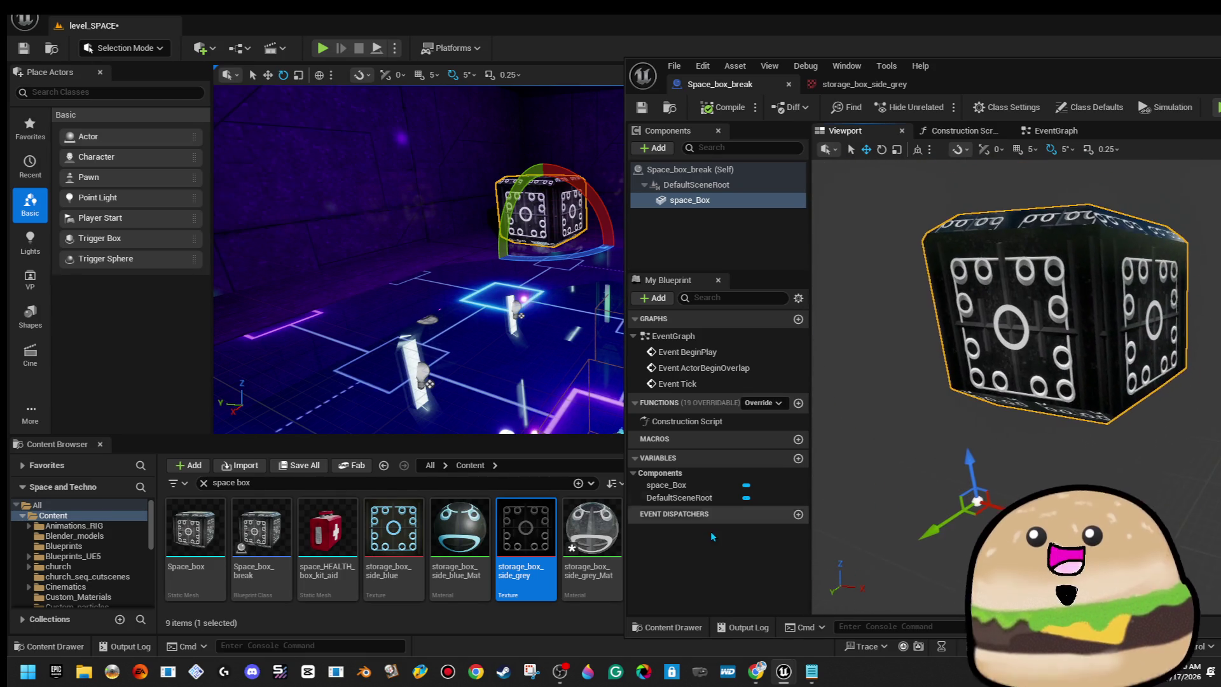
left_click(605, 515)
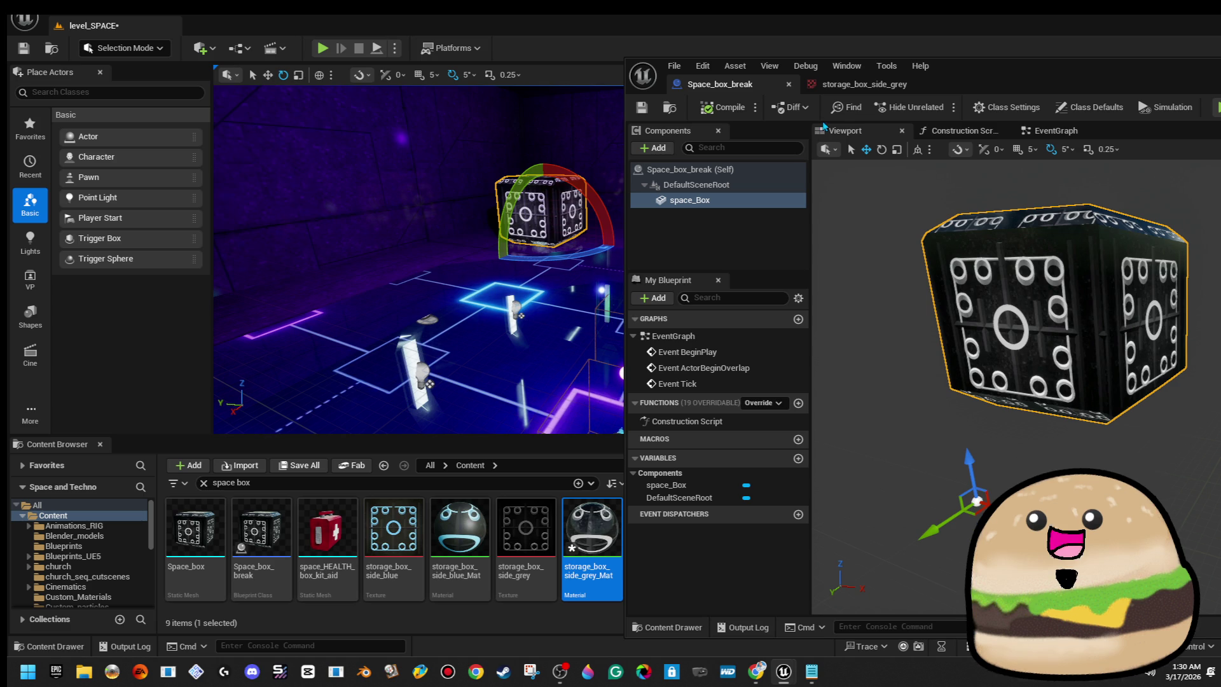
mouse_move(548, 239)
left_mouse_down()
mouse_move(547, 210)
mouse_move(560, 229)
mouse_move(585, 233)
left_mouse_up()
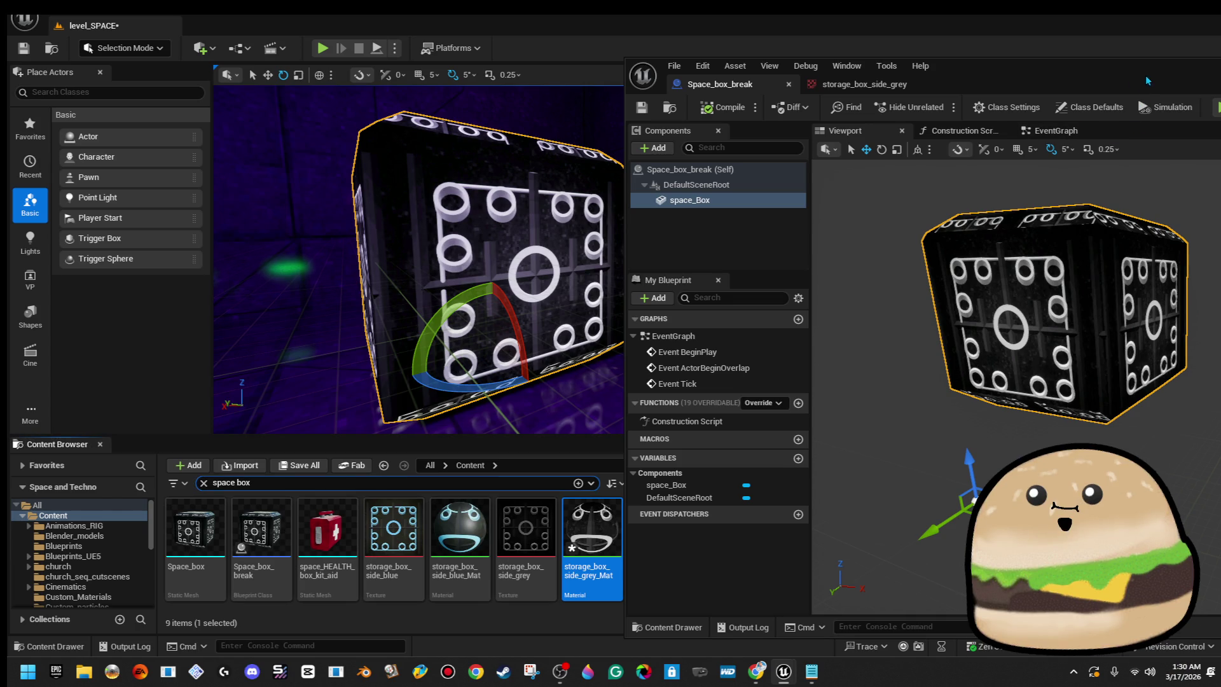
left_click(660, 148)
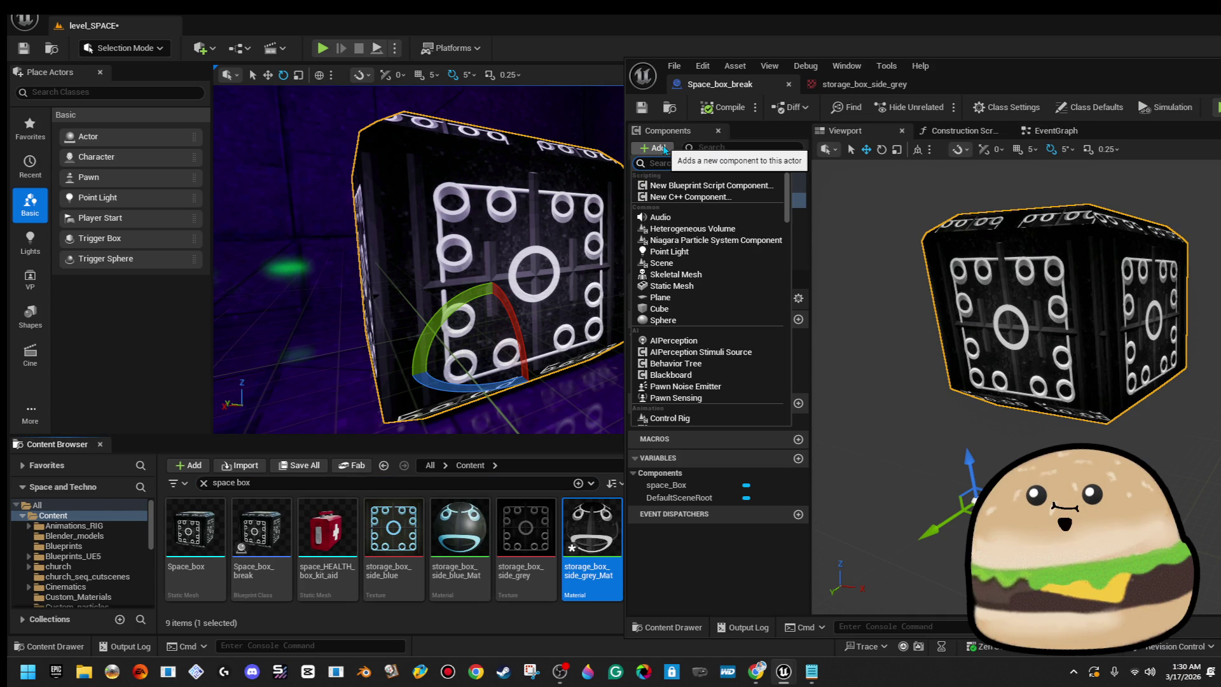
key("Return")
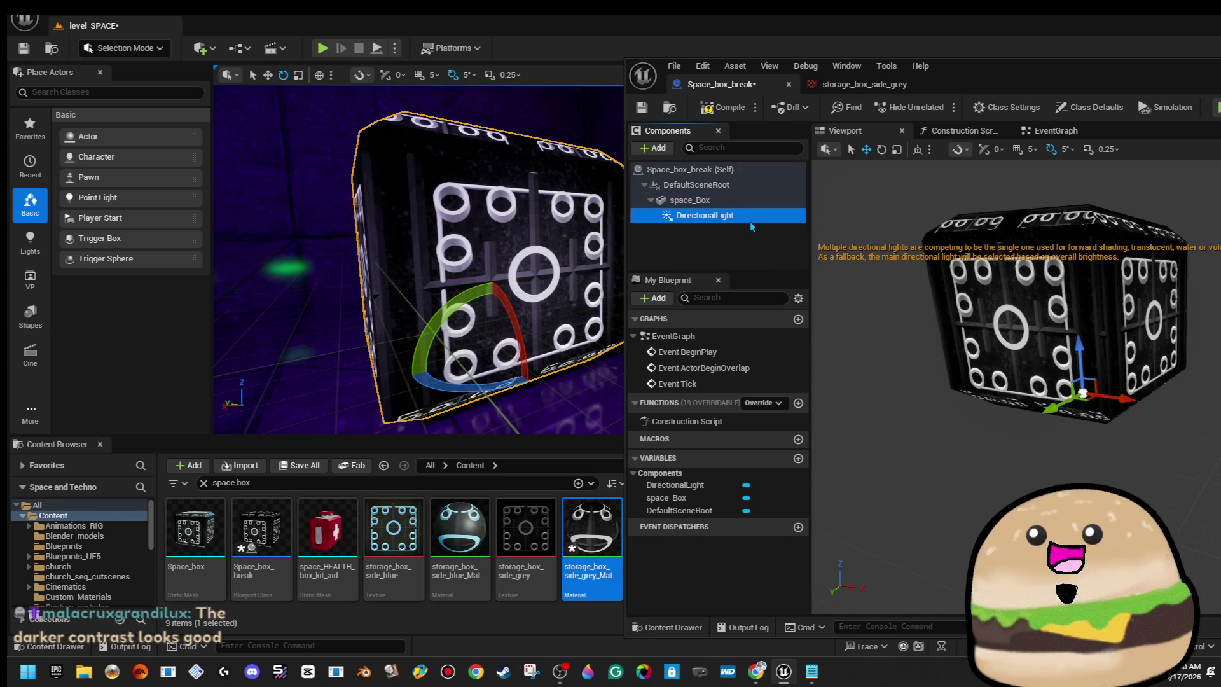
key("Delete")
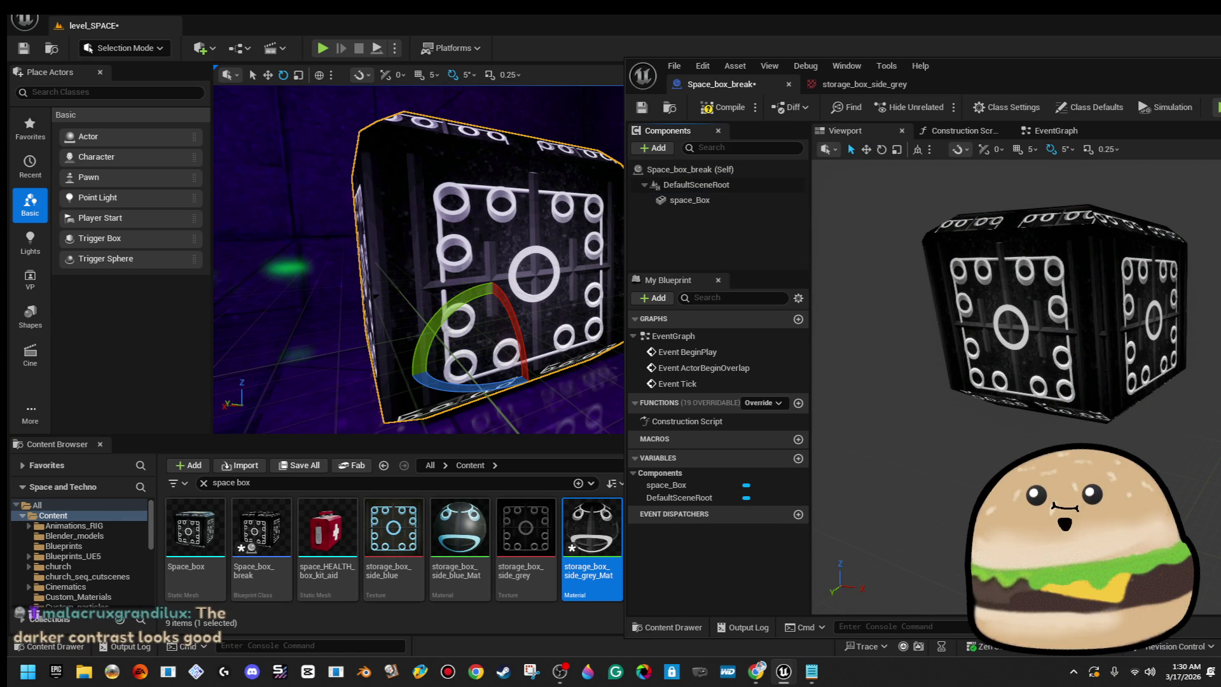
key("alt+Tab")
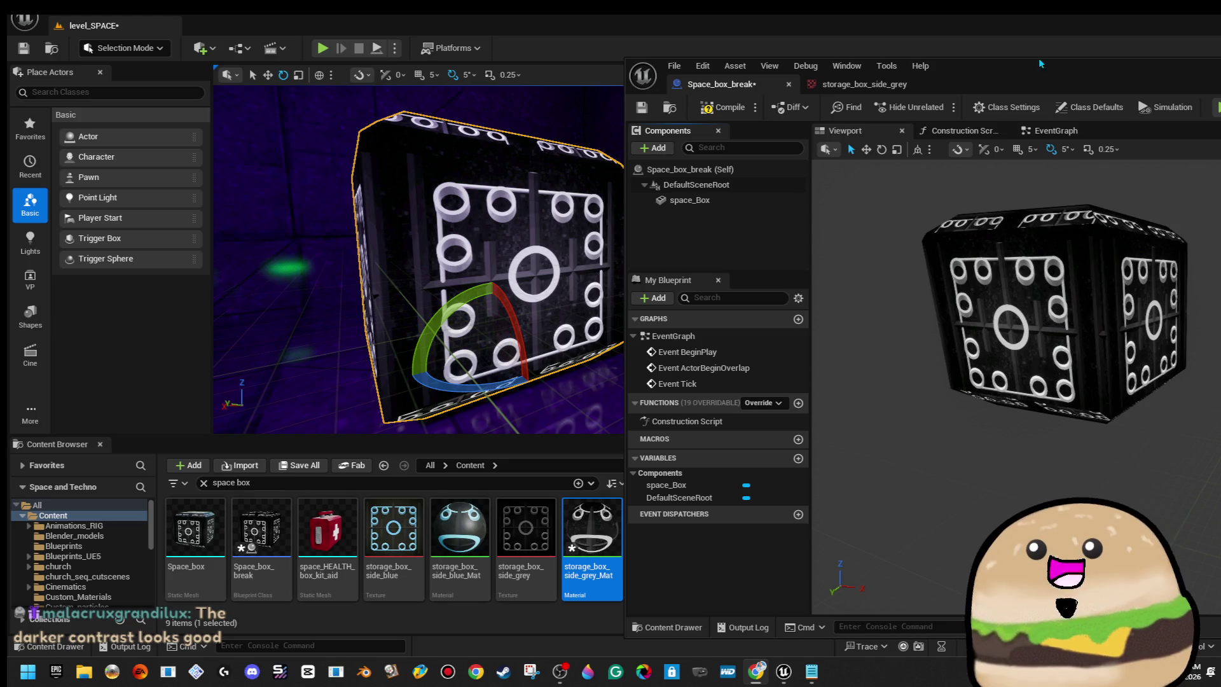
mouse_move(1030, 83)
left_mouse_down()
mouse_move(948, 210)
mouse_move(904, 104)
mouse_move(777, 92)
left_mouse_up()
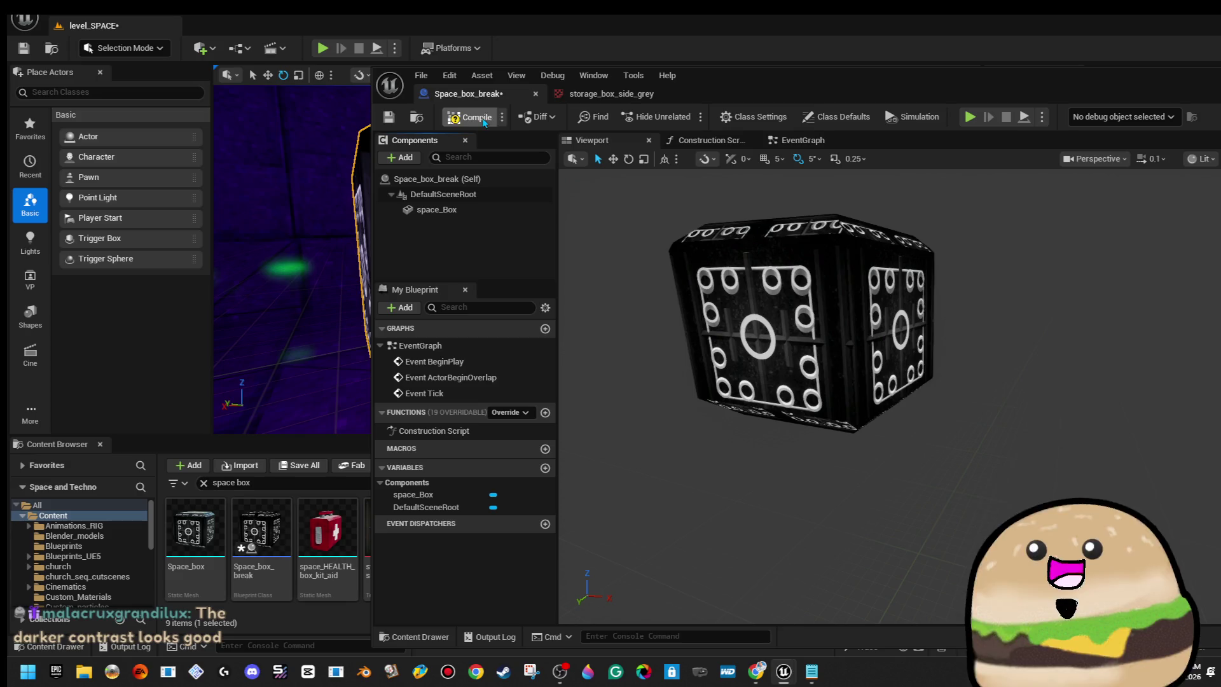
Save the Space_box_break blueprint and close the storage_box_side_grey texture tab.
left_click(389, 118)
left_click(611, 94)
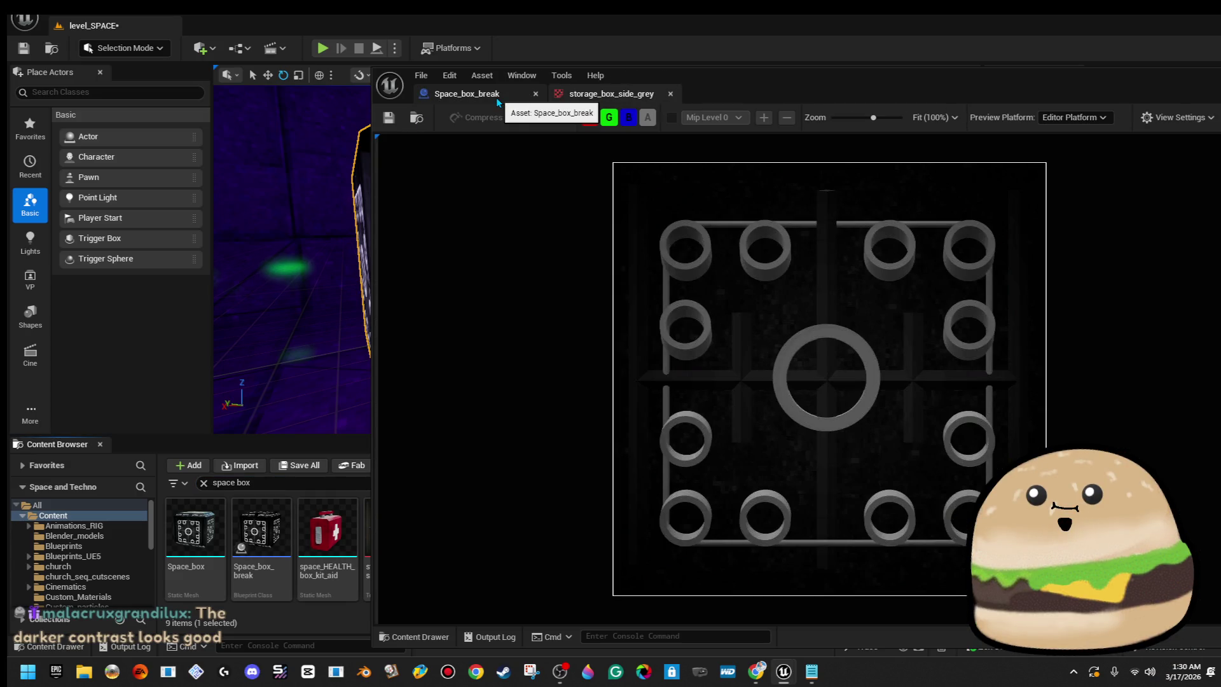
left_click(669, 94)
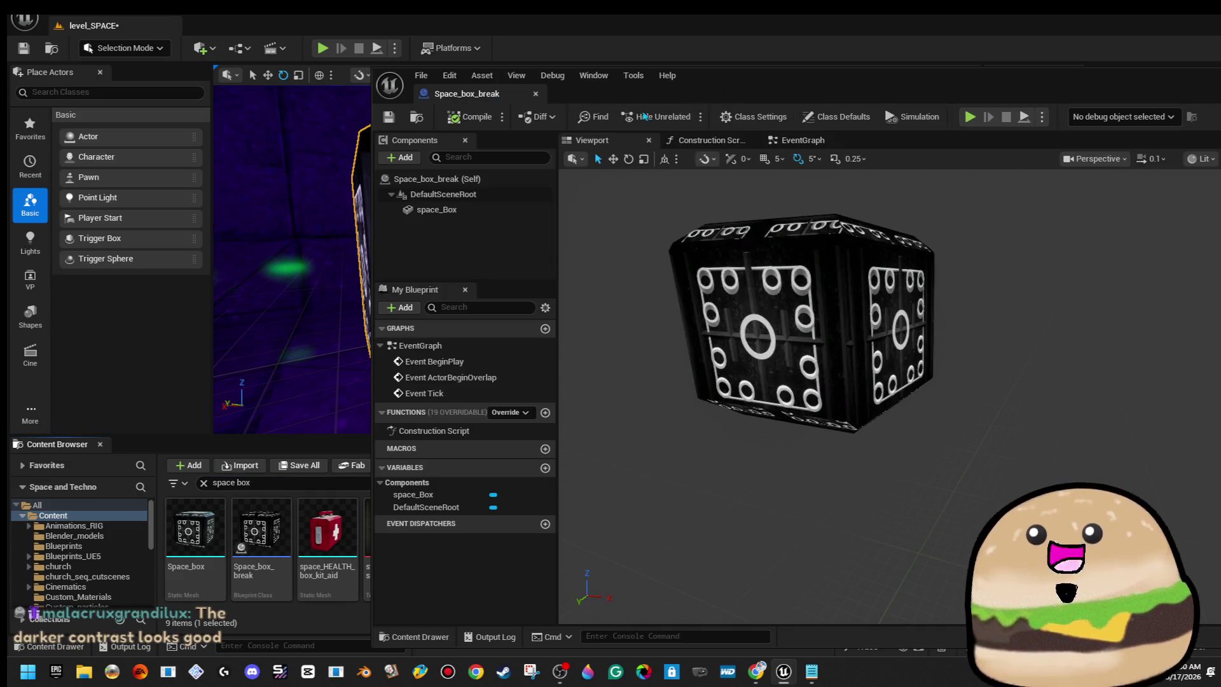
Add a Point Light component to Space_box_break under DefaultSceneRoot.
left_click(405, 159)
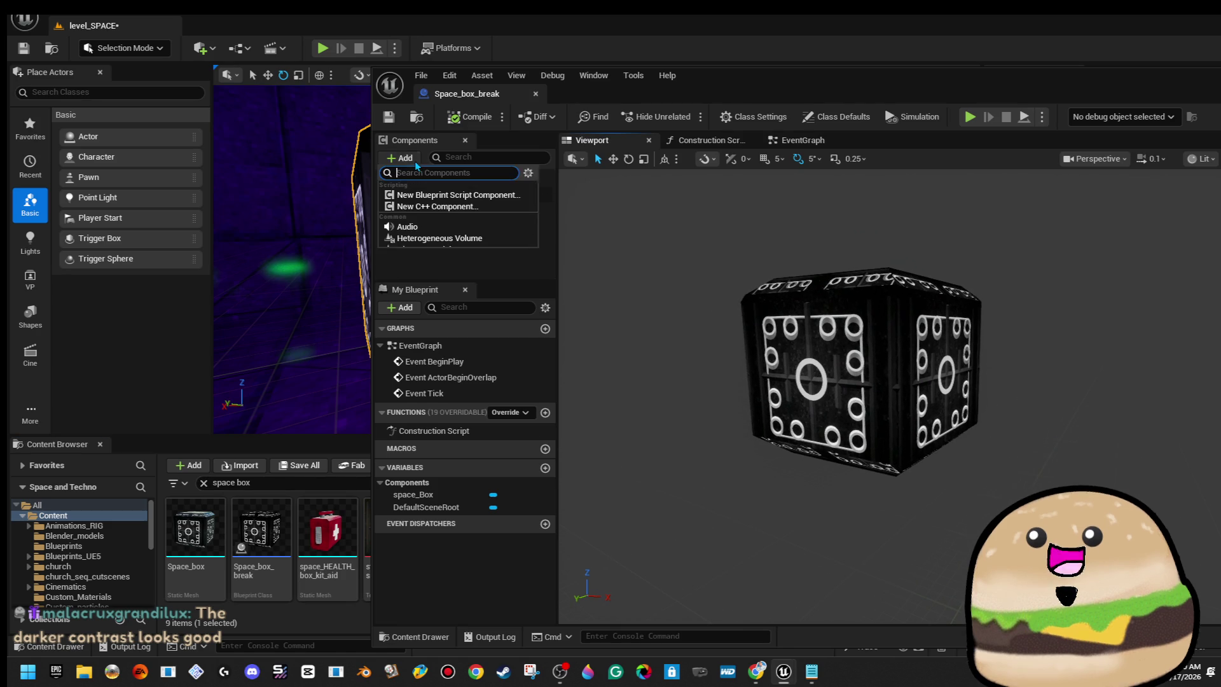
type("light")
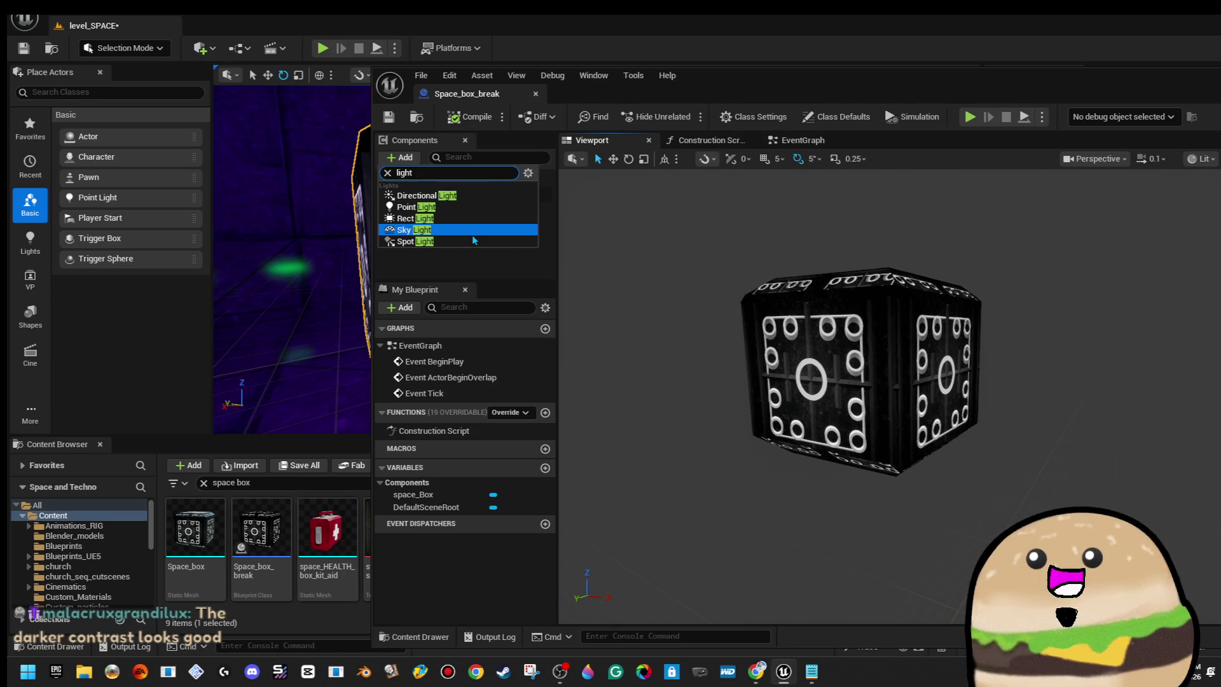
left_click(415, 207)
left_click_drag(693, 92, 926, 121)
left_click(1091, 346)
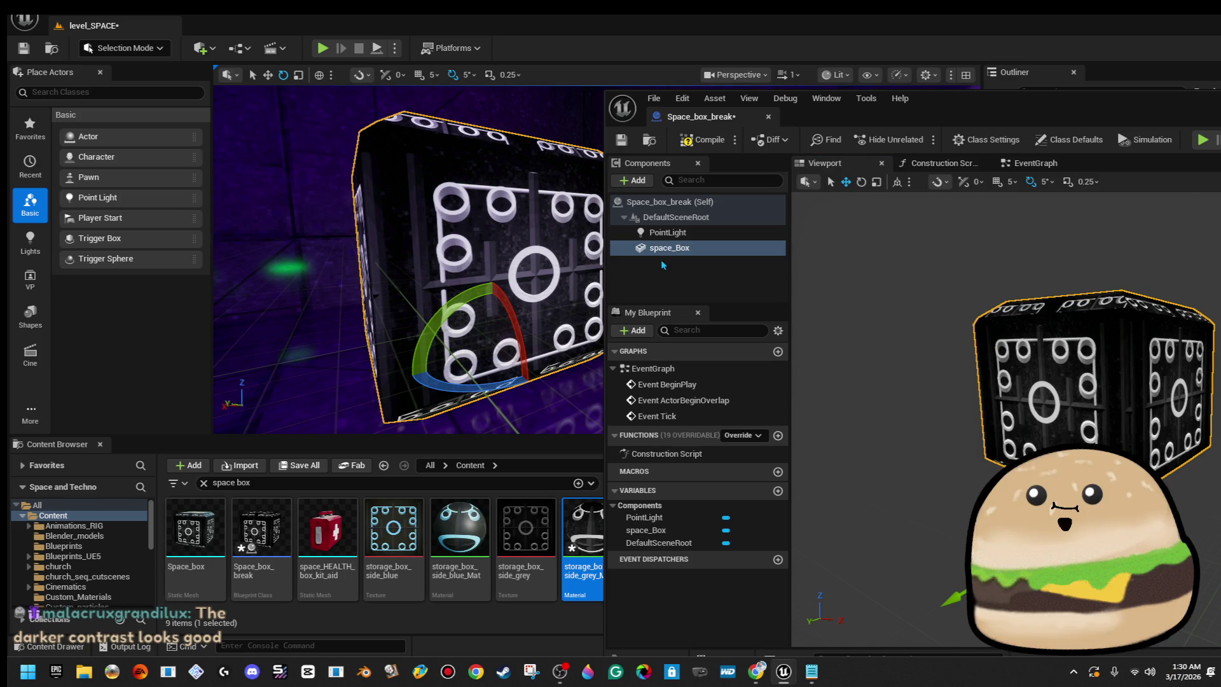
Raise the PointLight component above the crate and save Space_box_break with Ctrl+S.
left_click(680, 237)
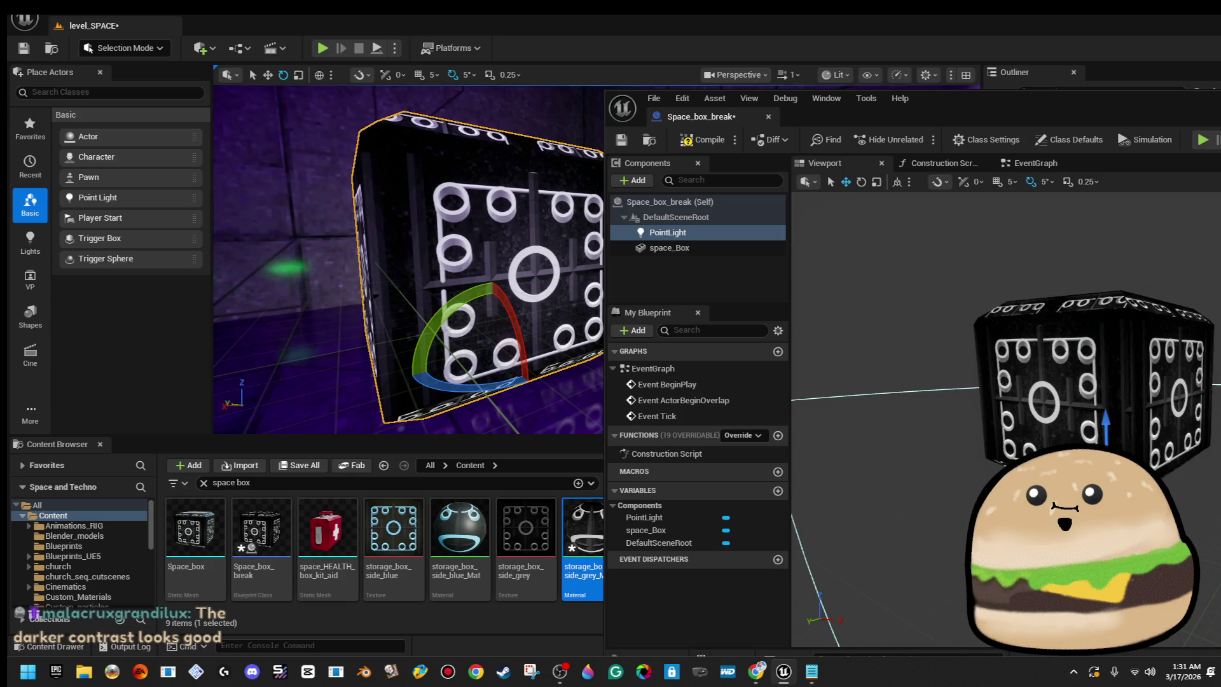
key("f")
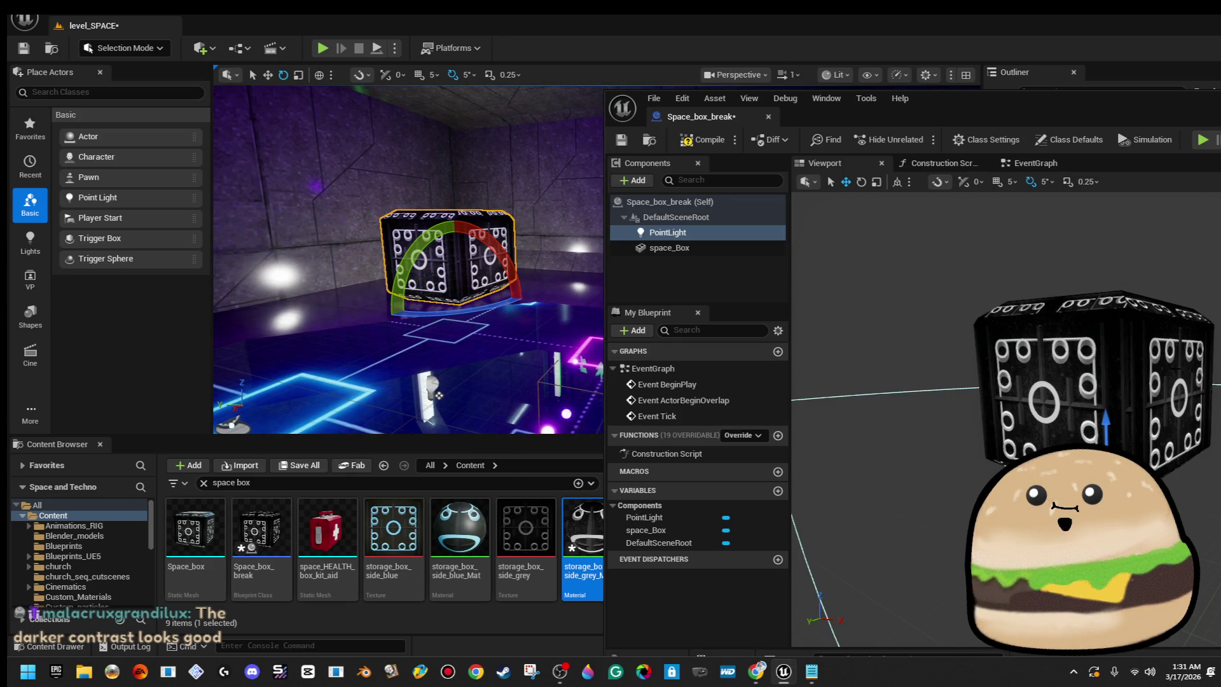
left_click_drag(1104, 421, 1110, 341)
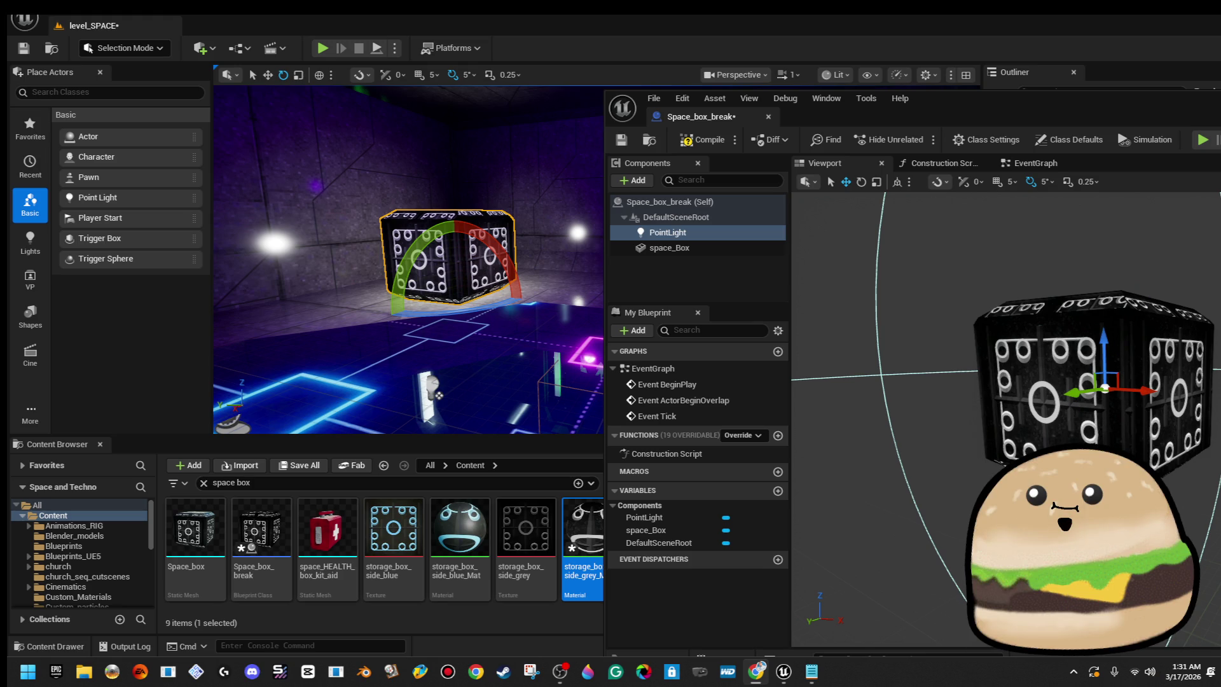
mouse_move(1074, 107)
left_mouse_down()
mouse_move(897, 83)
mouse_move(921, 76)
left_mouse_up()
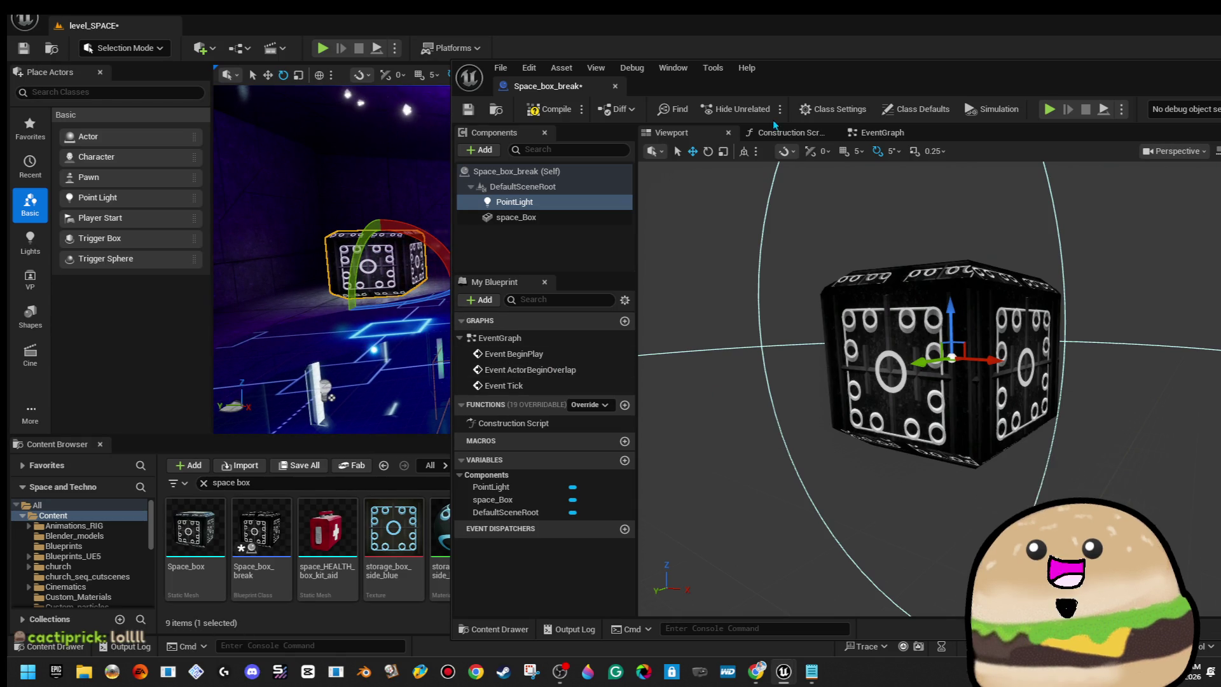
key("ctrl+s")
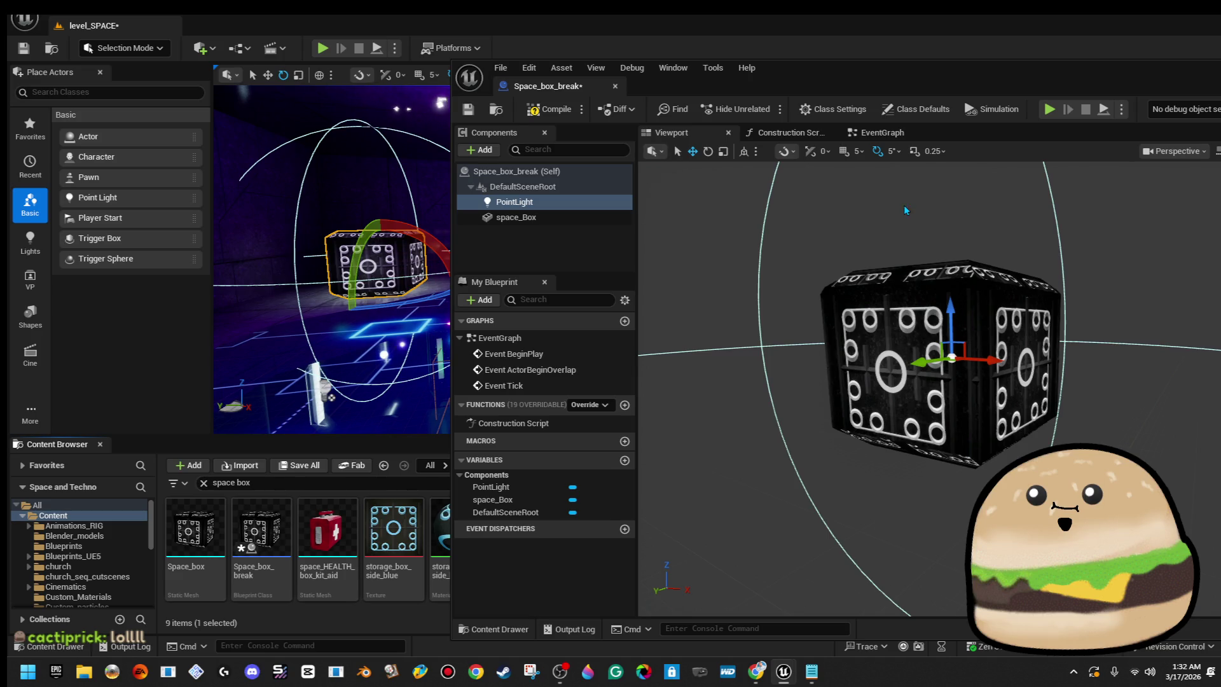
scroll(331, 381, "up", 5)
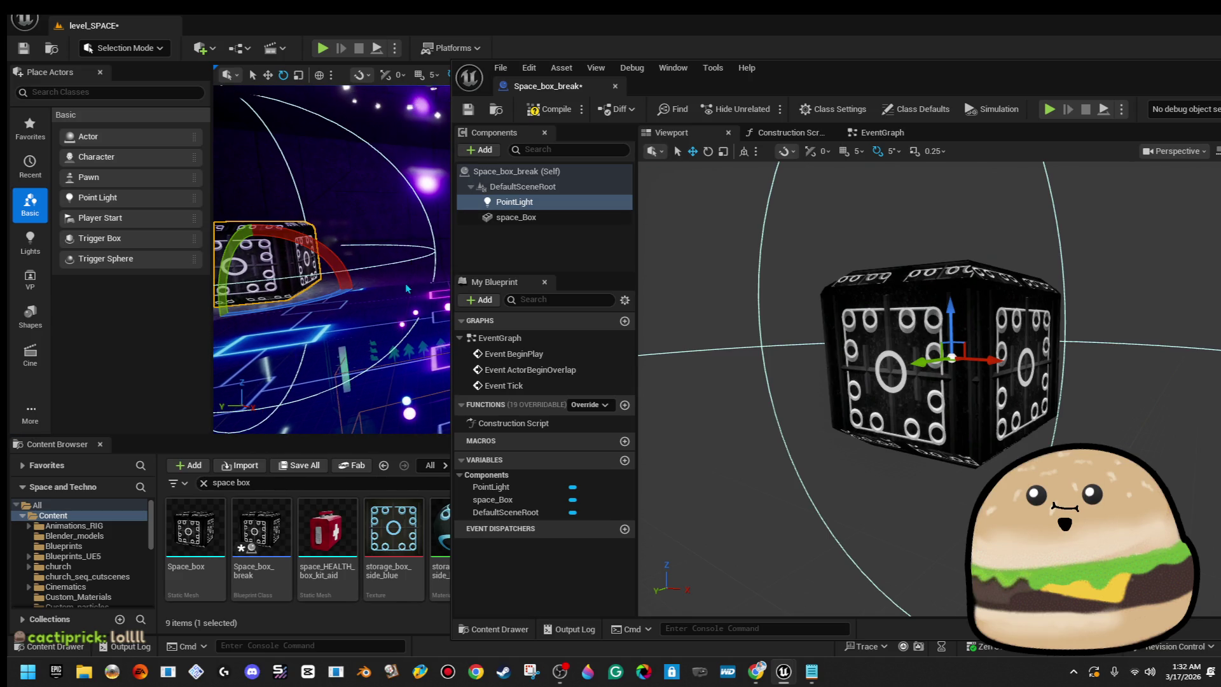
Play-test level_SPACE from the spot near the lit crate, then stop with Escape.
right_click(407, 273)
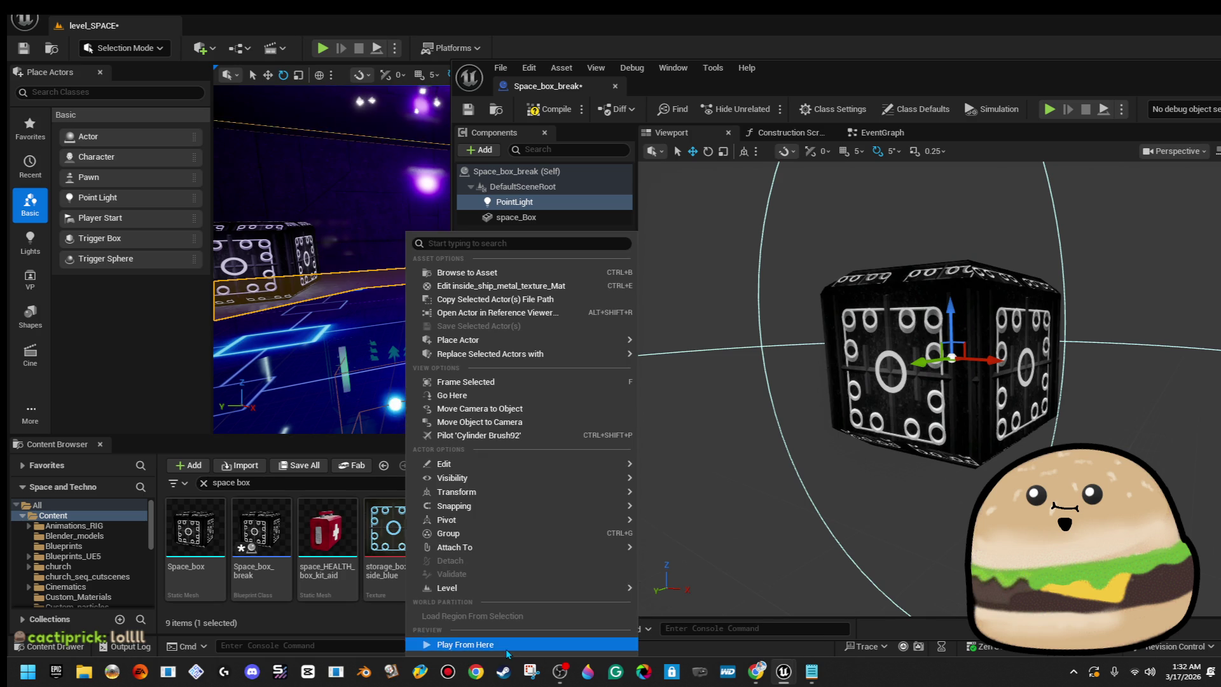
left_click(505, 646)
left_click(332, 268)
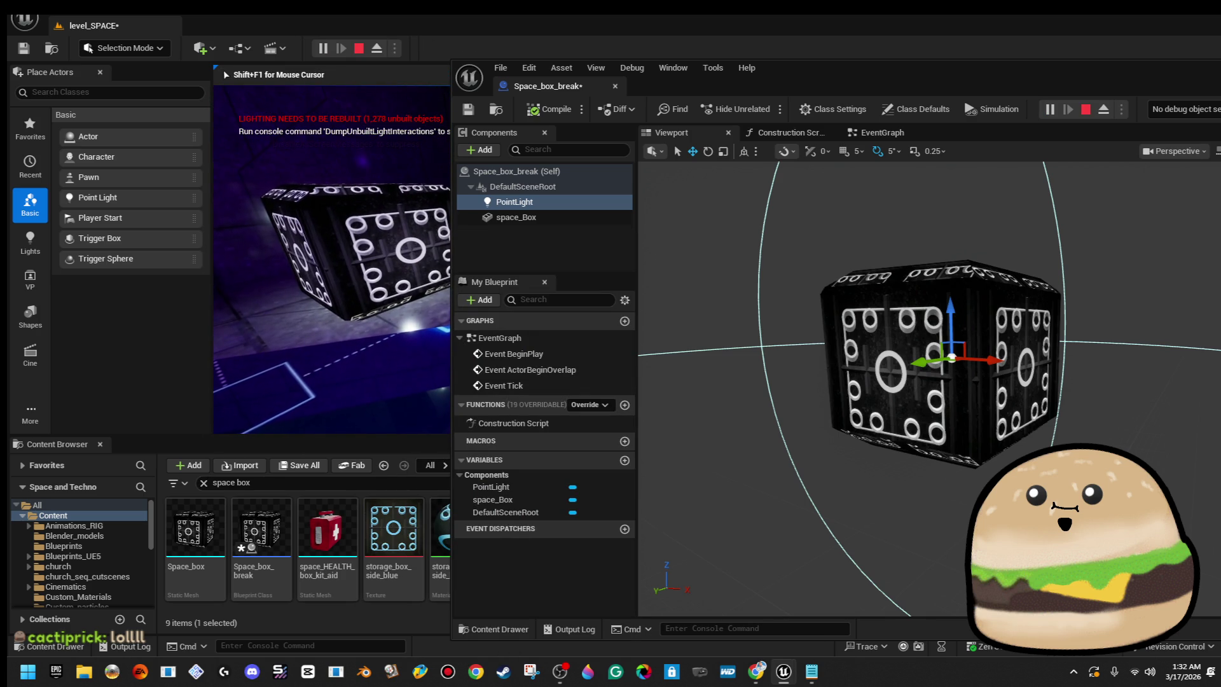
key("alt+Tab")
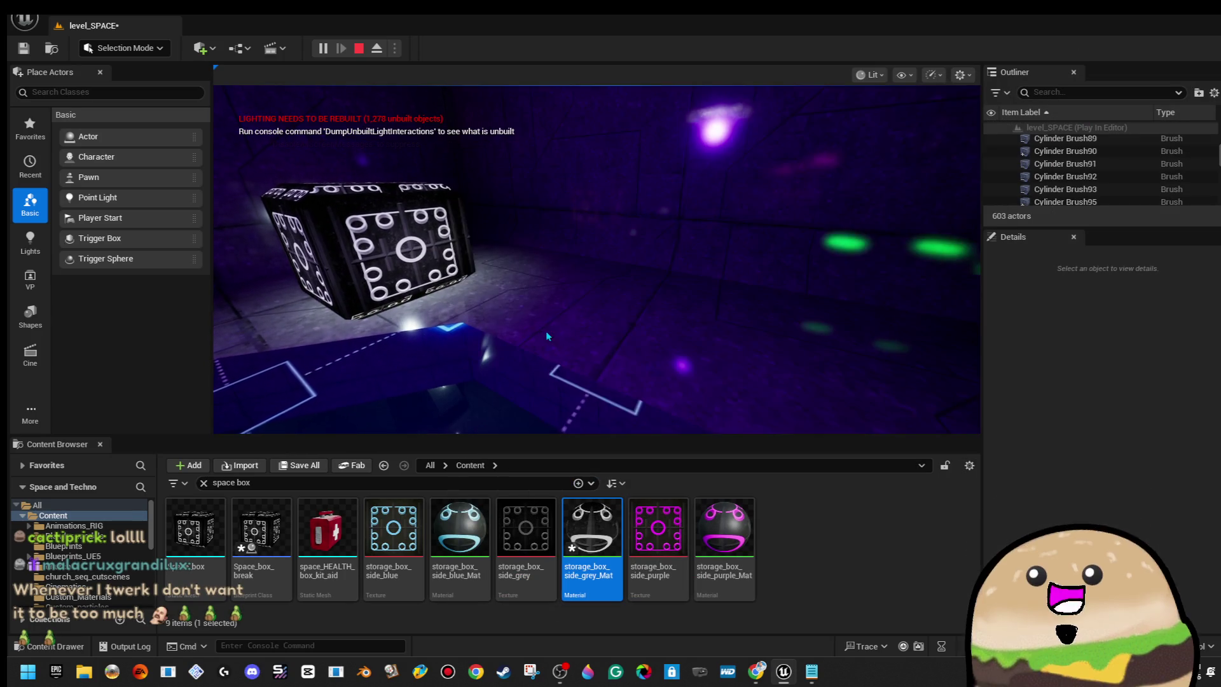
left_click(545, 331)
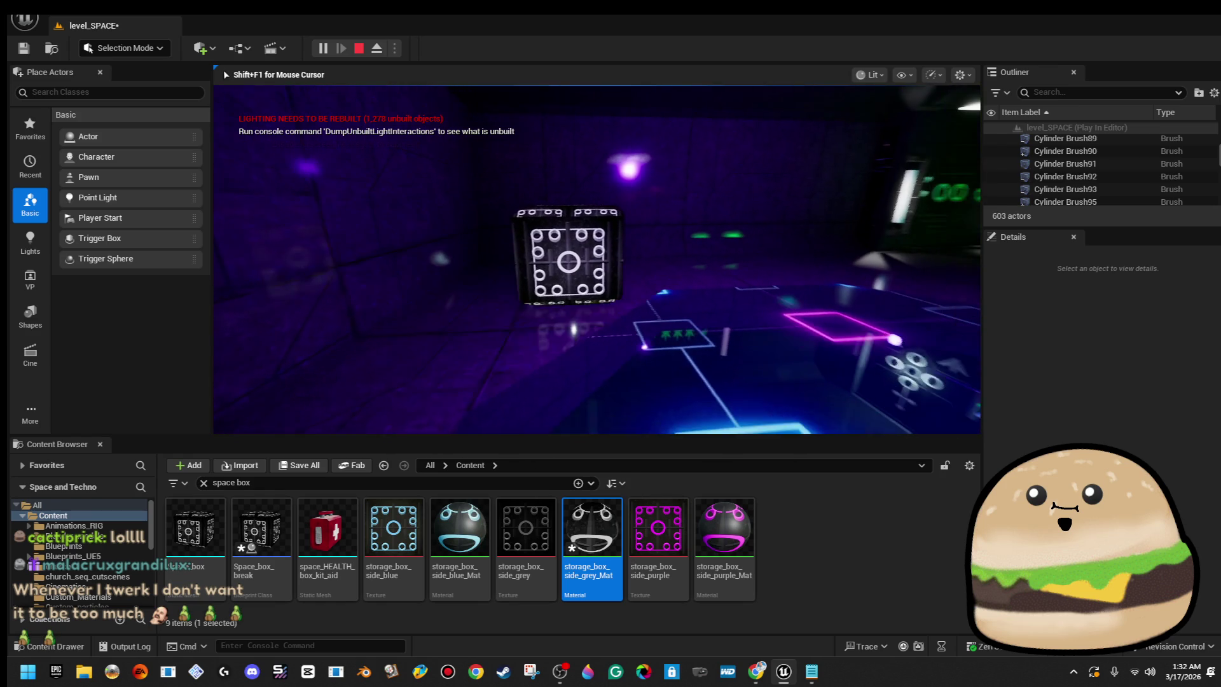
key("Escape")
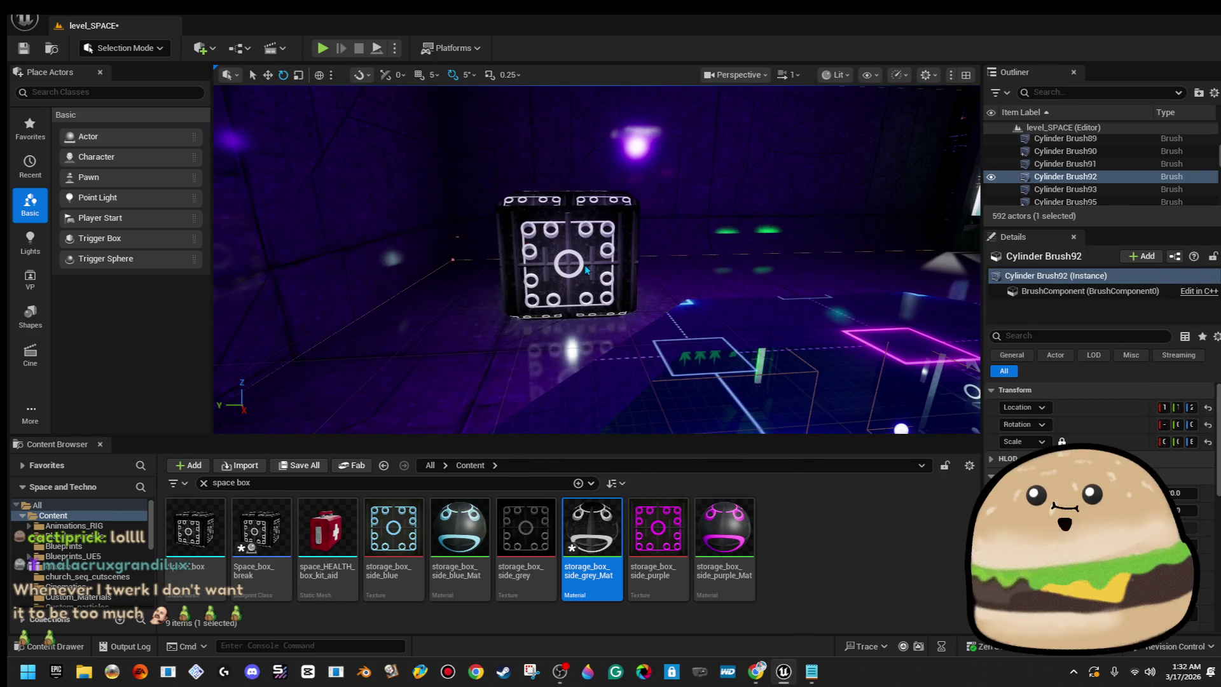
Raise the crate's PointLight higher in the Space_box_break blueprint and save it.
right_click(583, 234)
left_click(686, 286)
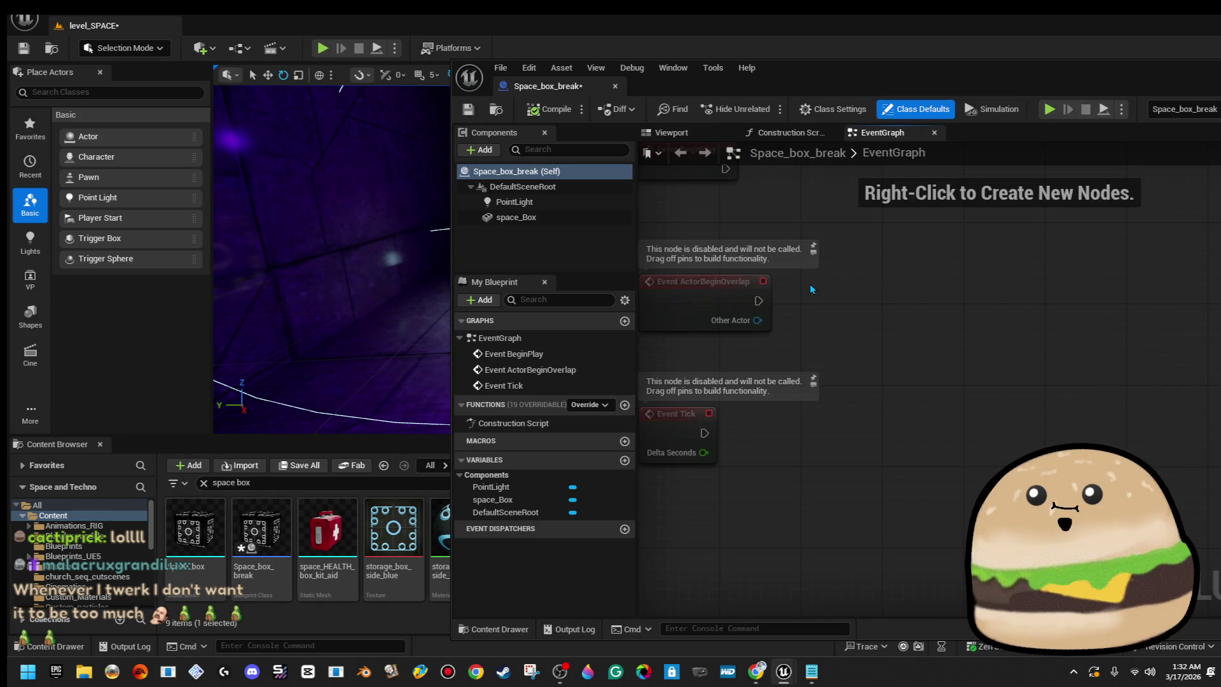
left_click(707, 133)
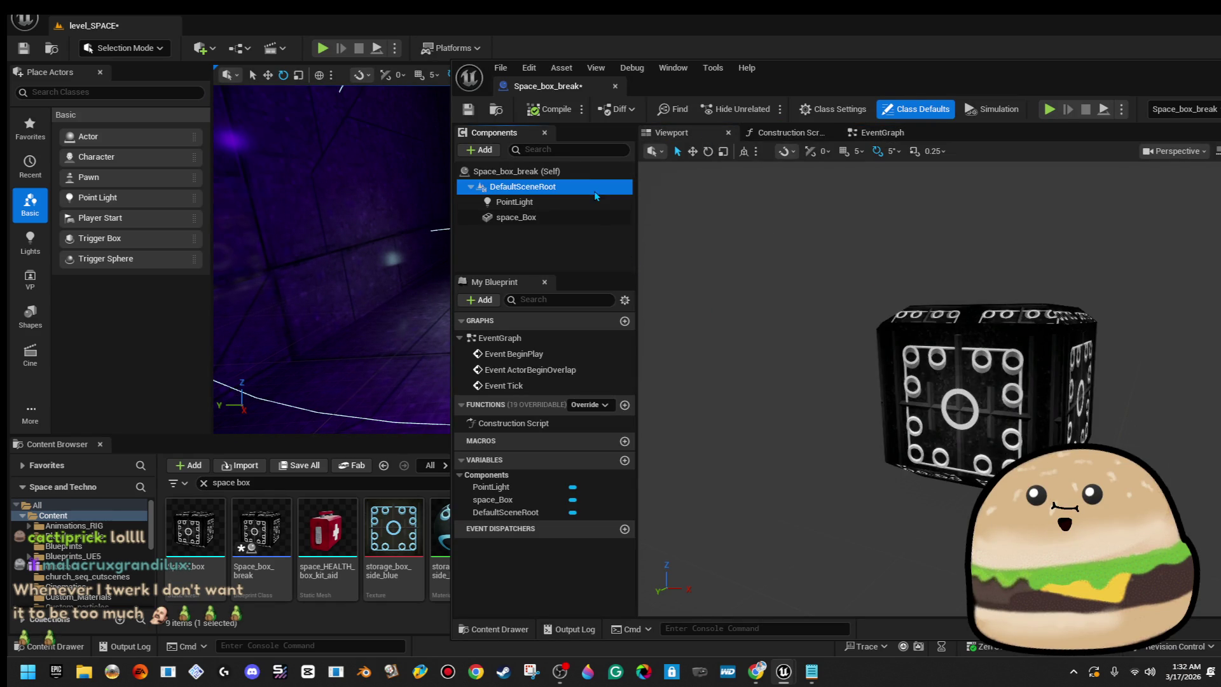
left_click(515, 202)
left_click_drag(997, 343, 996, 324)
left_click(468, 108)
Close the Space_box_break blueprint editor to return to level_SPACE.
mouse_move(739, 90)
left_mouse_down()
mouse_move(1103, 268)
mouse_move(318, 185)
mouse_move(374, 167)
mouse_move(391, 141)
left_mouse_up()
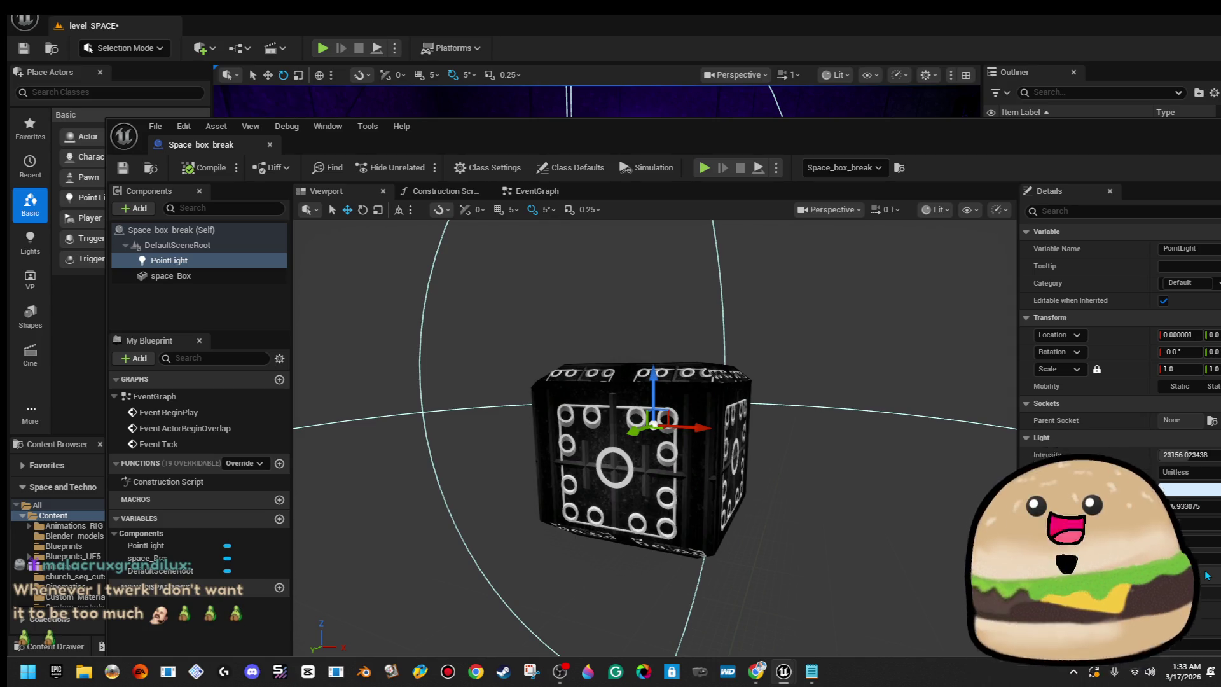
left_click_drag(1038, 143, 912, 141)
left_click(1180, 128)
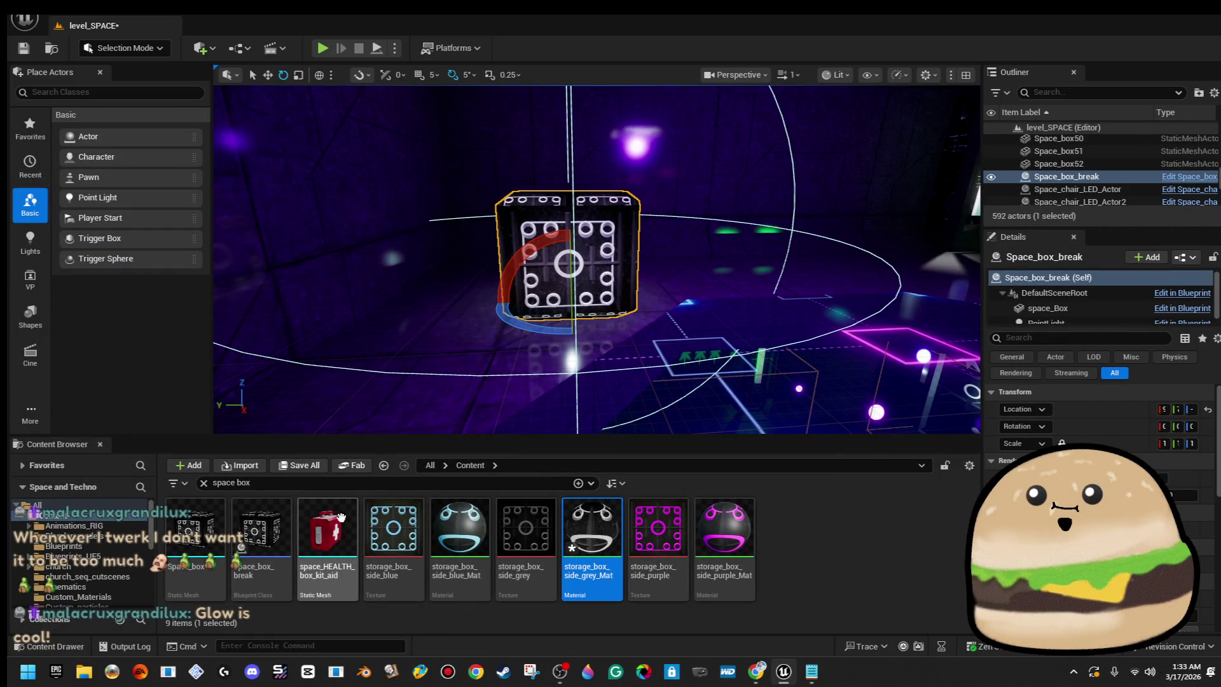
Rename the Space_box_break asset to space_crate_Box_ACTOR in the Content Browser.
right_click(286, 540)
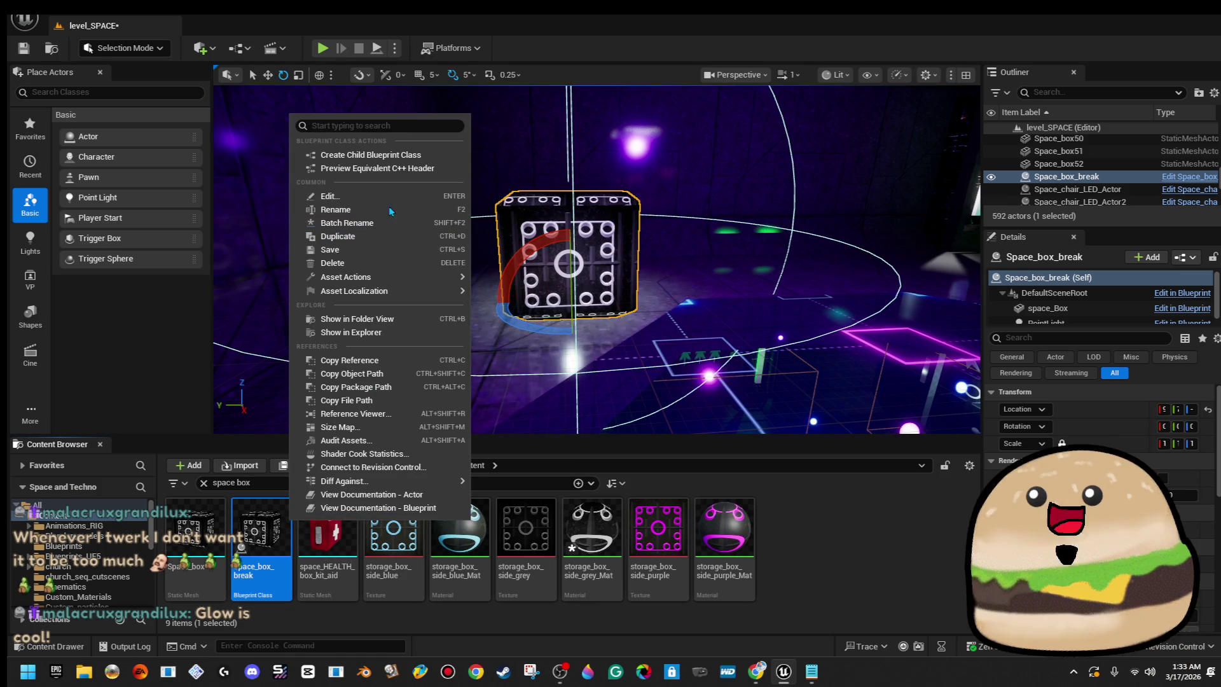
left_click(380, 210)
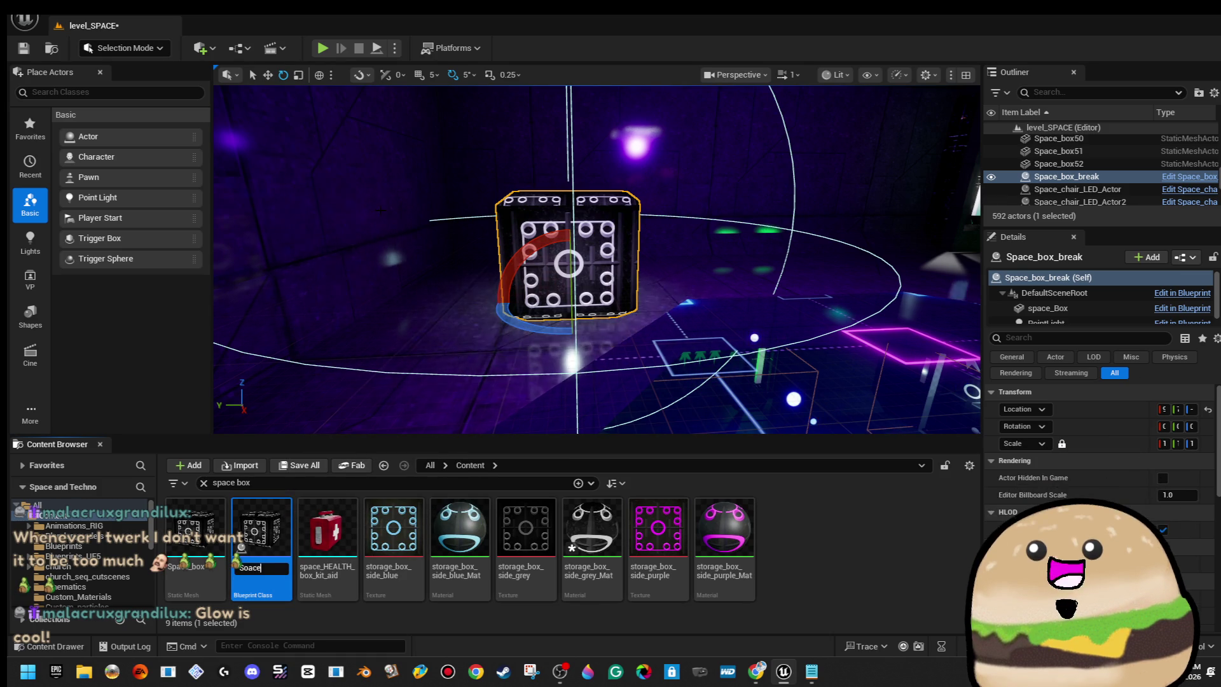
key("BackSpace")
type("sp")
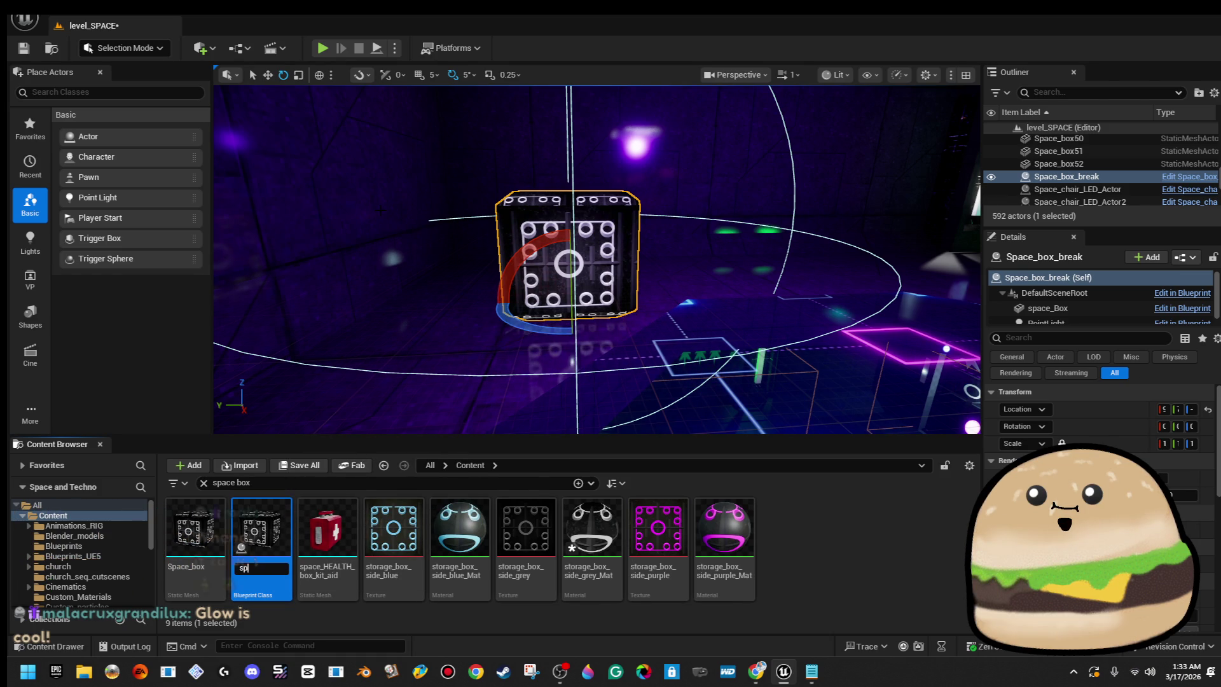
type("ace_crate")
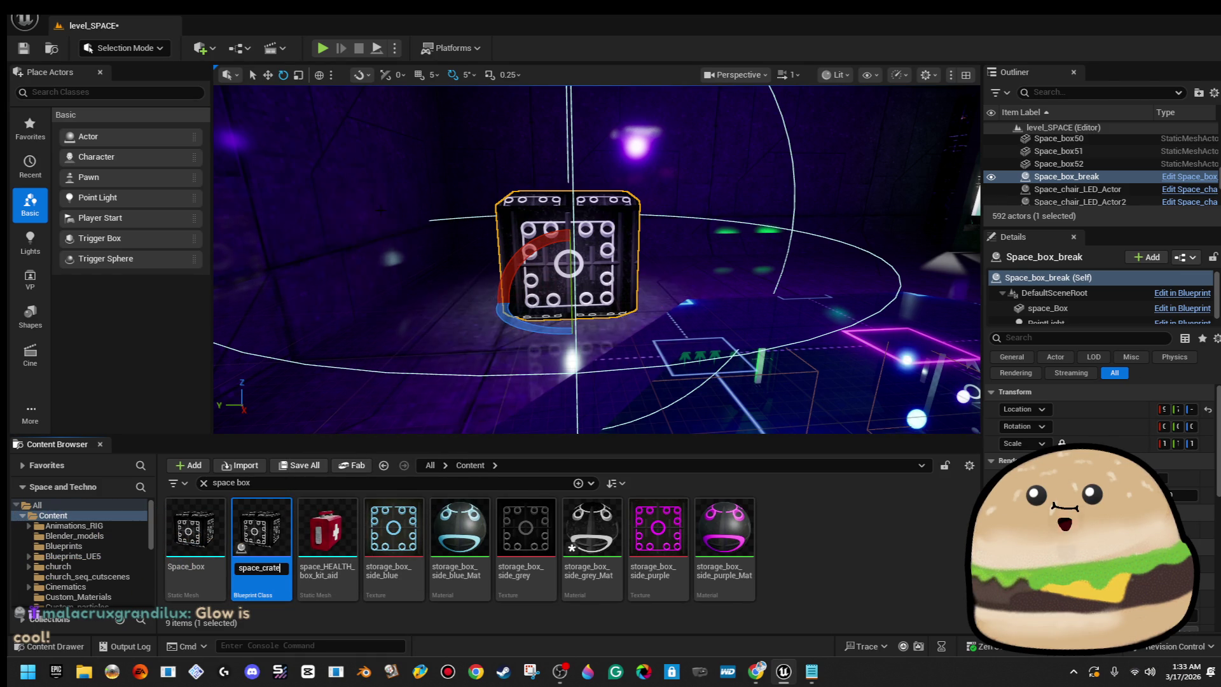
type("_Bo")
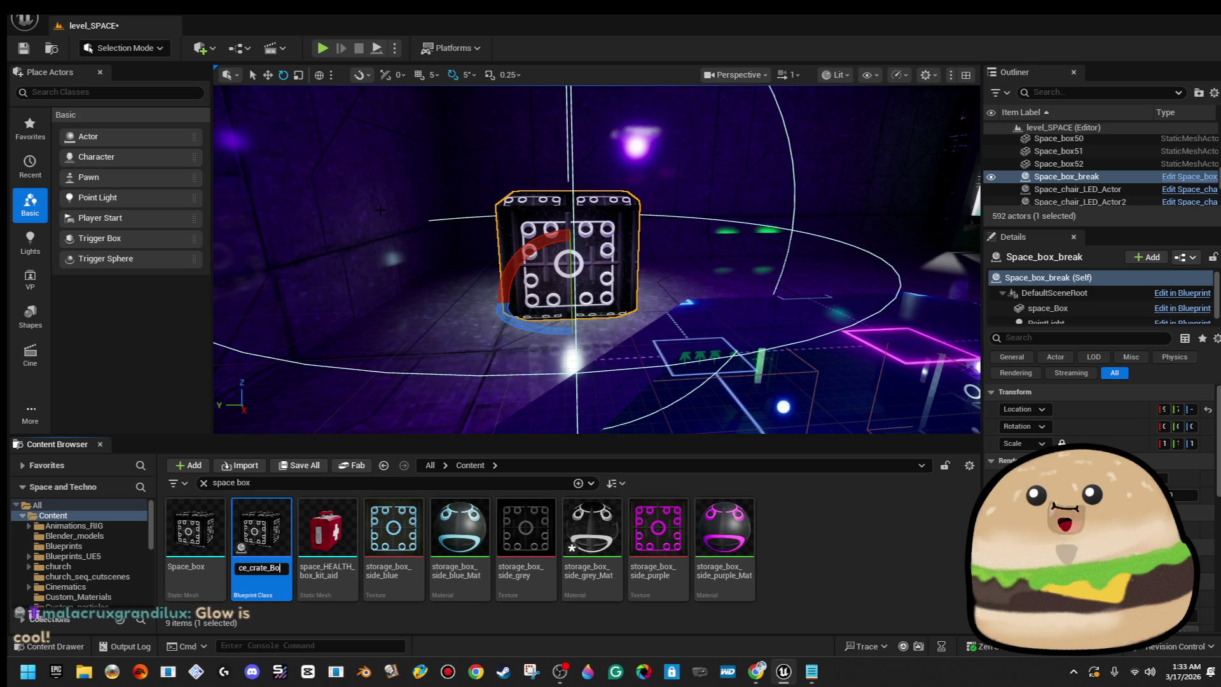
type("x_ACTOR")
key("Return")
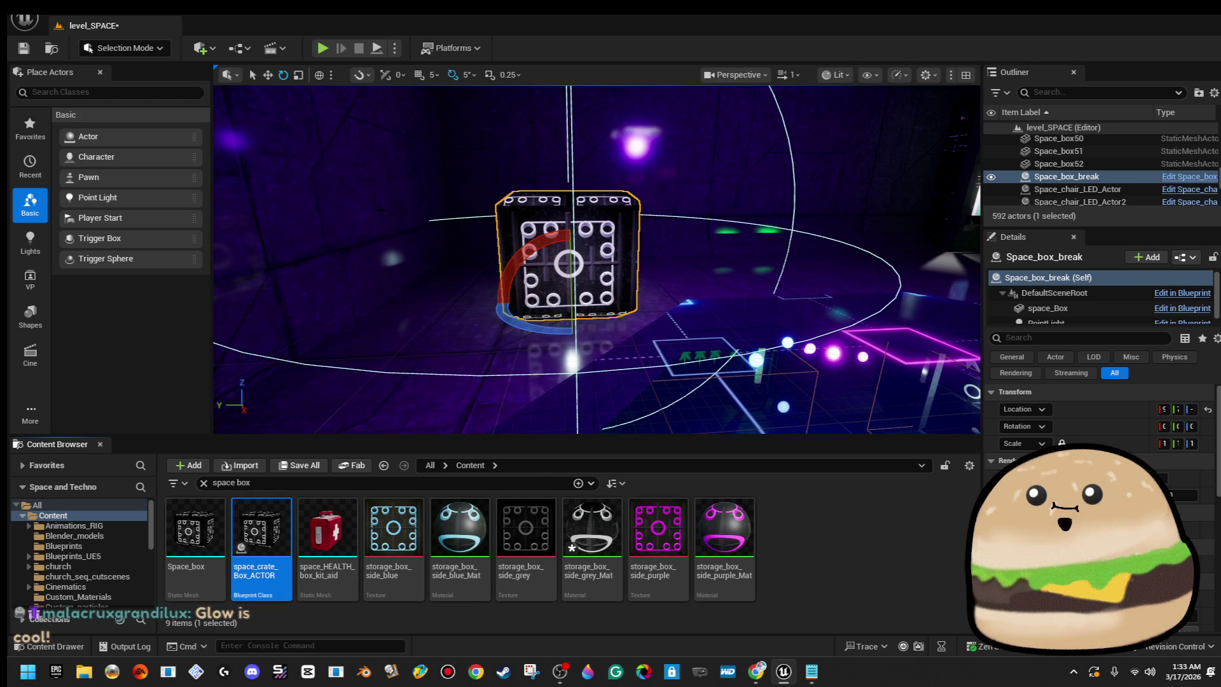
left_click_drag(367, 400, 432, 391)
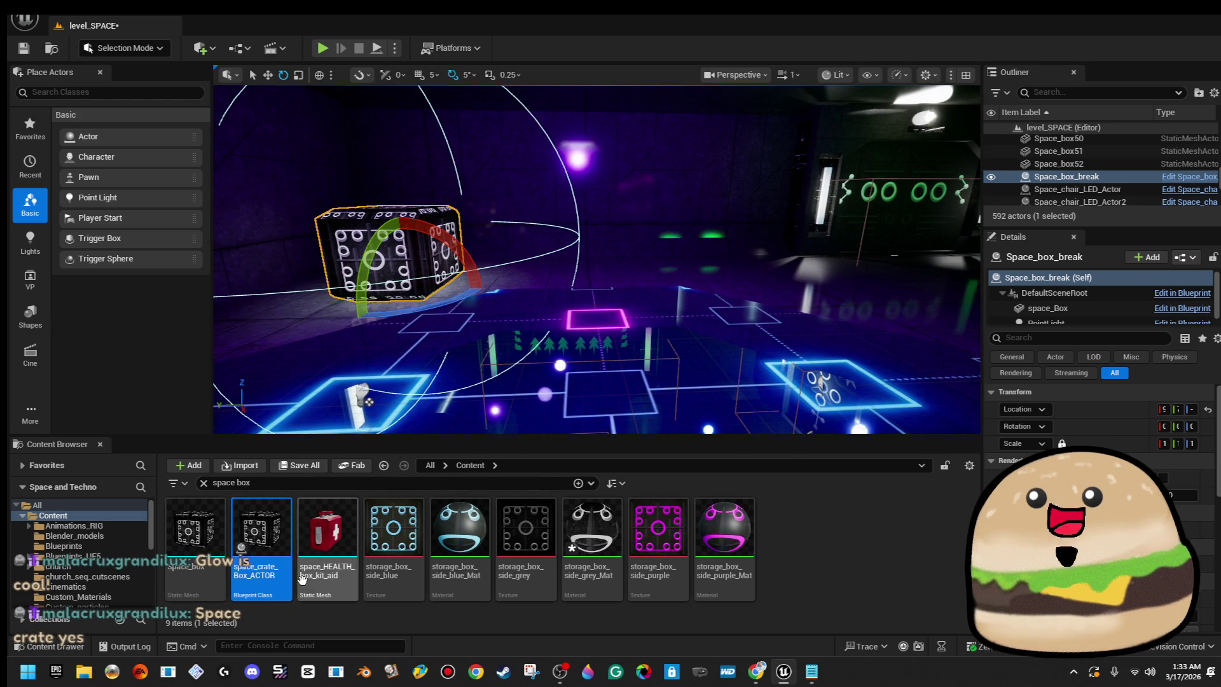
Open space_crate_Box_ACTOR and delete its ActorBeginOverlap and Event Tick nodes.
double_click(278, 549)
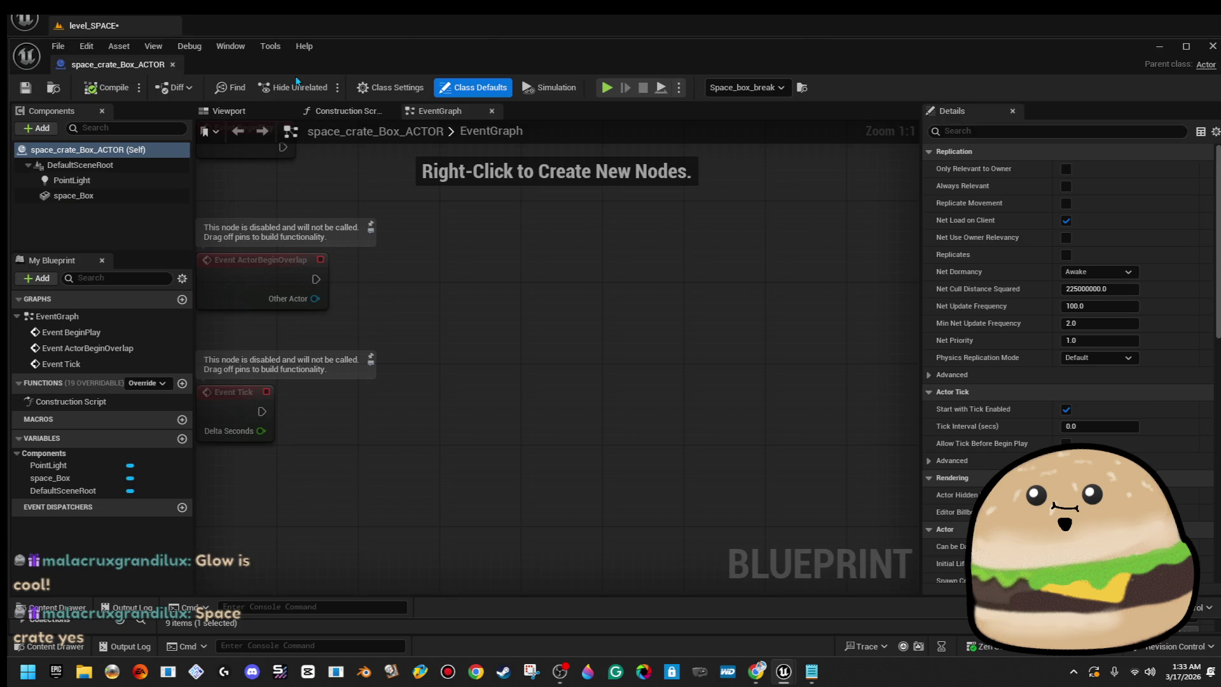
left_click(241, 111)
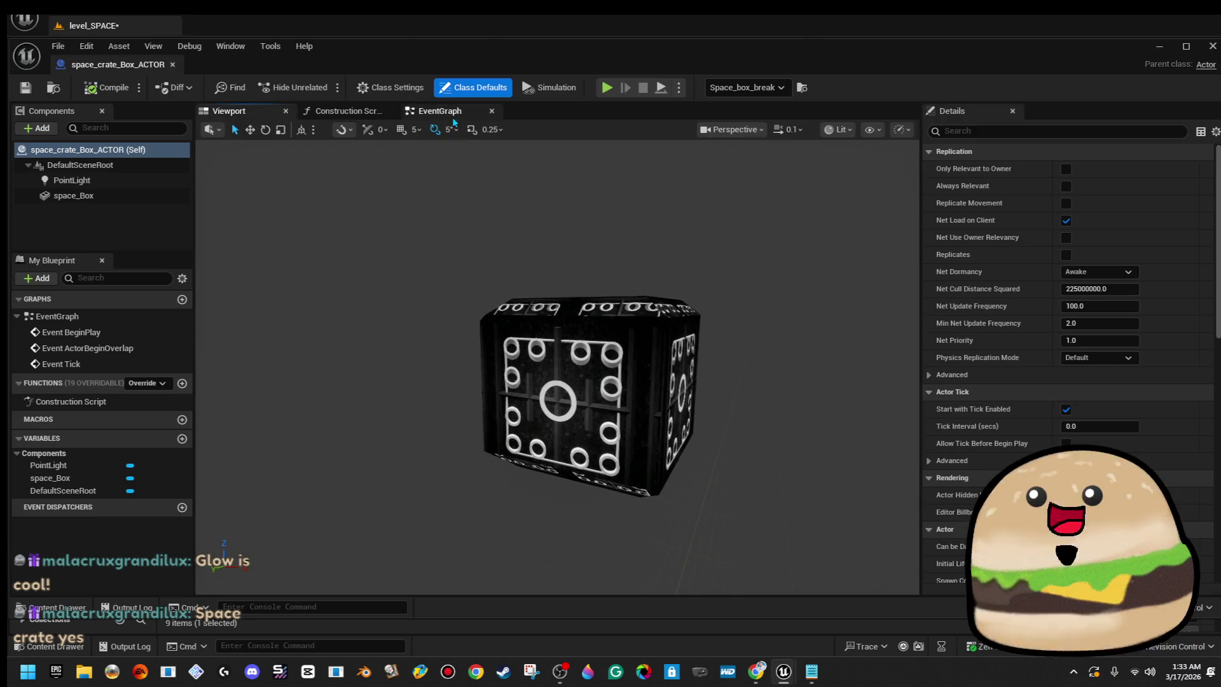
left_click(454, 115)
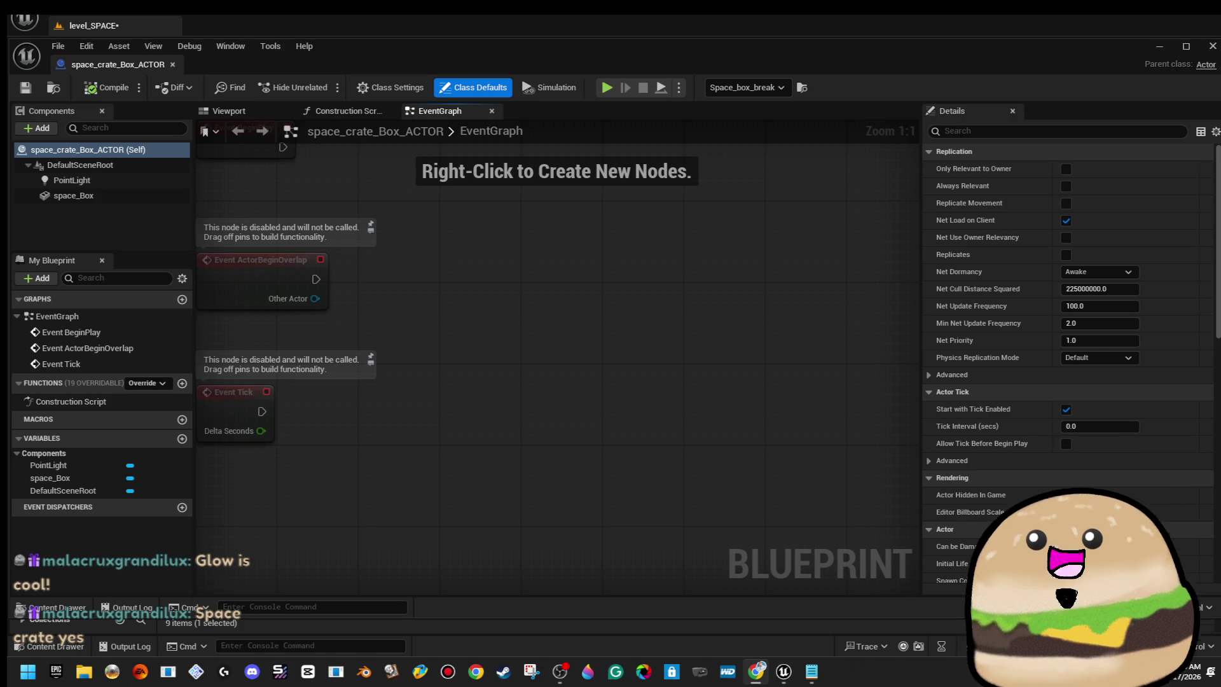
key("Home")
left_click_drag(422, 272, 594, 512)
key("Delete")
key("Home")
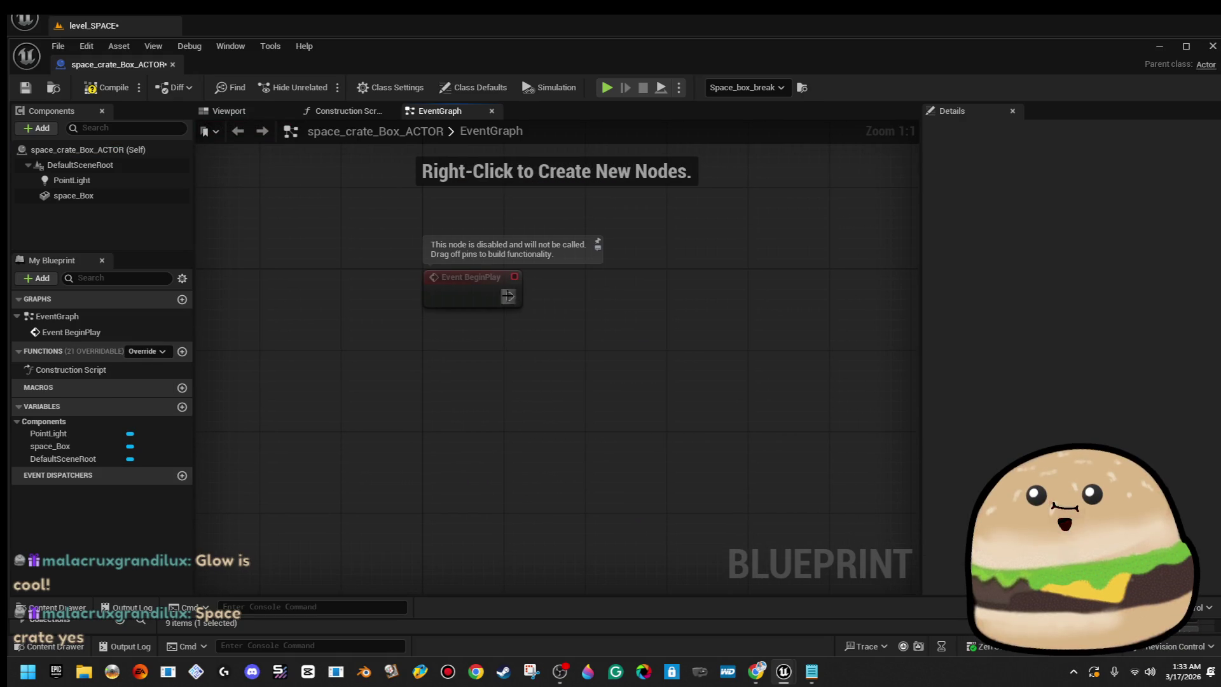
Compile and save the blueprint with only Event BeginPlay remaining.
left_click(495, 297)
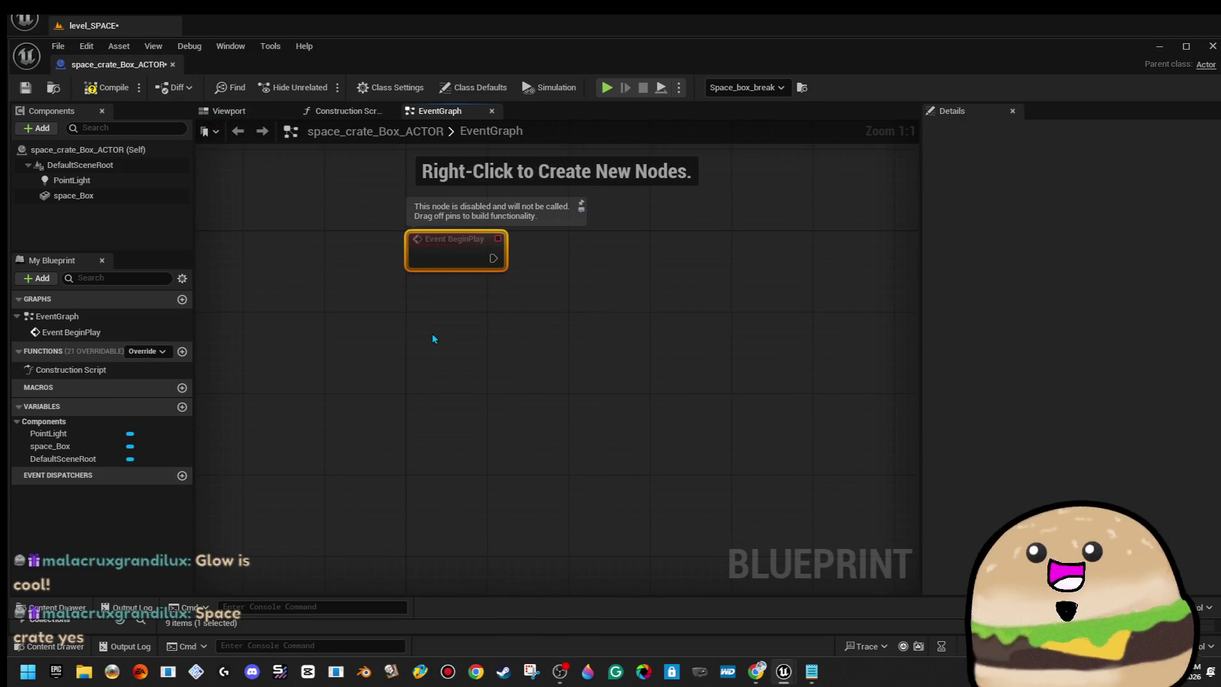
left_click(106, 87)
left_click(26, 87)
left_click(430, 365)
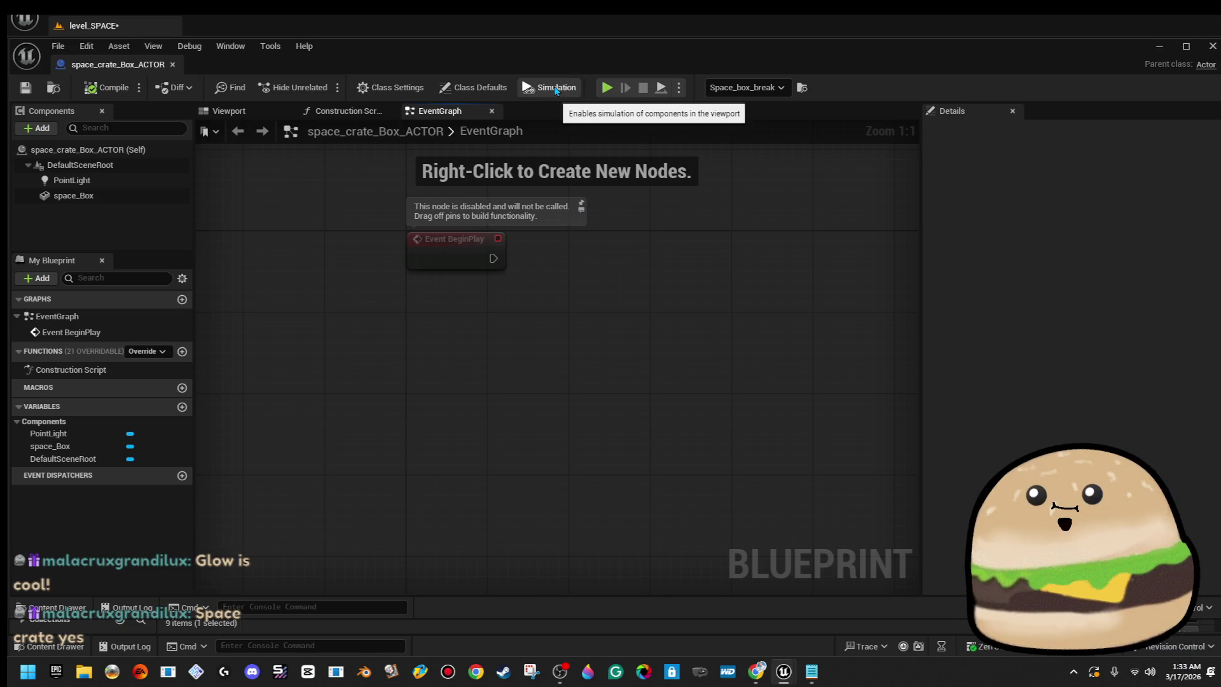
right_click(437, 333)
Search nodes for 'on overlap', select the crate mesh, and move Event BeginPlay down-left.
type("on overlap")
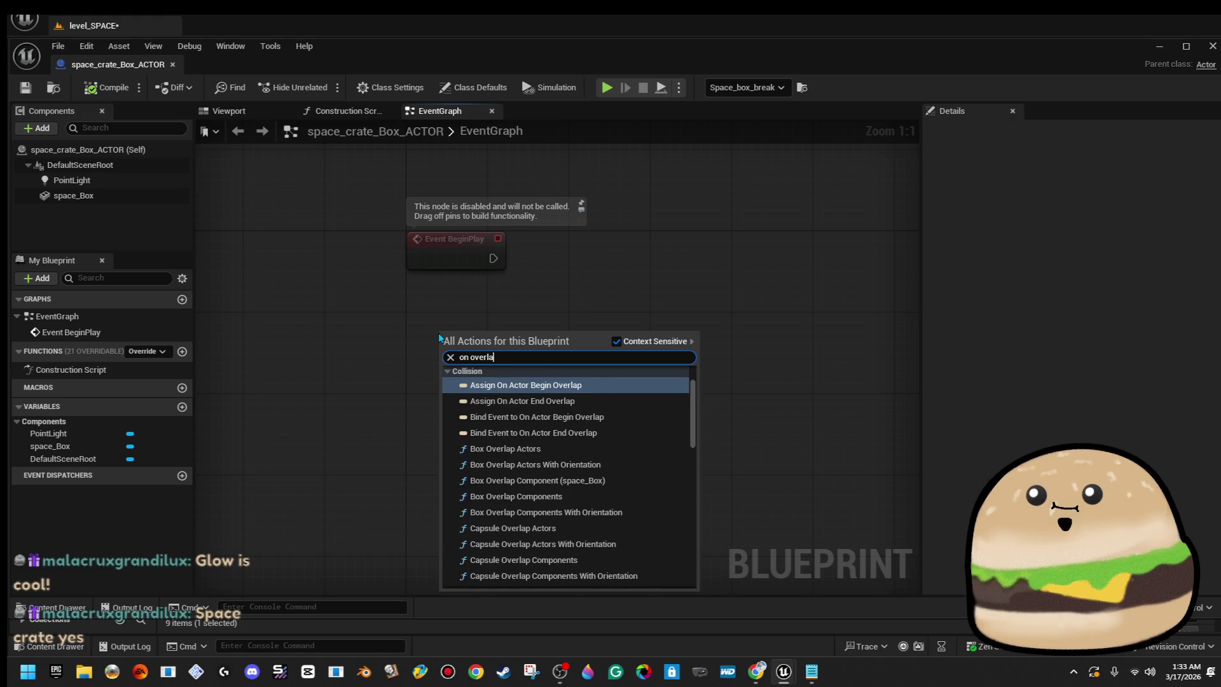
left_click(595, 212)
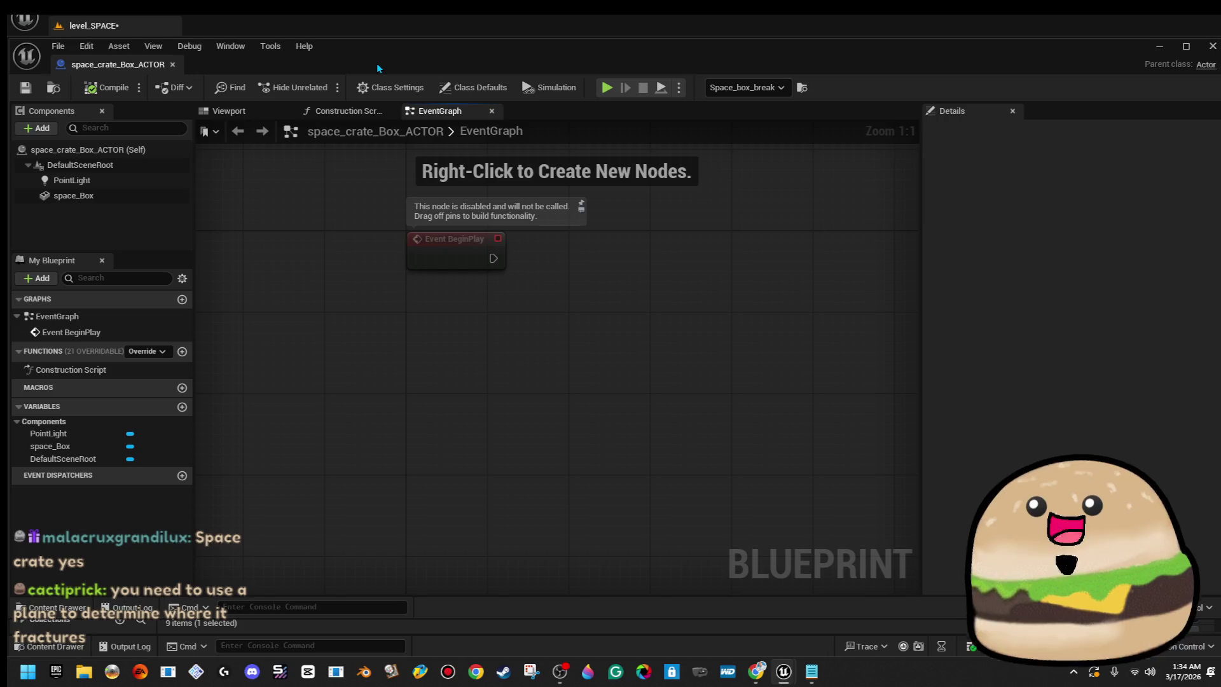
left_click(234, 112)
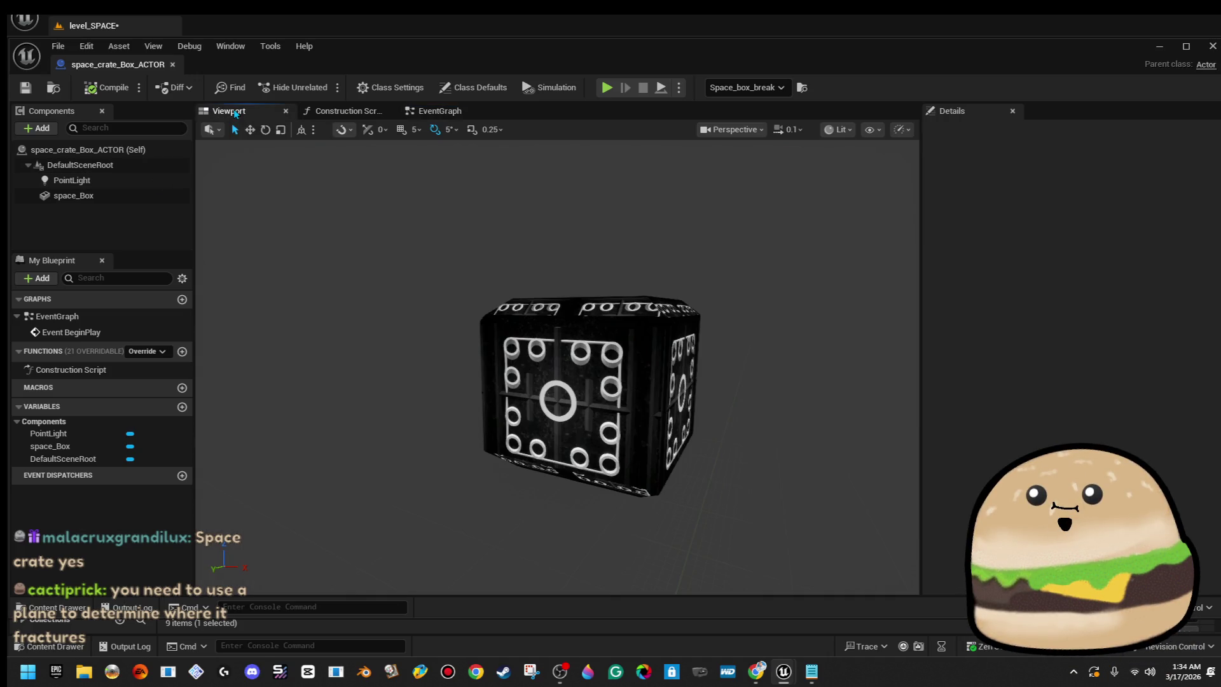
left_click(589, 404)
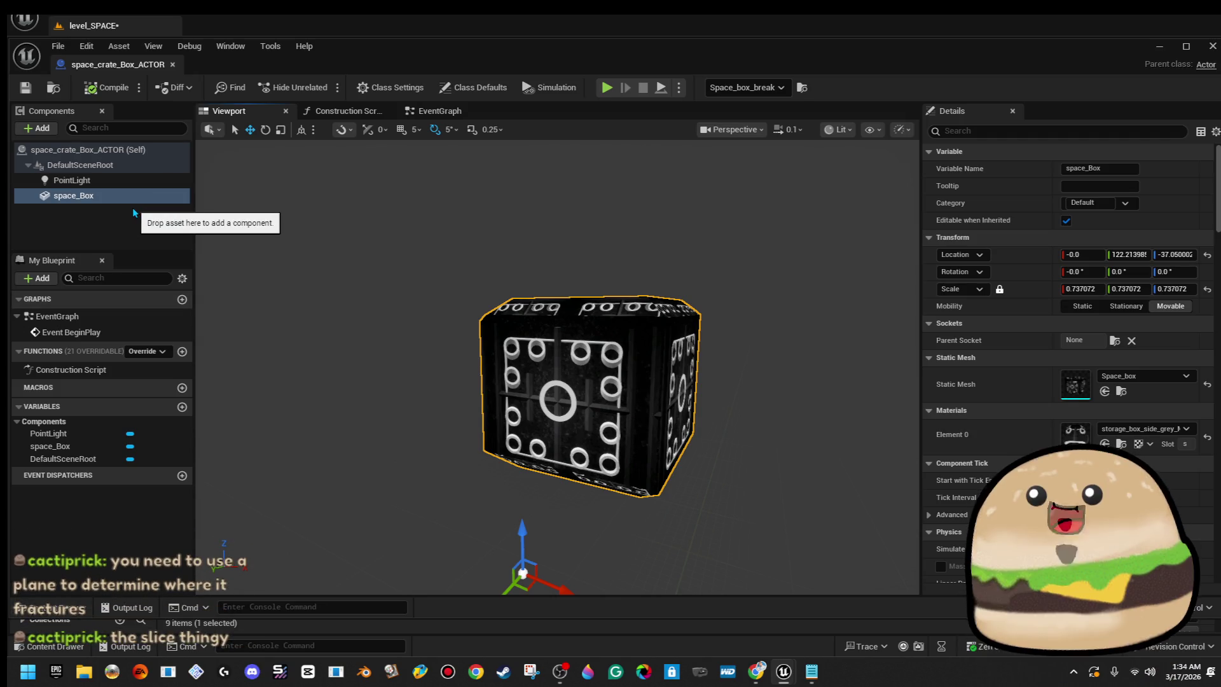
left_click(440, 112)
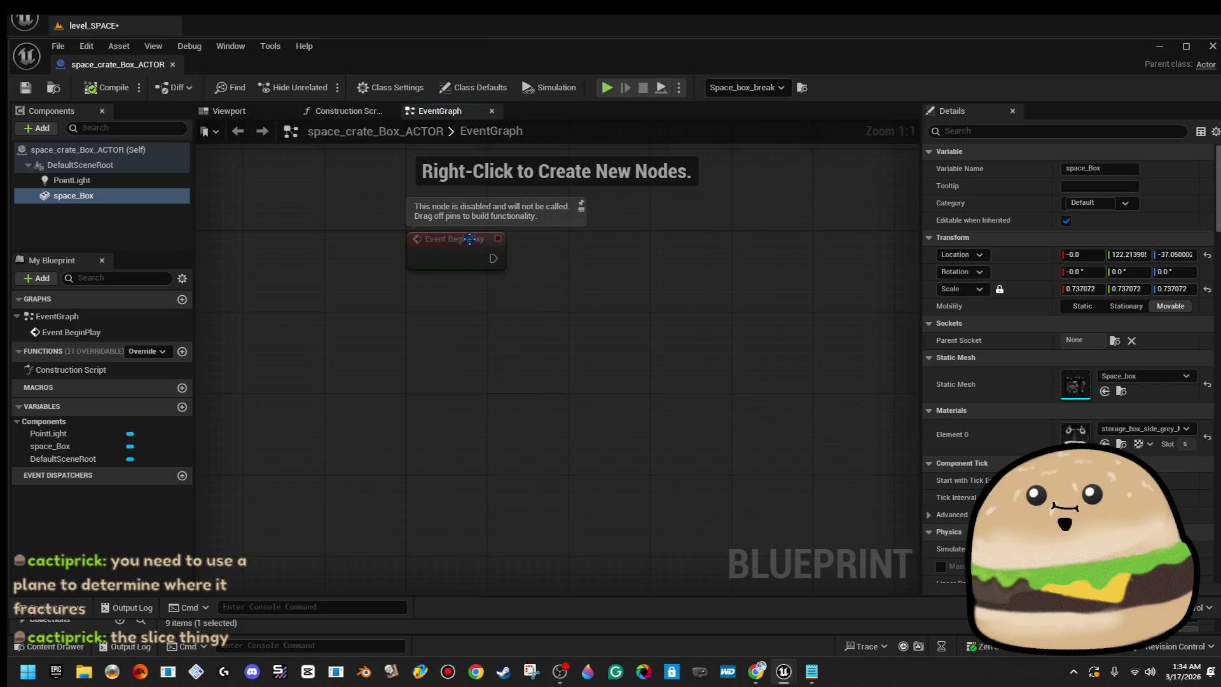
left_click_drag(469, 238, 391, 285)
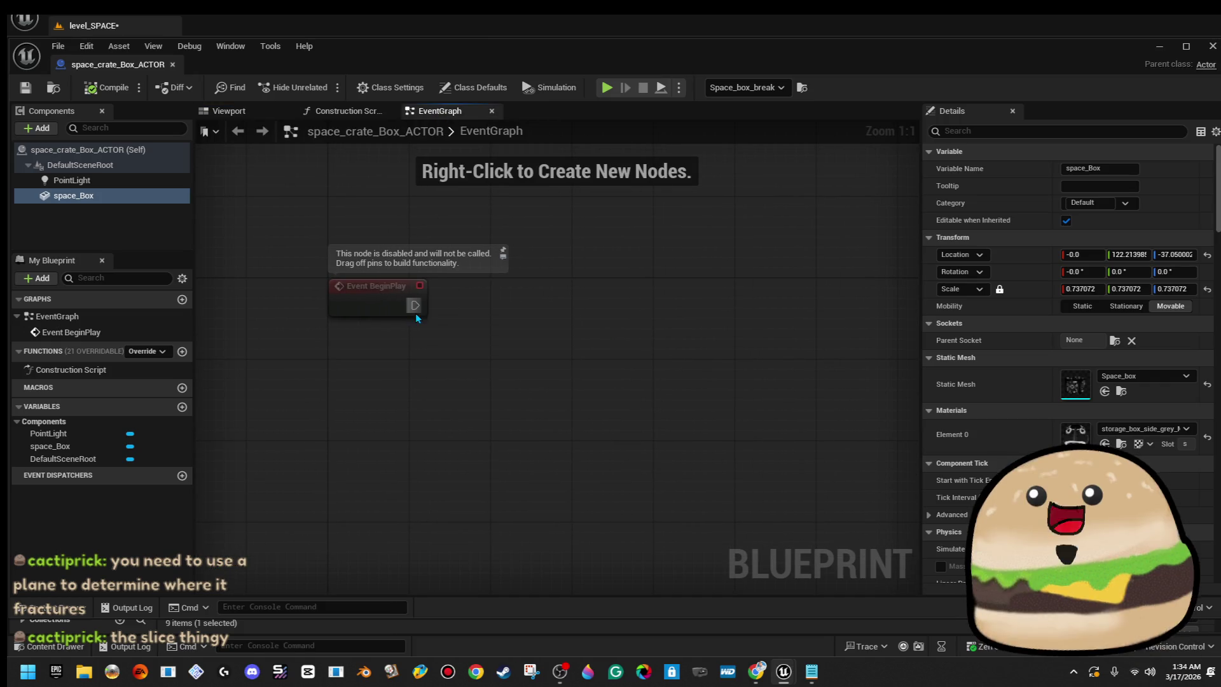
Search graph actions for 'overlap', then bring up the Viewport's component Add list.
left_click(232, 113)
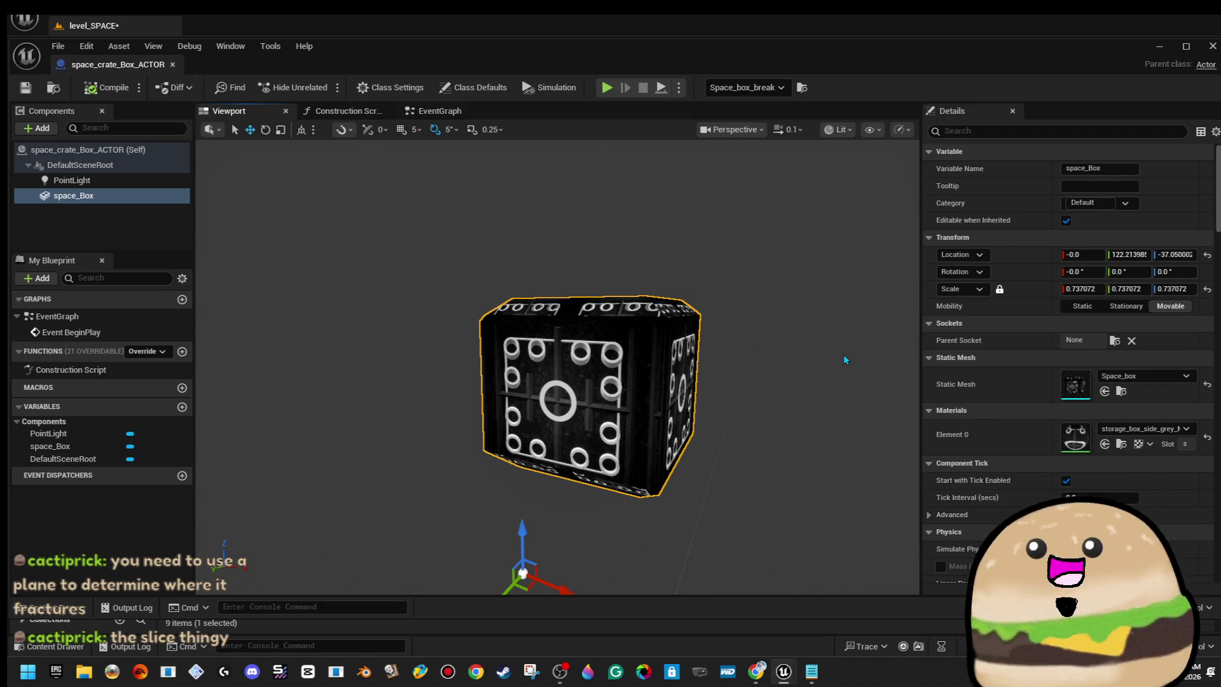
left_click(439, 112)
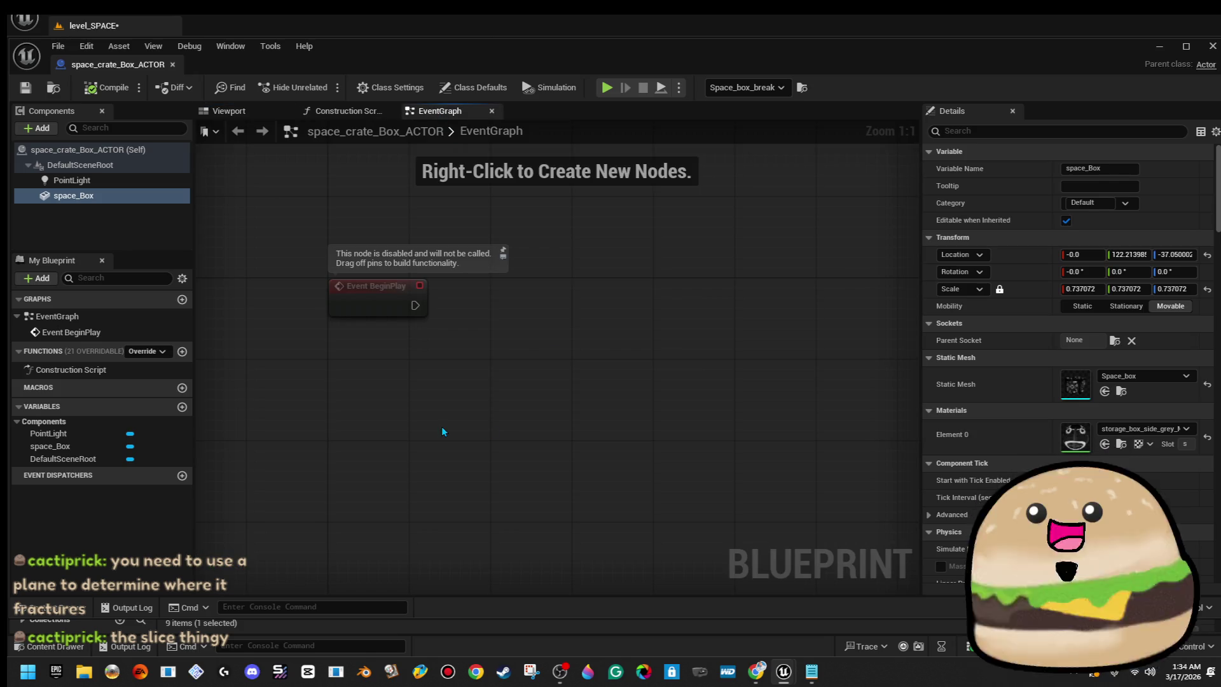
right_click(442, 431)
type("overlap")
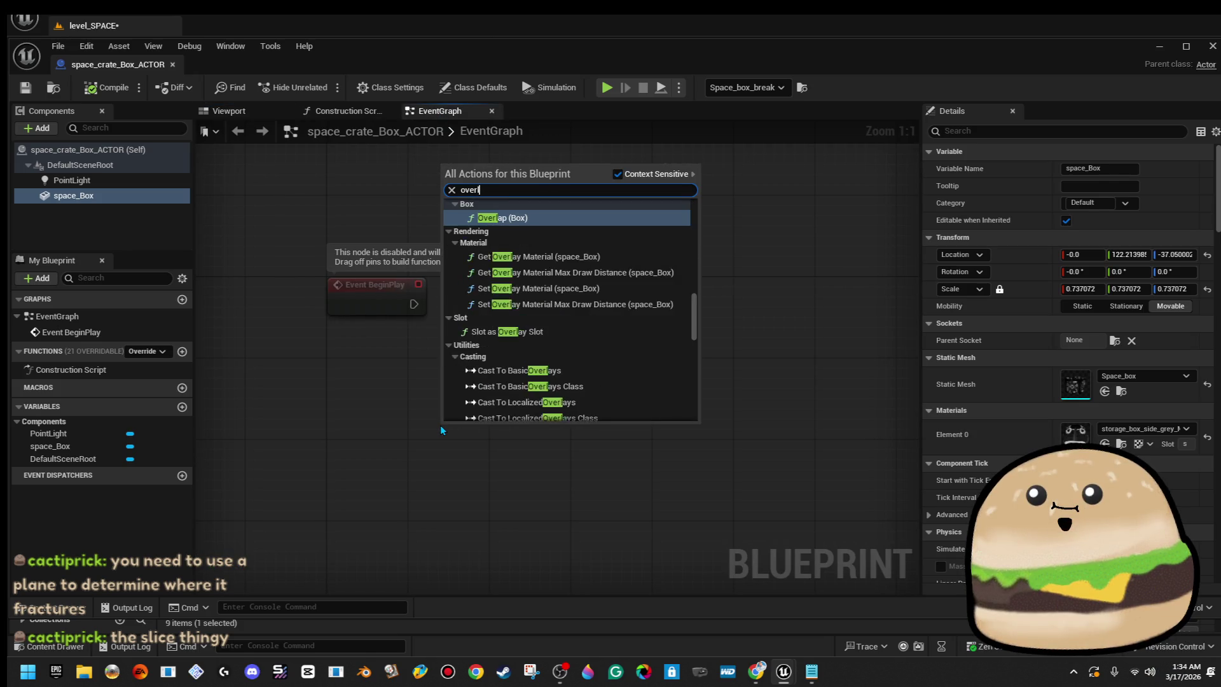
left_click(474, 452)
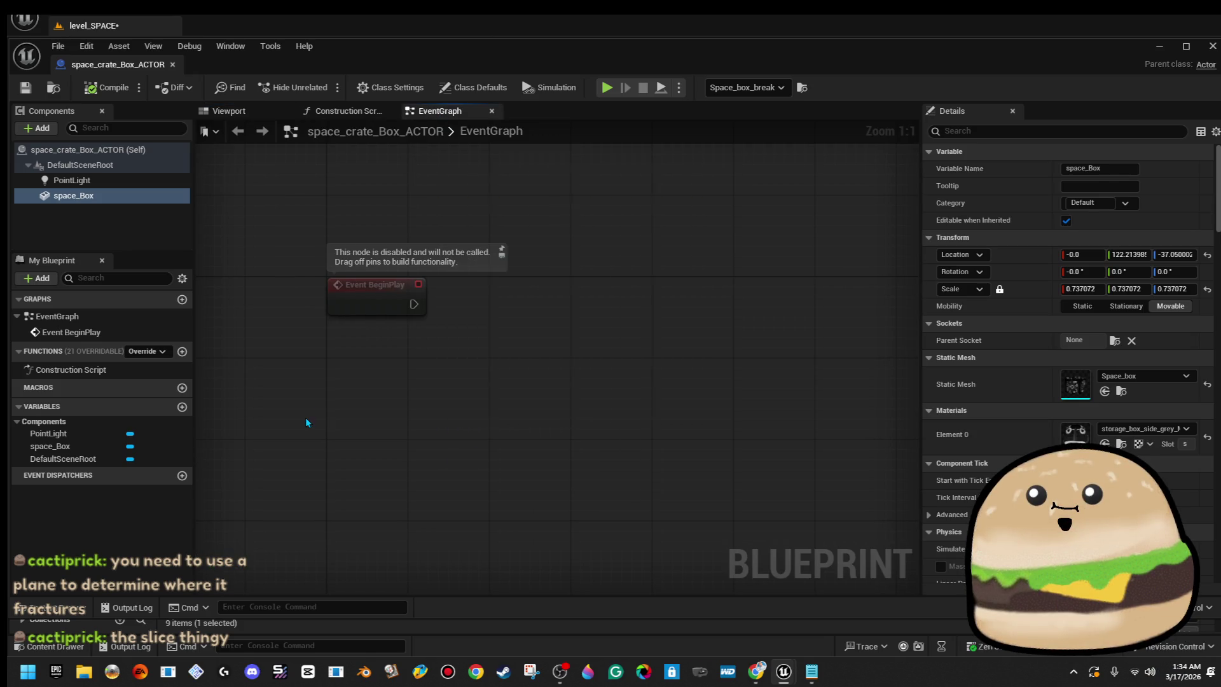
left_click(232, 113)
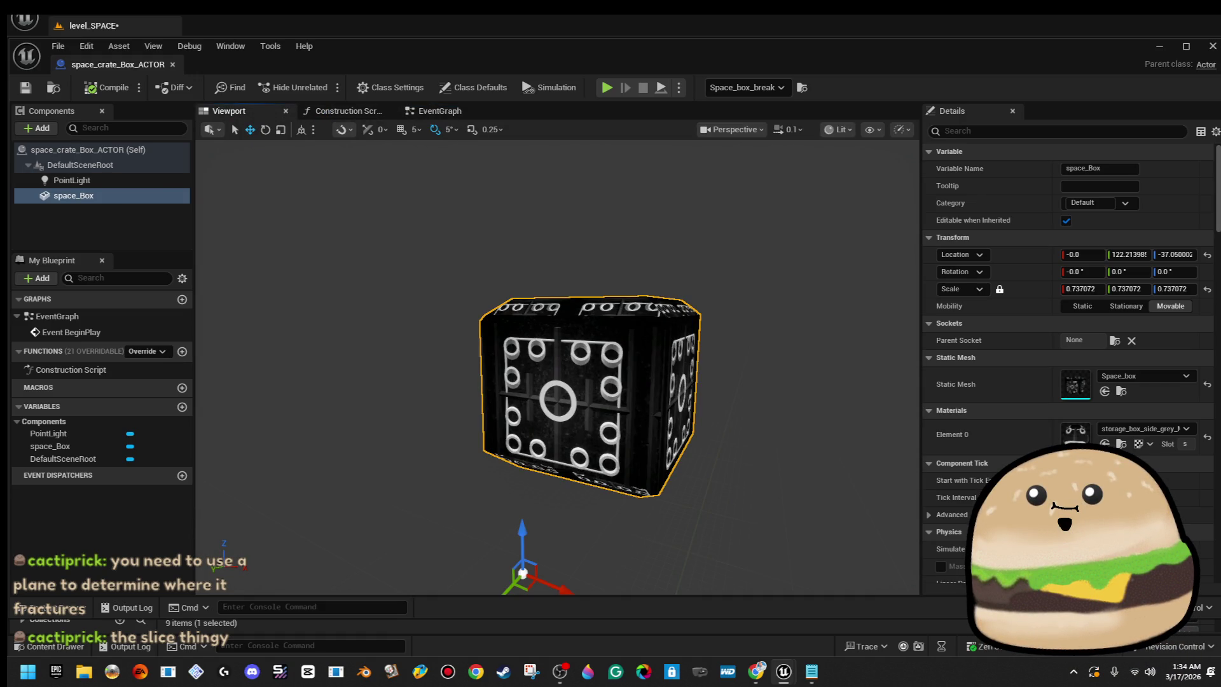
left_click(42, 128)
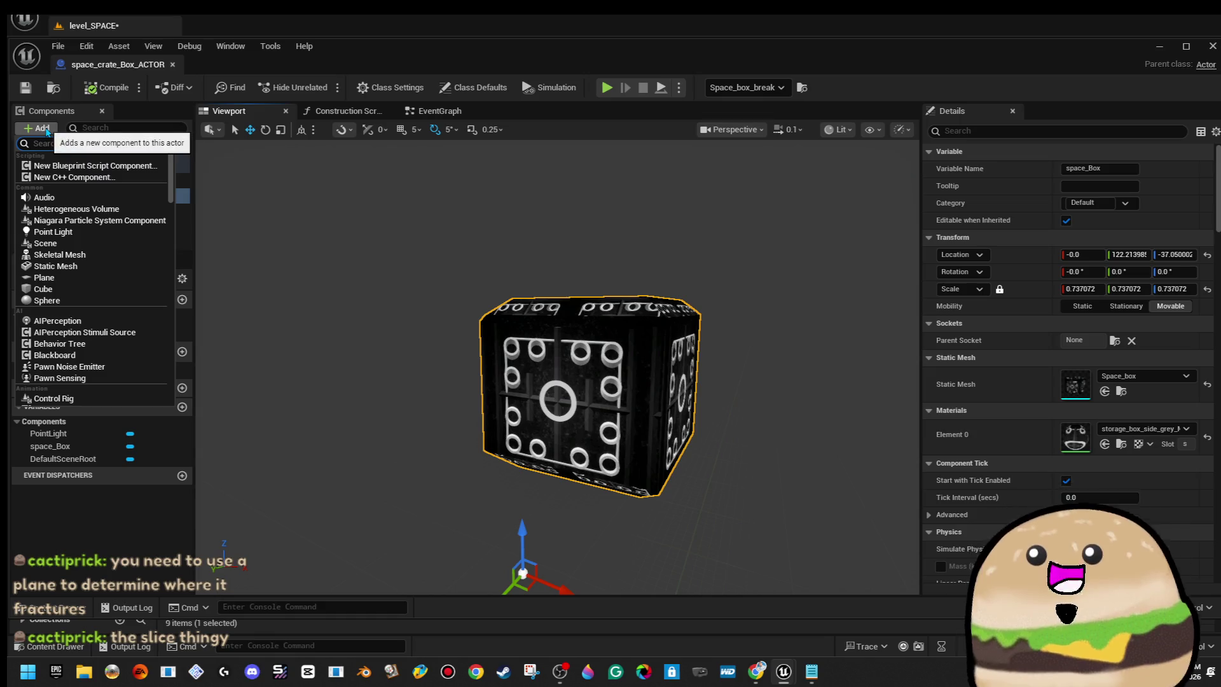
Add a Box Collision under space_Box, sized to enclose the crate (scale 3.118874), and save.
type("colis")
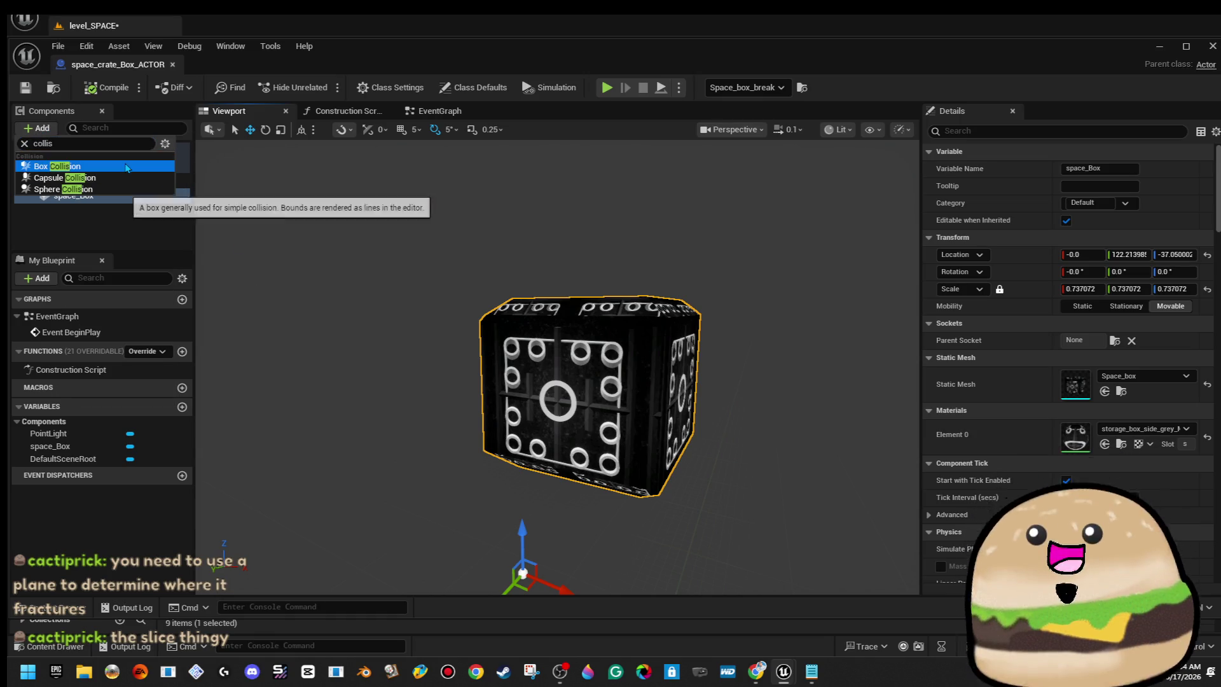
left_click(57, 166)
mouse_move(483, 356)
left_mouse_down()
mouse_move(508, 365)
mouse_move(507, 280)
mouse_move(490, 283)
mouse_move(467, 241)
left_mouse_up()
key("f")
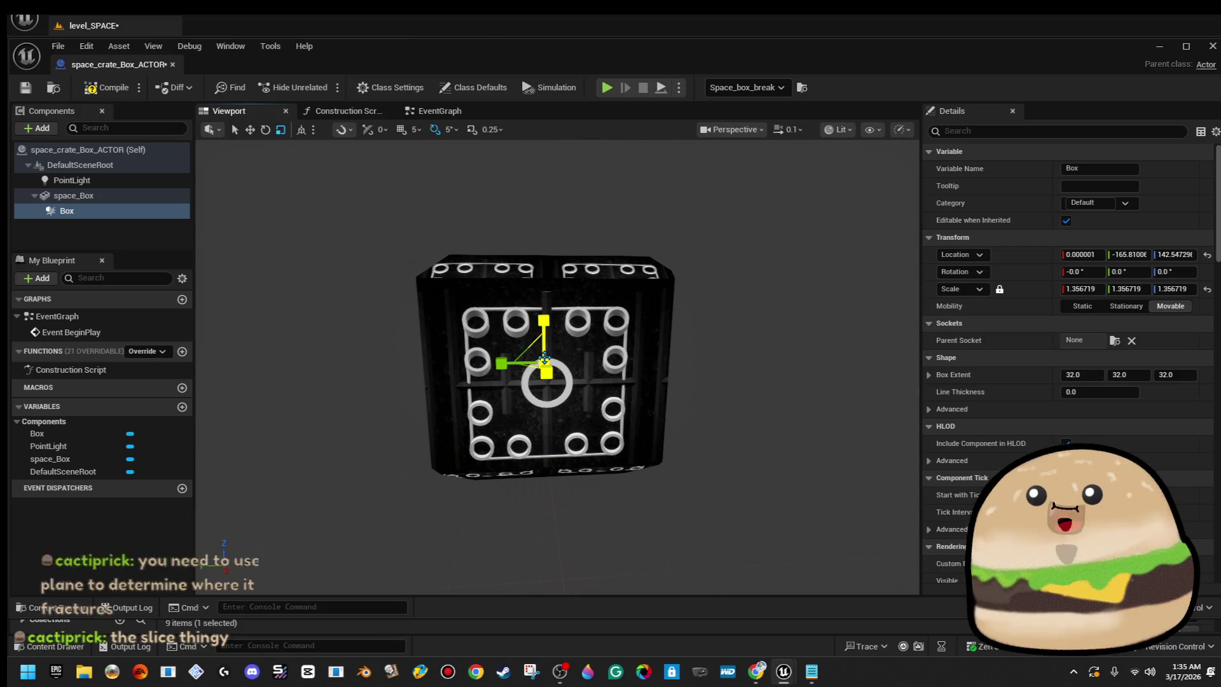
mouse_move(545, 356)
left_mouse_down()
mouse_move(490, 350)
mouse_move(565, 360)
mouse_move(595, 346)
mouse_move(557, 307)
left_mouse_up()
mouse_move(559, 381)
left_mouse_down()
mouse_move(610, 375)
mouse_move(636, 331)
mouse_move(597, 471)
mouse_move(642, 369)
mouse_move(610, 394)
mouse_move(656, 319)
left_mouse_up()
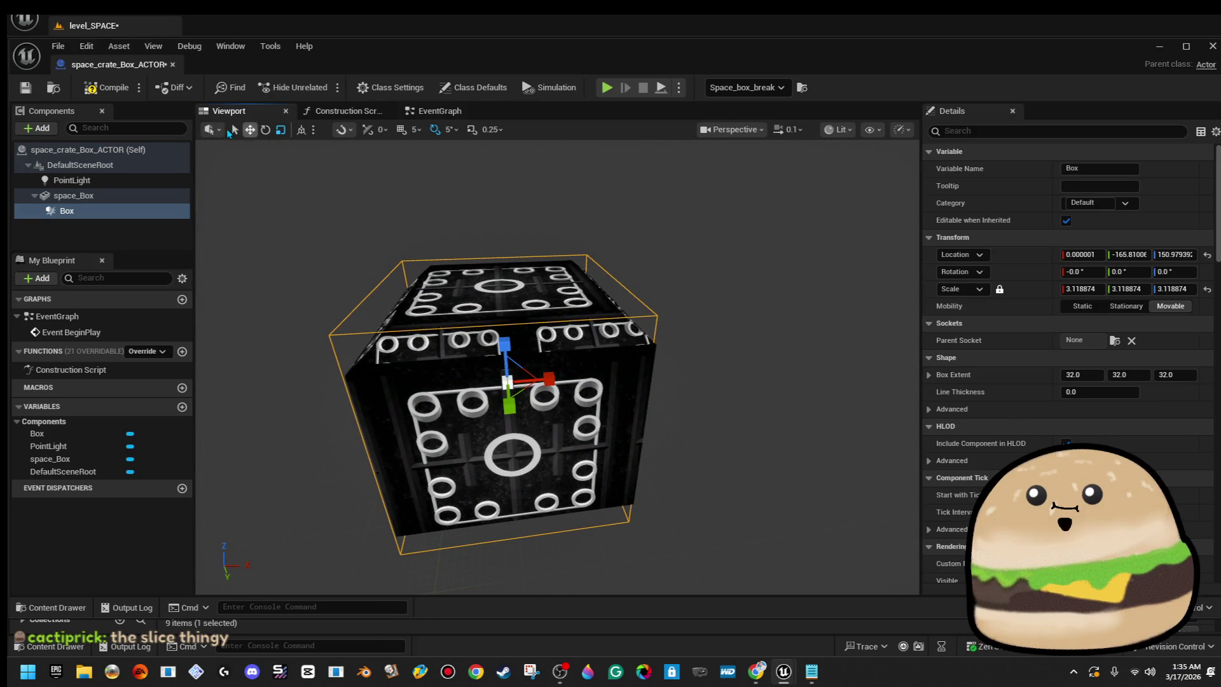
left_click(108, 87)
left_click(26, 87)
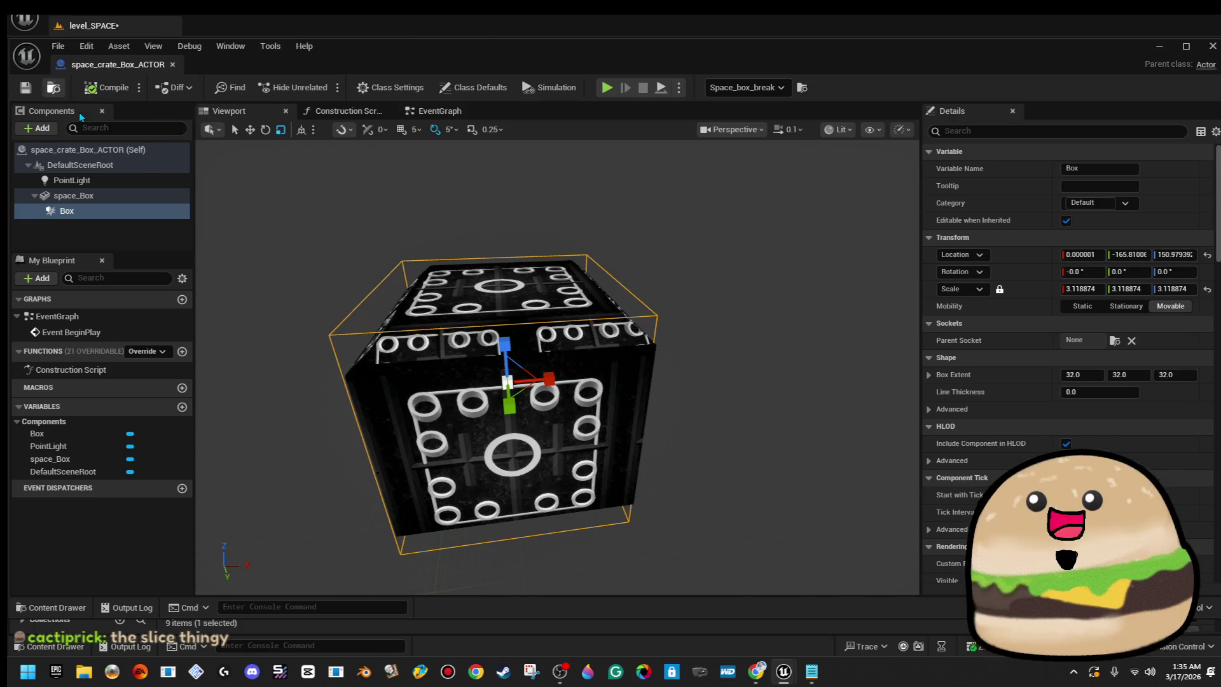
left_click_drag(572, 407, 528, 410)
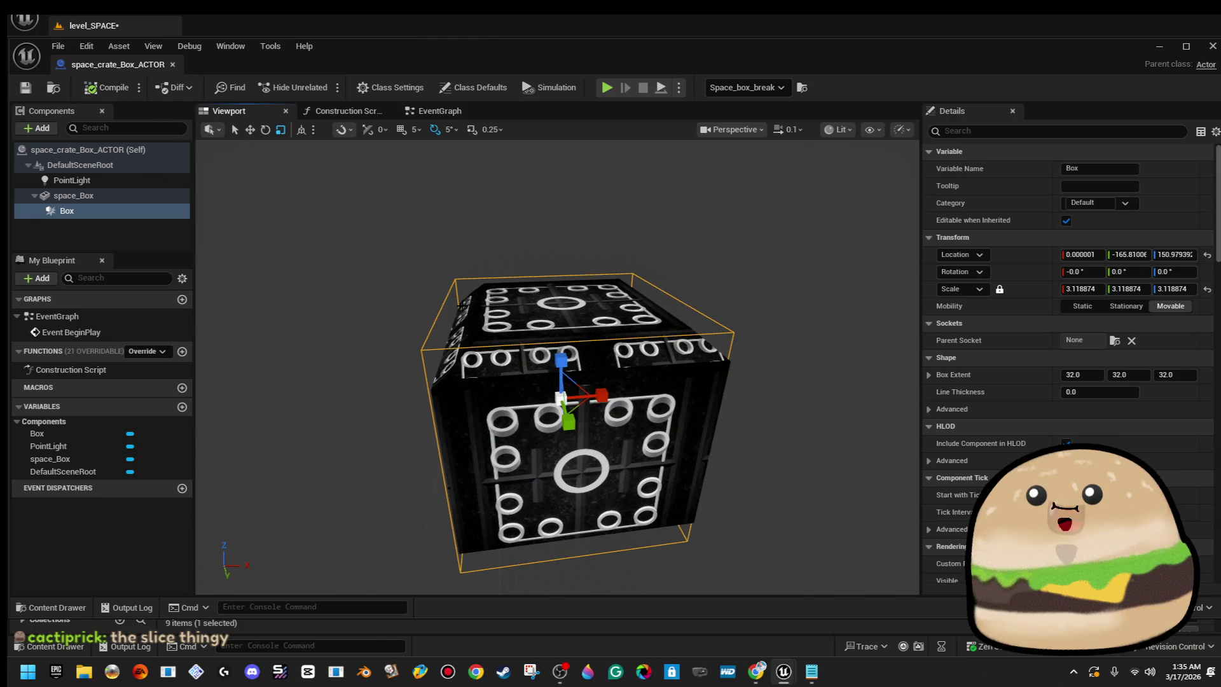
left_click(438, 111)
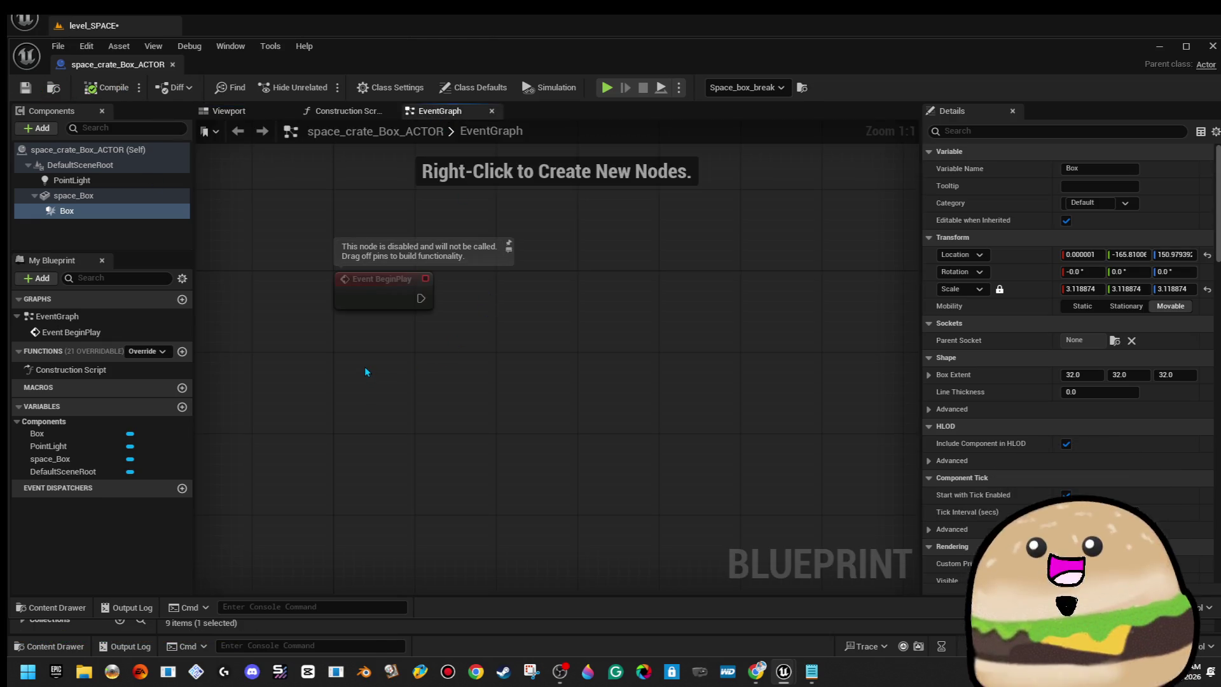
Add the On Component Begin Overlap event for the Box component.
right_click(366, 374)
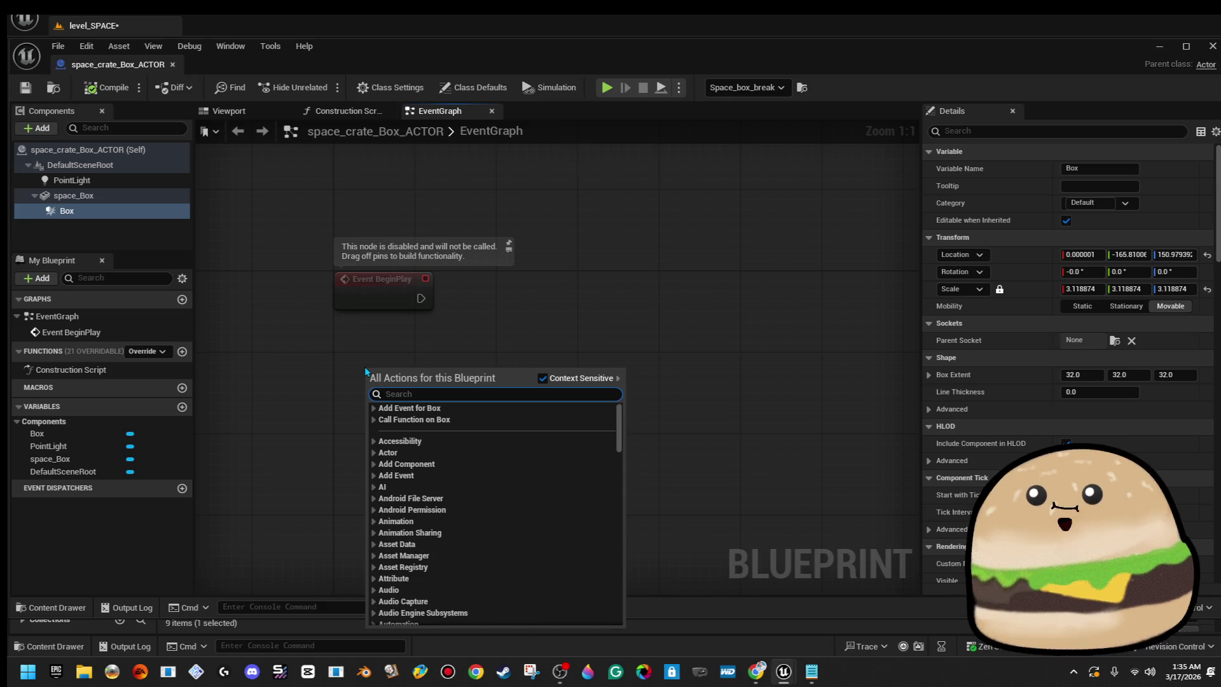
left_click(374, 408)
left_click(379, 419)
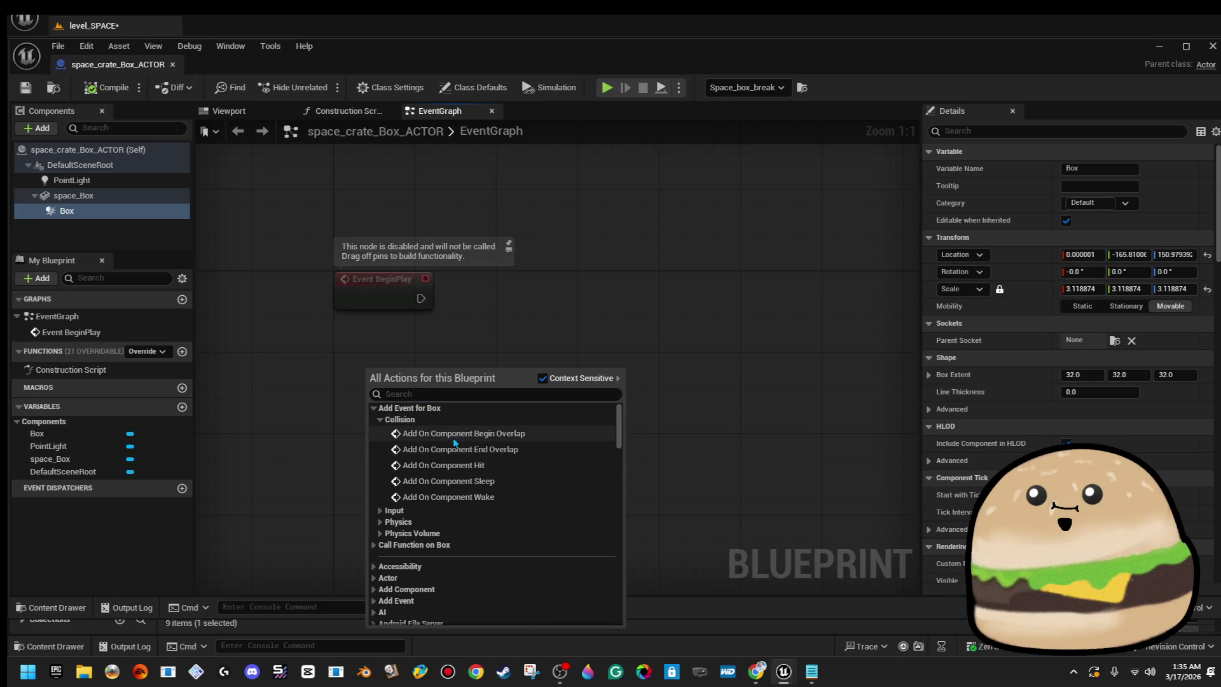
left_click(455, 435)
left_click_drag(402, 387, 382, 378)
left_click_drag(610, 369, 601, 307)
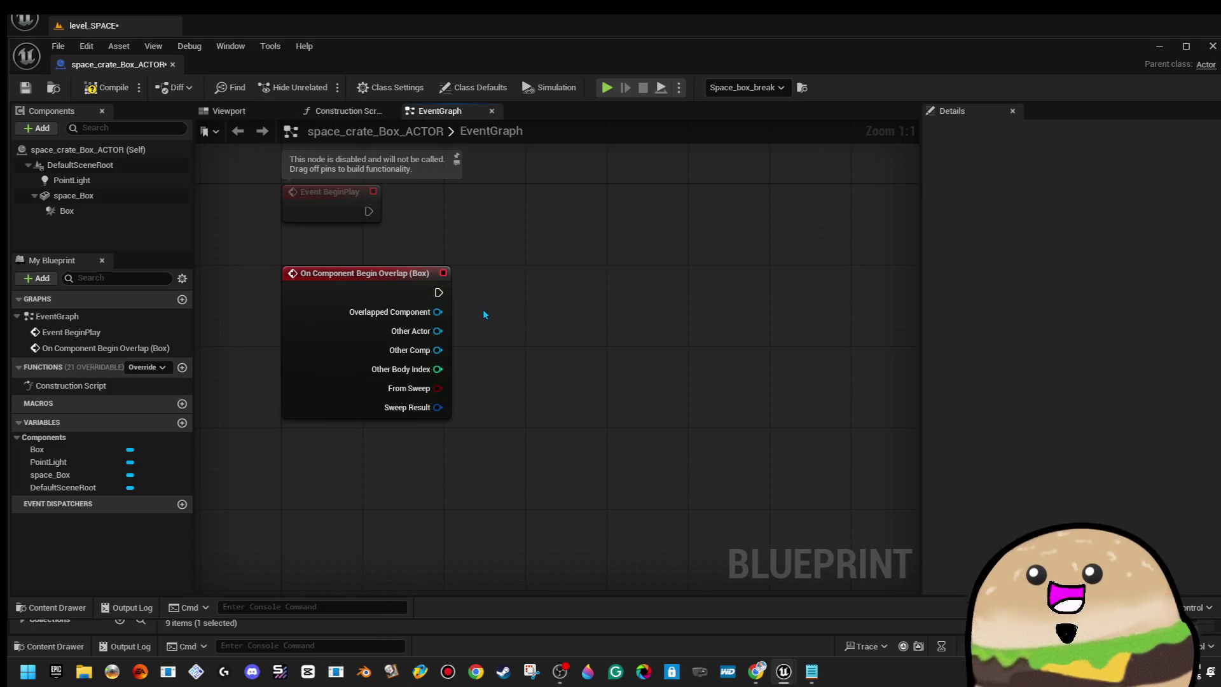
Try attaching nodes after the overlap event, adding and then deleting a Branch node.
left_click_drag(439, 292, 600, 289)
left_click(447, 320)
left_click_drag(438, 330, 521, 323)
left_click(436, 289)
left_click_drag(438, 292, 642, 294)
key("b")
left_click_drag(646, 368, 447, 392)
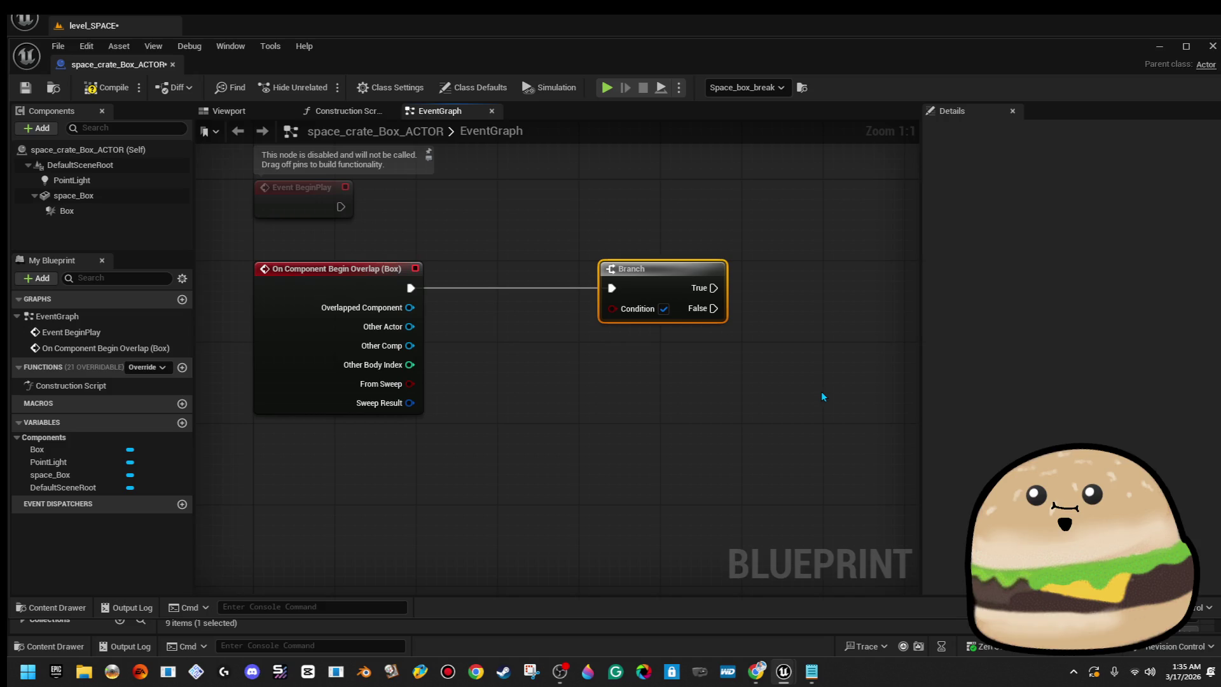
mouse_move(667, 371)
left_mouse_down()
mouse_move(679, 345)
mouse_move(622, 330)
left_mouse_up()
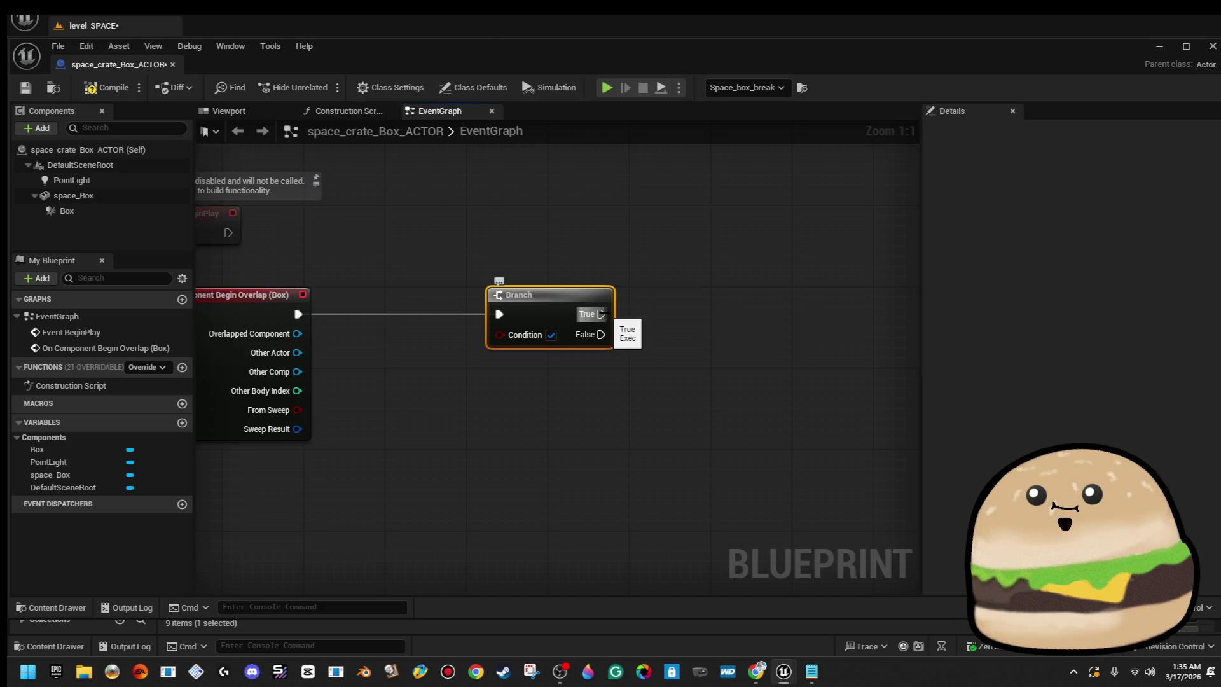
key("Delete")
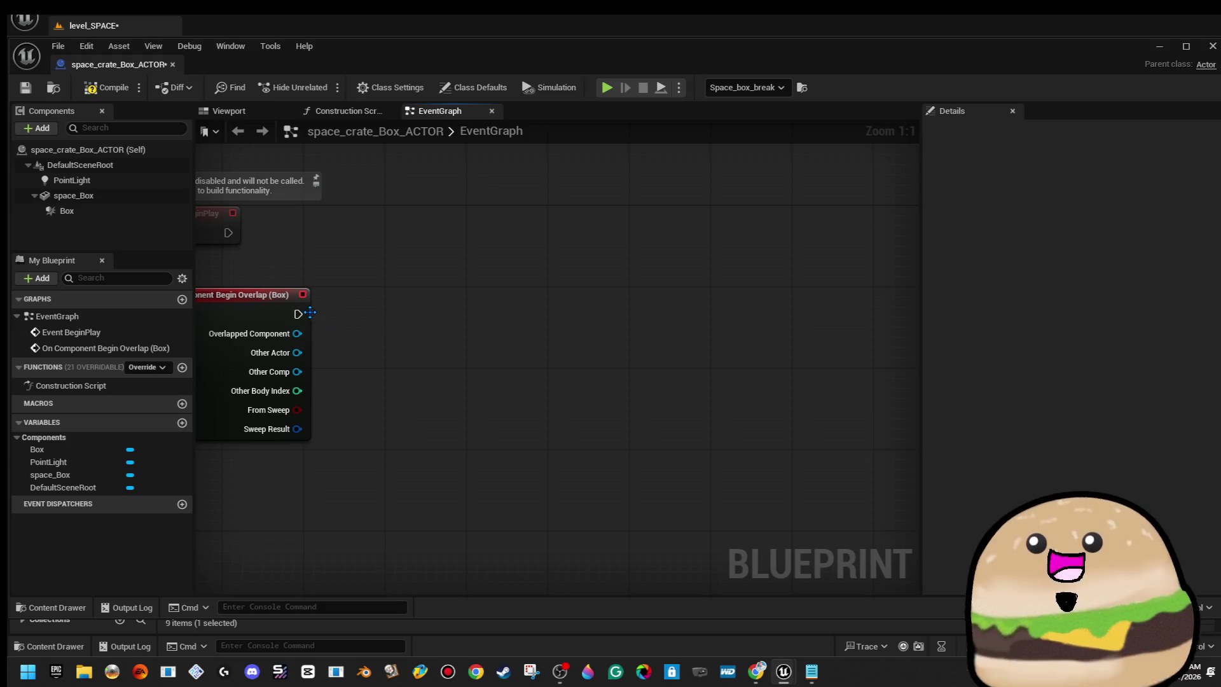
Wire the overlap event into Destroy Actor, save, and close the blueprint editor.
left_click_drag(297, 314, 505, 324)
type("det")
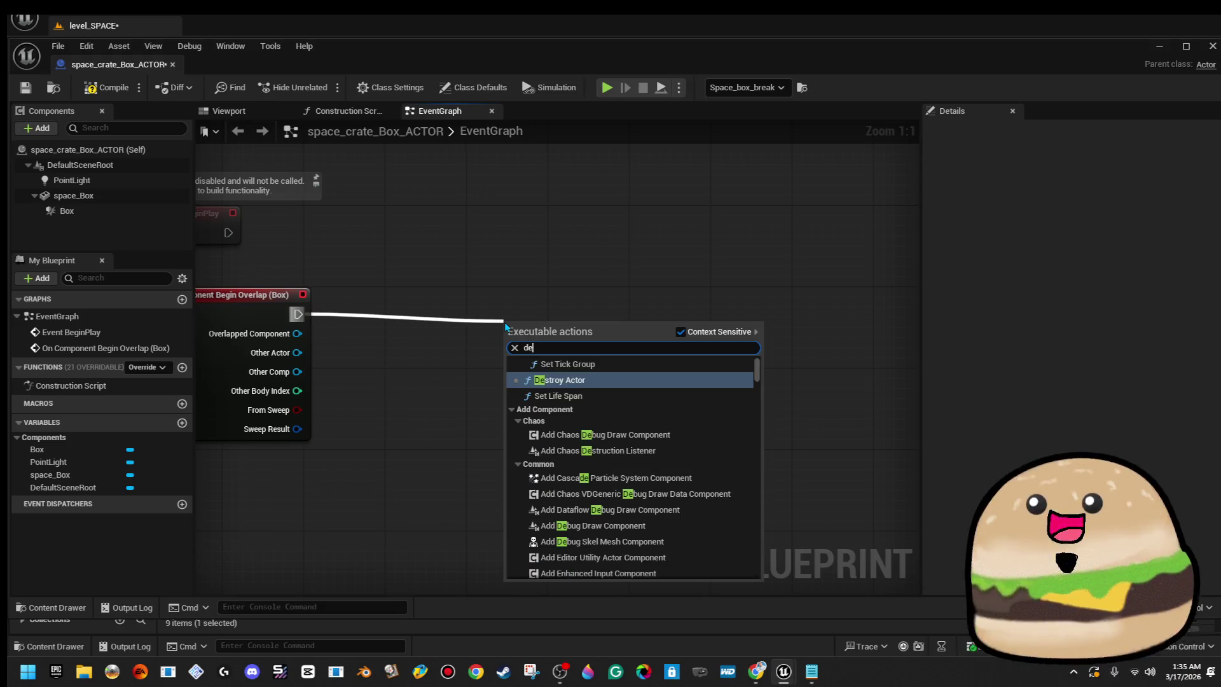
key("BackSpace")
type("st")
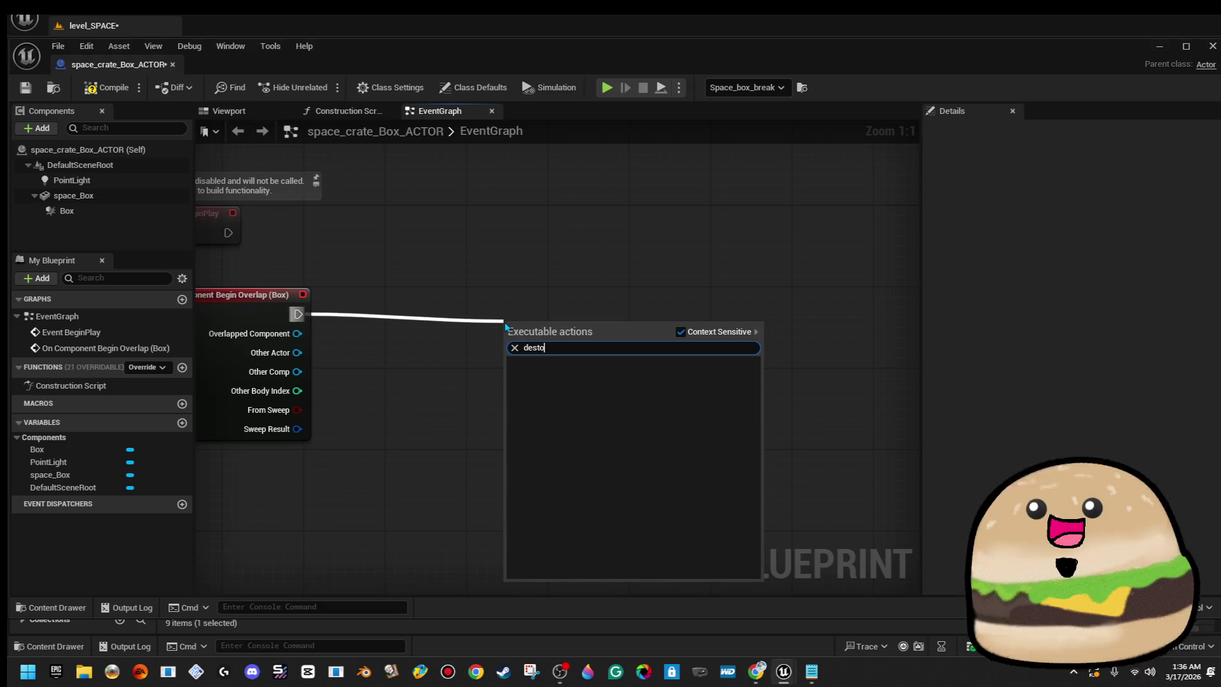
key("Return")
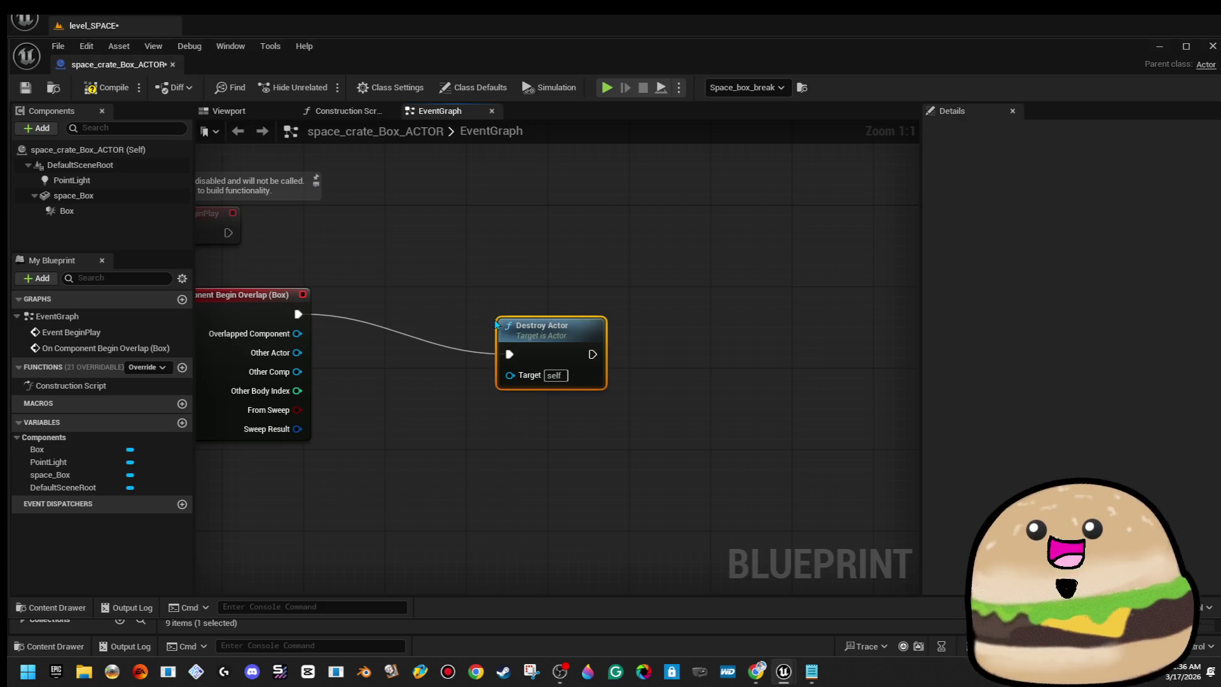
left_click_drag(533, 323, 527, 297)
left_click(426, 228)
left_click(19, 92)
left_click(1159, 47)
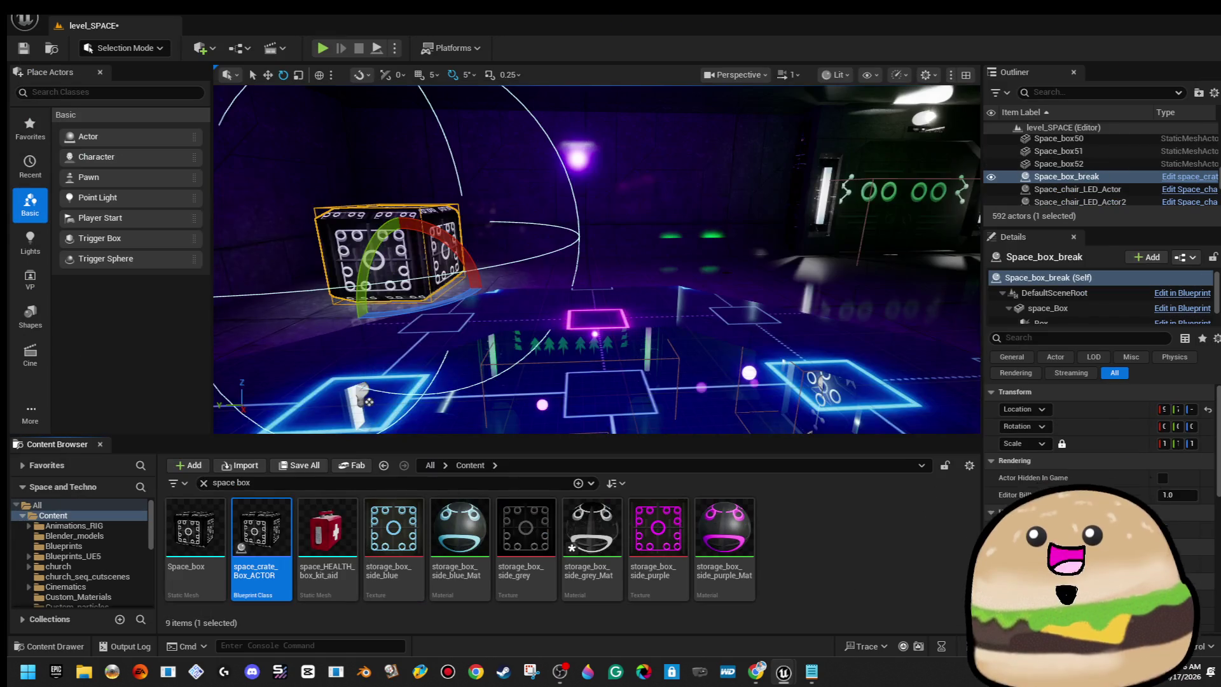
Run a brief playtest, then select and focus the crate in the level viewport.
right_click(676, 232)
left_click(718, 642)
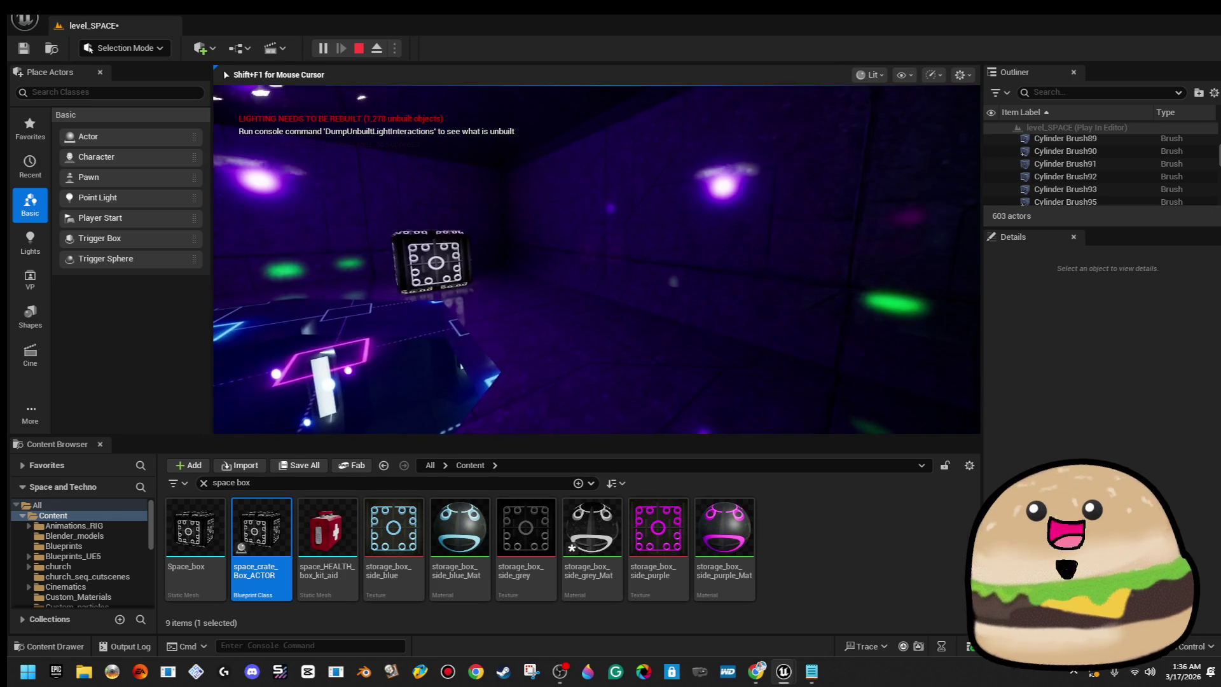
key("Escape")
key("f")
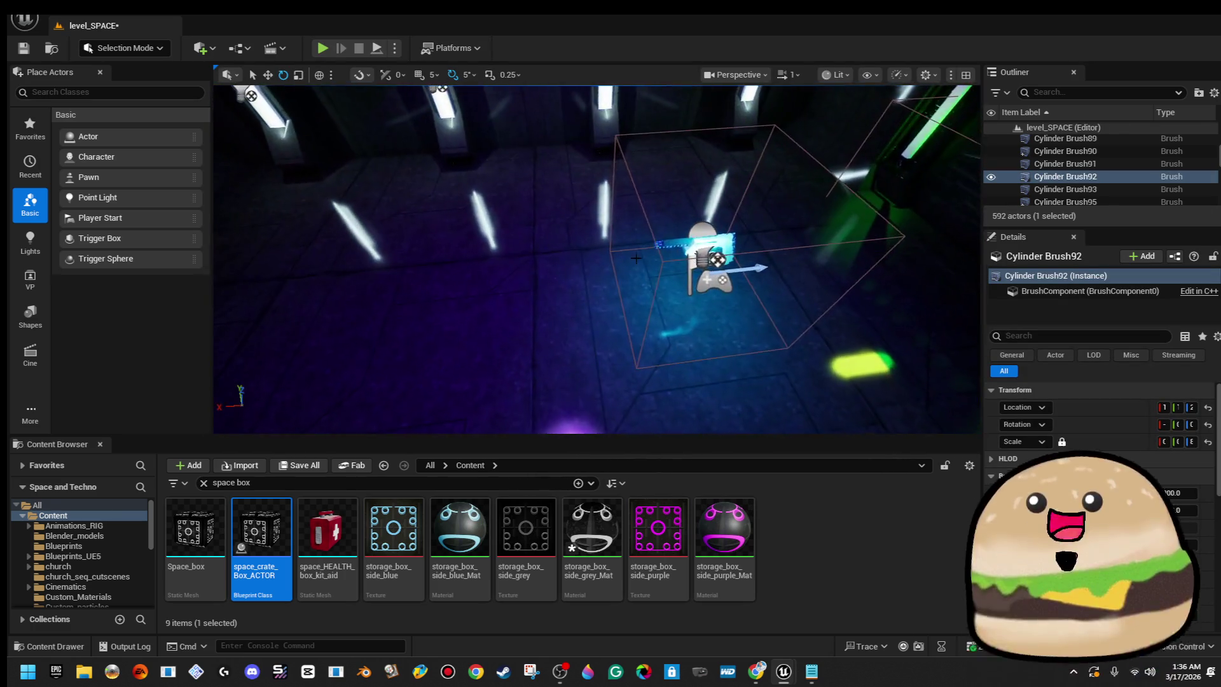
mouse_move(636, 257)
left_mouse_down()
mouse_move(553, 254)
mouse_move(534, 248)
mouse_move(541, 235)
left_mouse_up()
left_click(569, 260)
key("w")
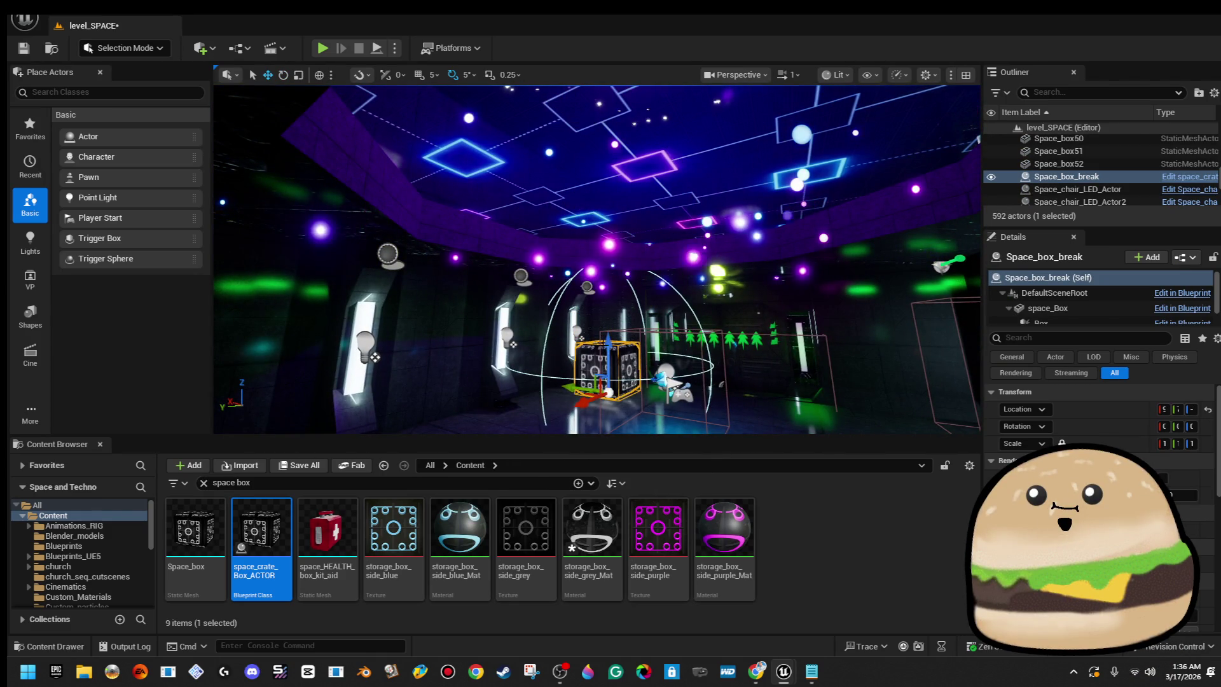
key("f")
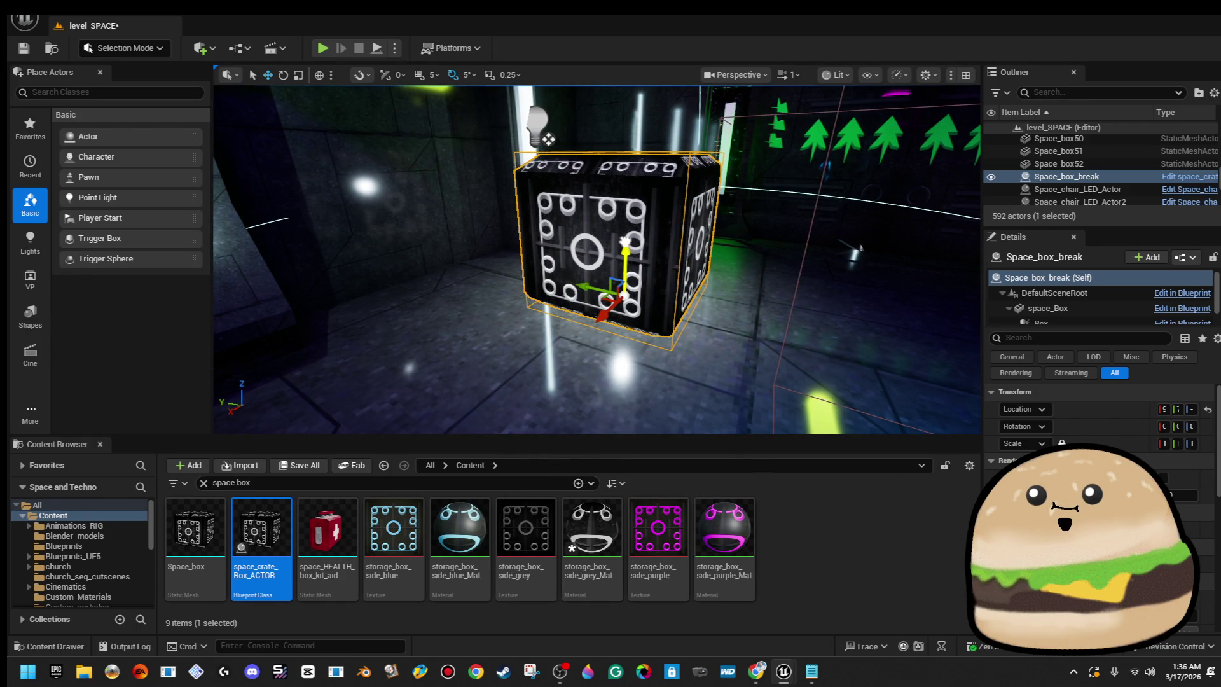
mouse_move(525, 305)
left_mouse_down()
mouse_move(509, 324)
mouse_move(534, 334)
mouse_move(525, 338)
left_mouse_up()
Playtest from a floor spot near the crate, then open space_crate_Box_ACTOR.
right_click(525, 338)
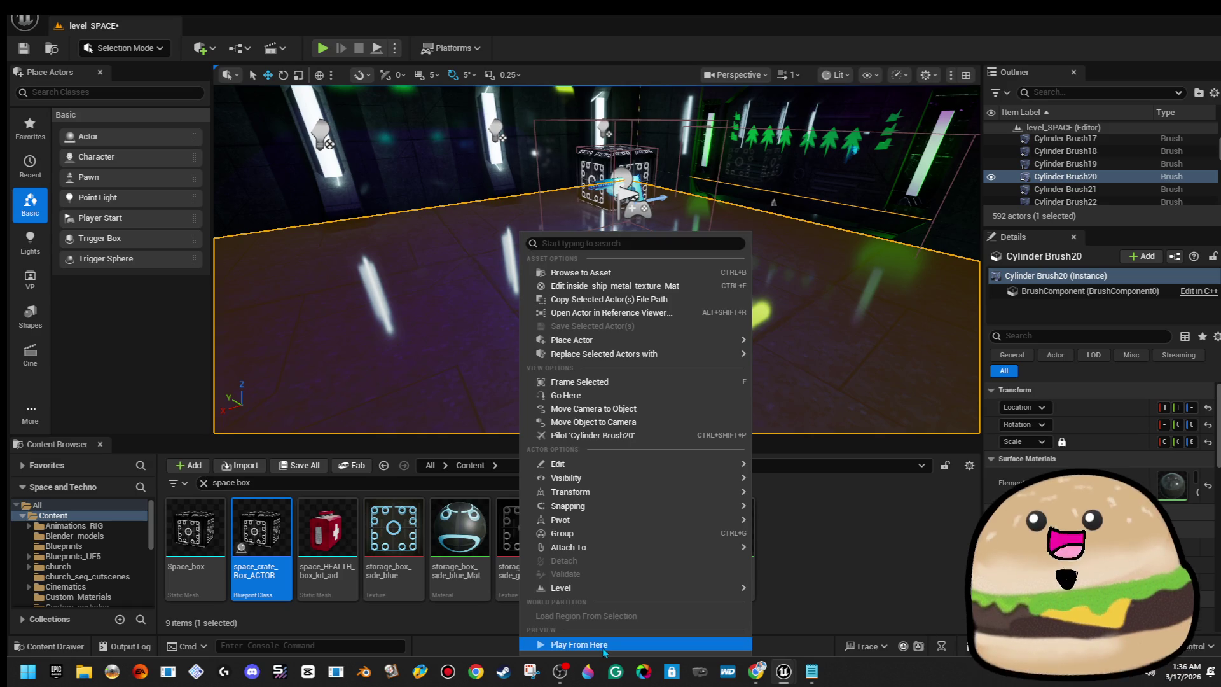
left_click(560, 644)
left_click(591, 349)
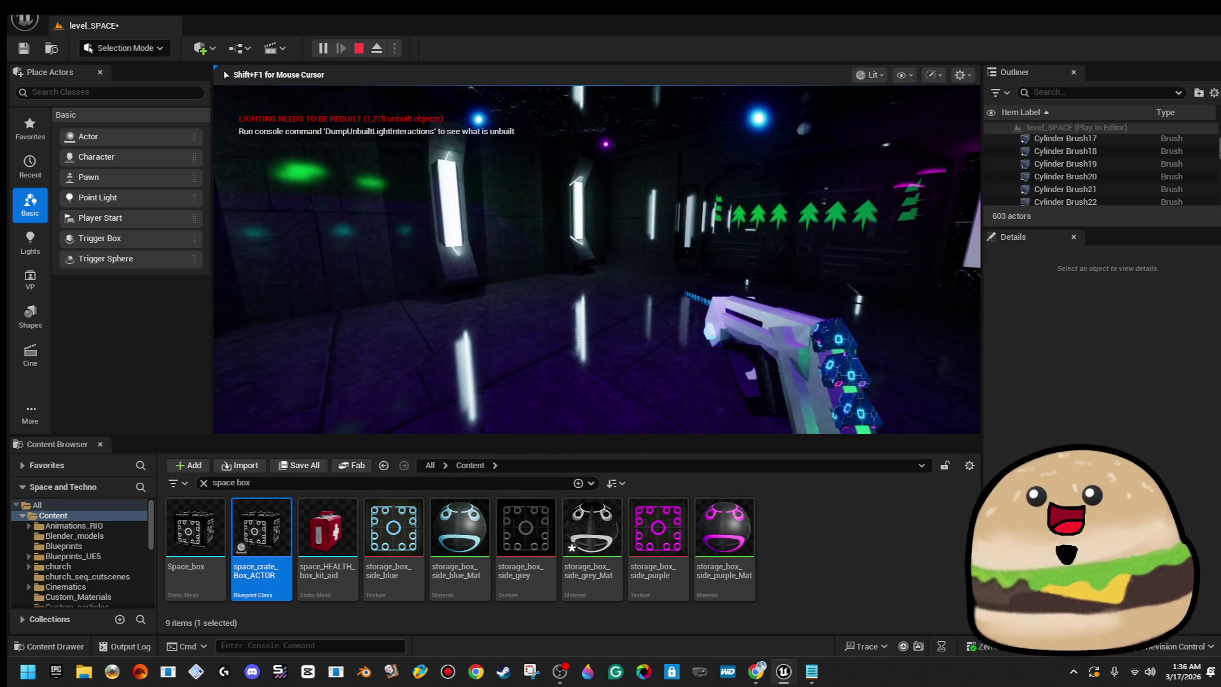
key("Escape")
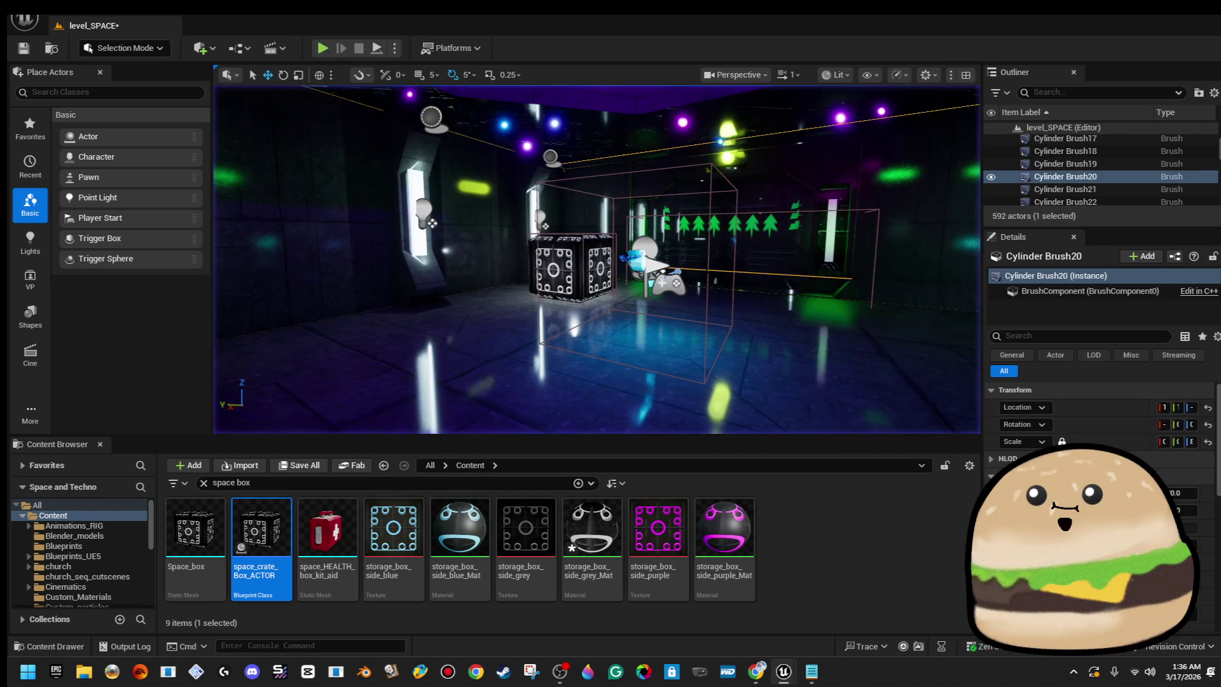
double_click(273, 540)
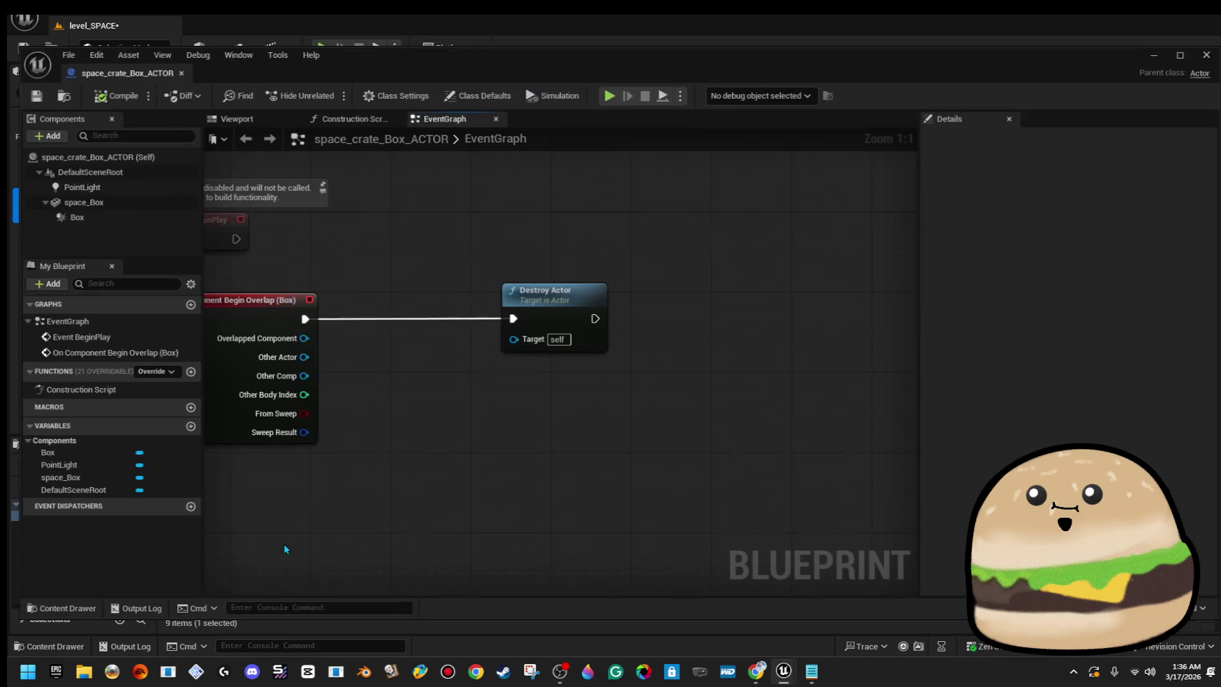
Delete the Destroy Actor node from the overlap event and save.
left_click(573, 322)
key("Delete")
left_click_drag(574, 322, 689, 322)
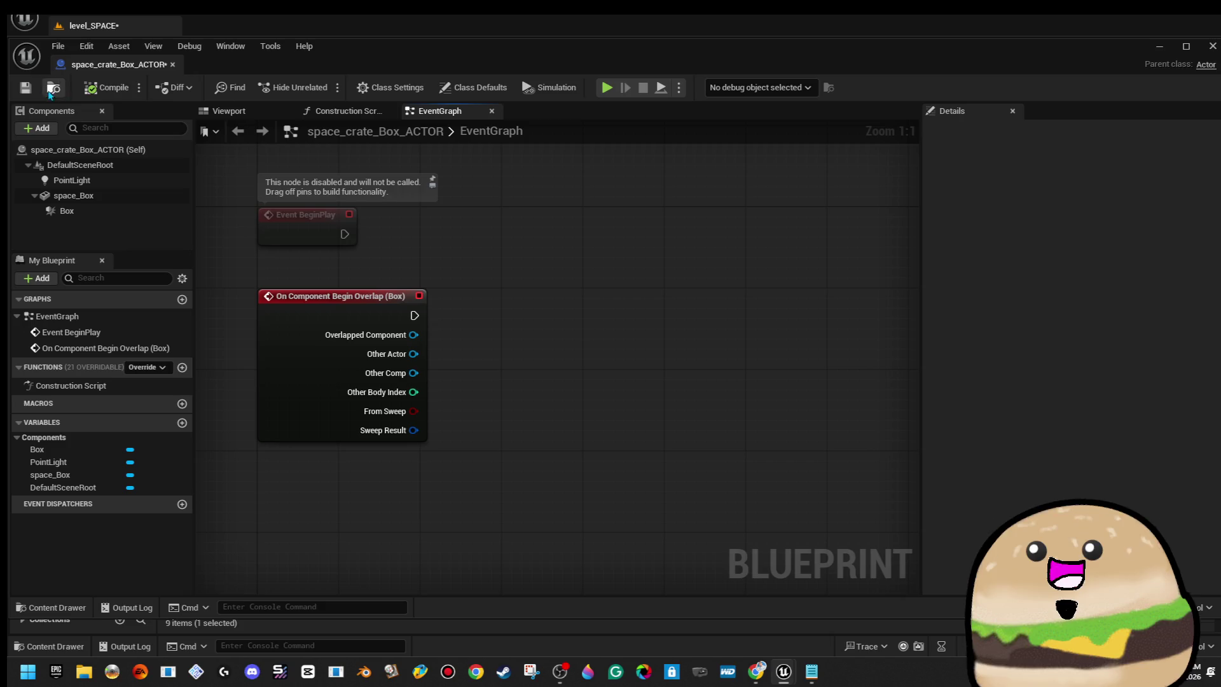
left_click(25, 88)
mouse_move(529, 265)
left_mouse_down()
mouse_move(512, 294)
mouse_move(529, 278)
left_mouse_up()
Add a Set members in Fracture Effect node after the overlap, then remove it and save.
left_click_drag(406, 318, 529, 307)
type("frac")
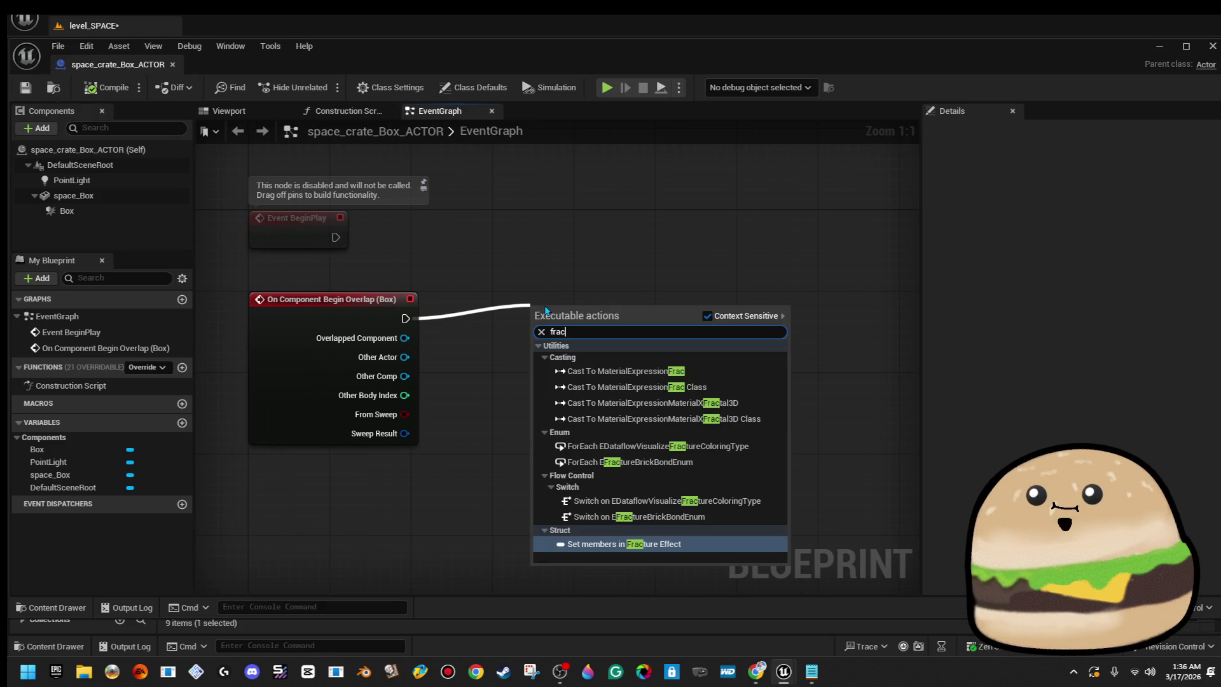
type("t")
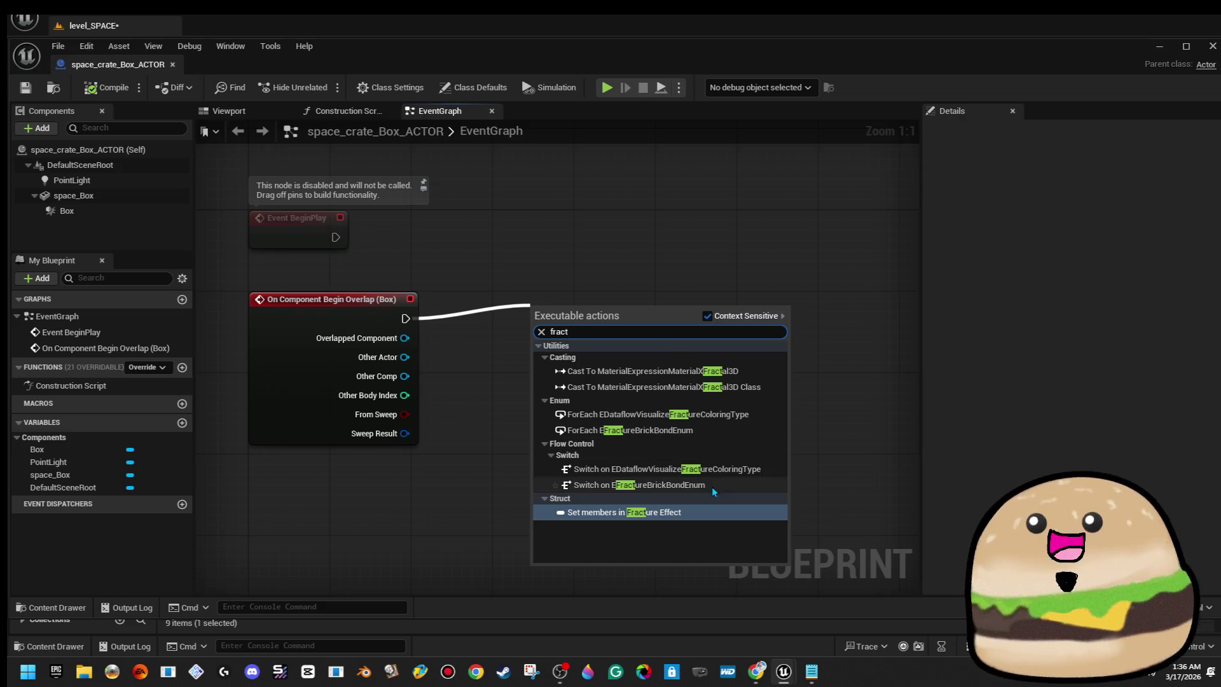
left_click(695, 511)
key("Delete")
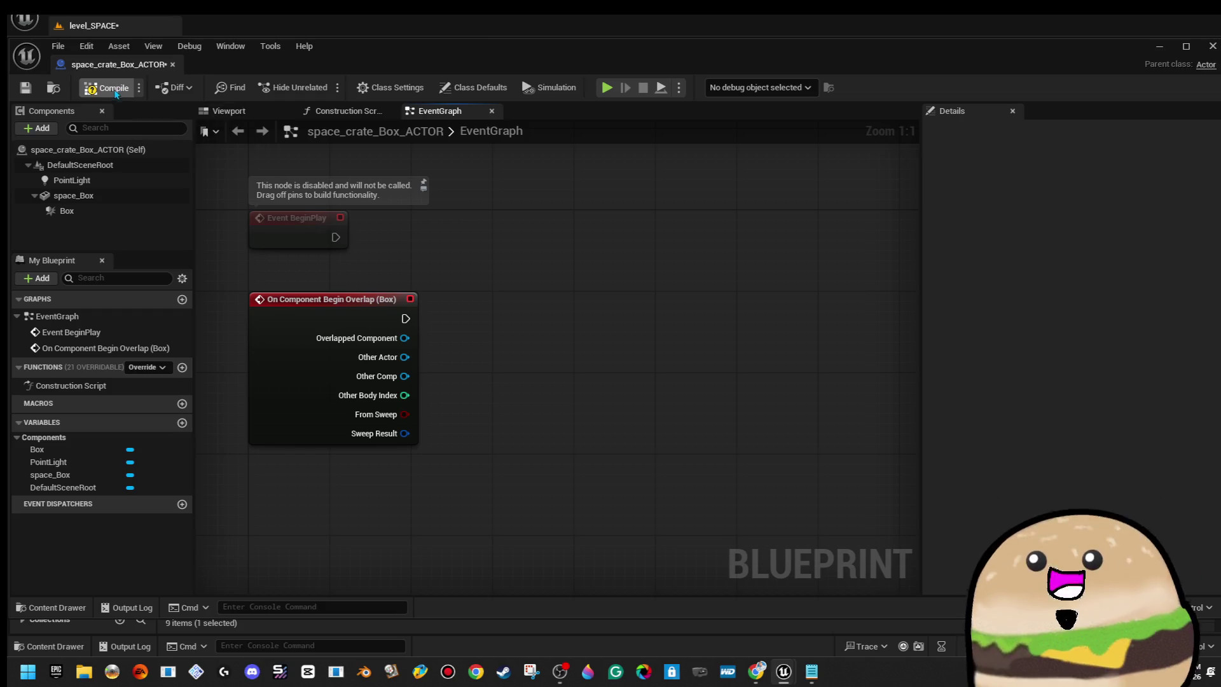
left_click(26, 87)
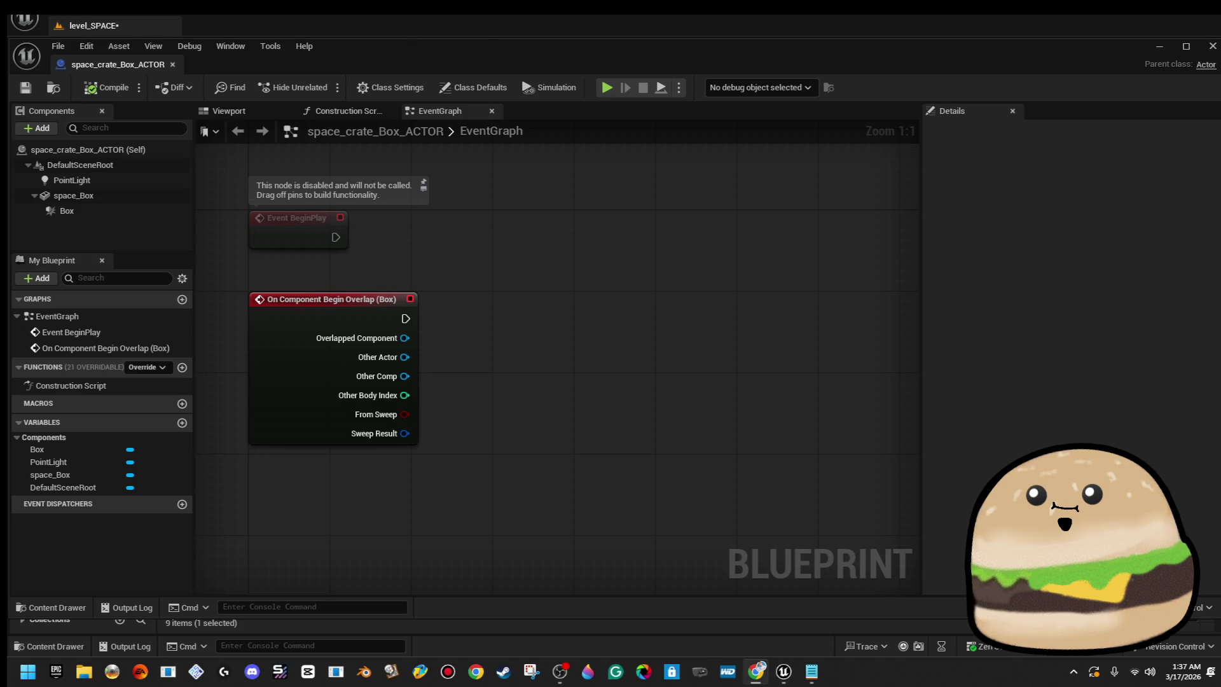
Search components for 'frac', then connect a 0.2-second Delay node after the overlap event.
left_click(44, 129)
type("frac")
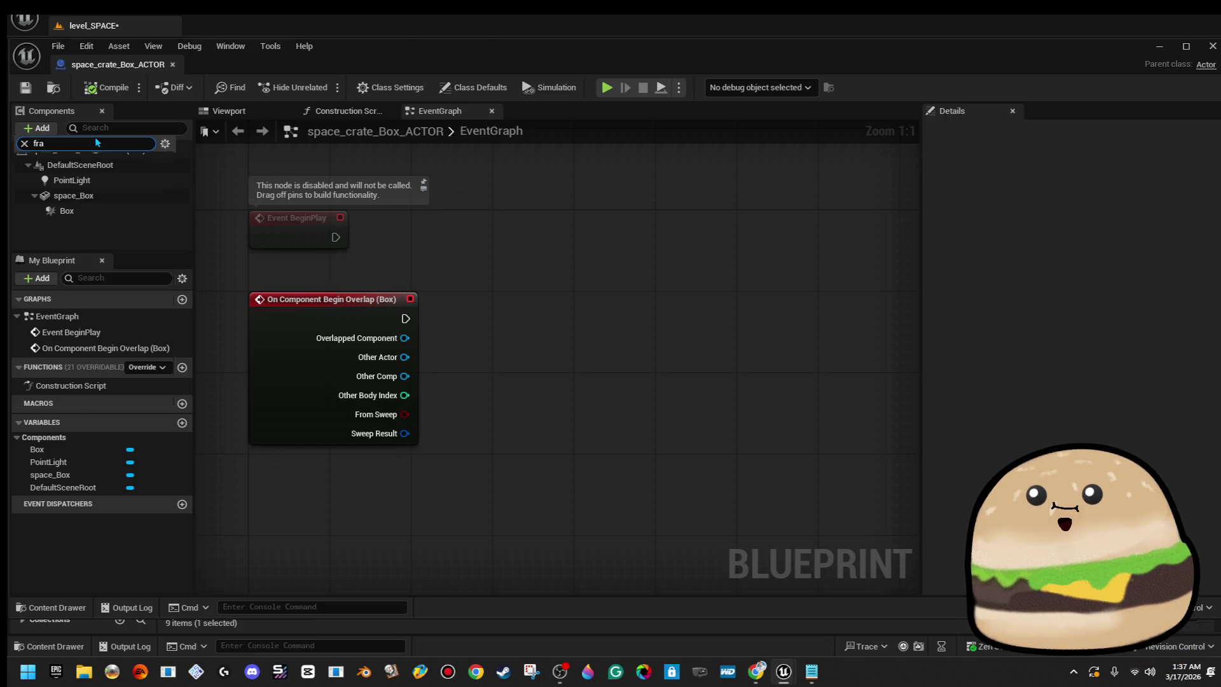
left_click(693, 283)
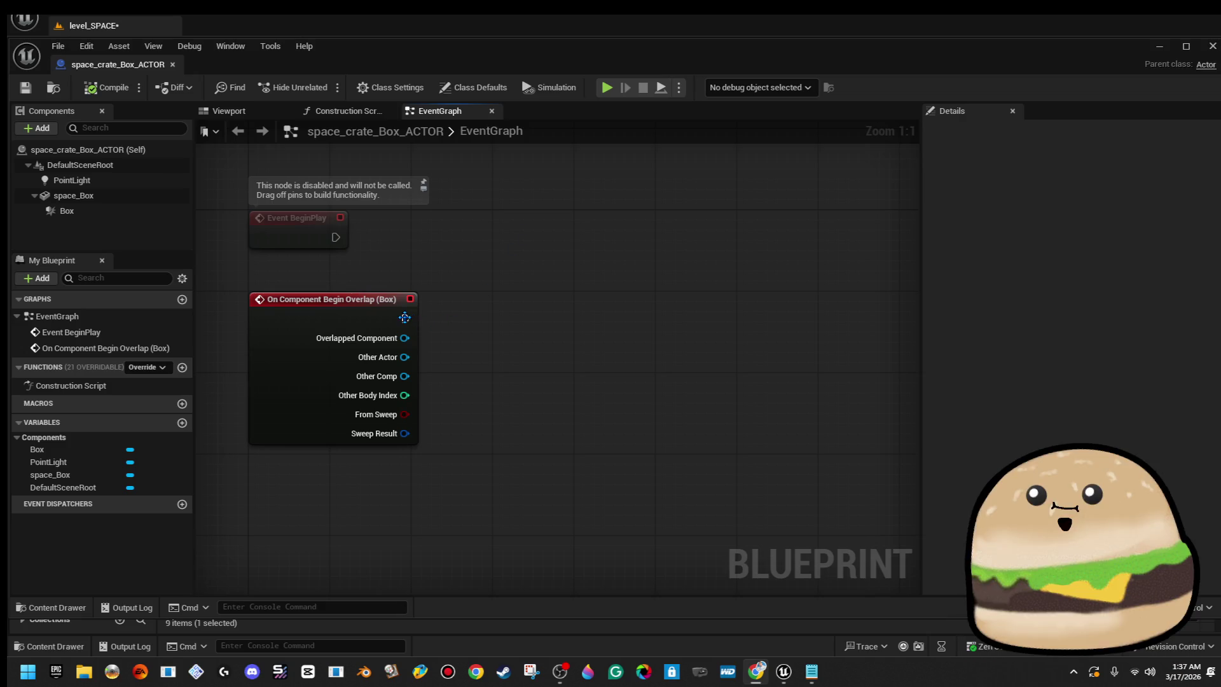
mouse_move(404, 318)
left_mouse_down()
mouse_move(651, 335)
mouse_move(671, 322)
left_mouse_up()
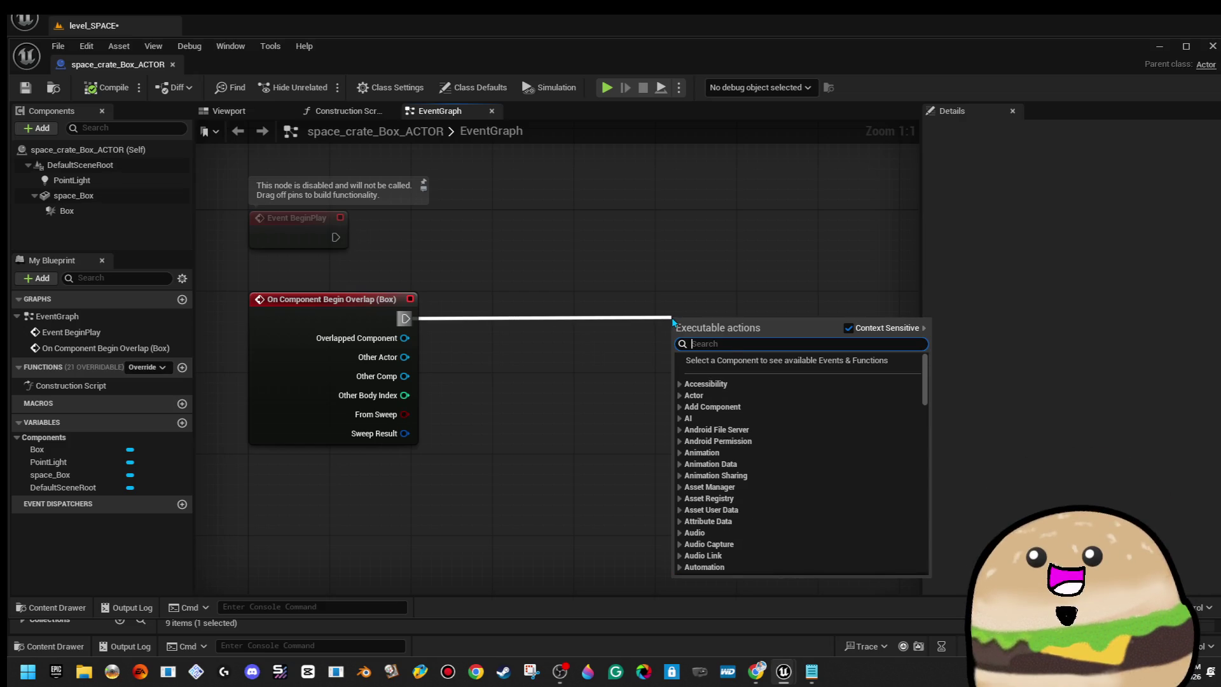
left_click(698, 284)
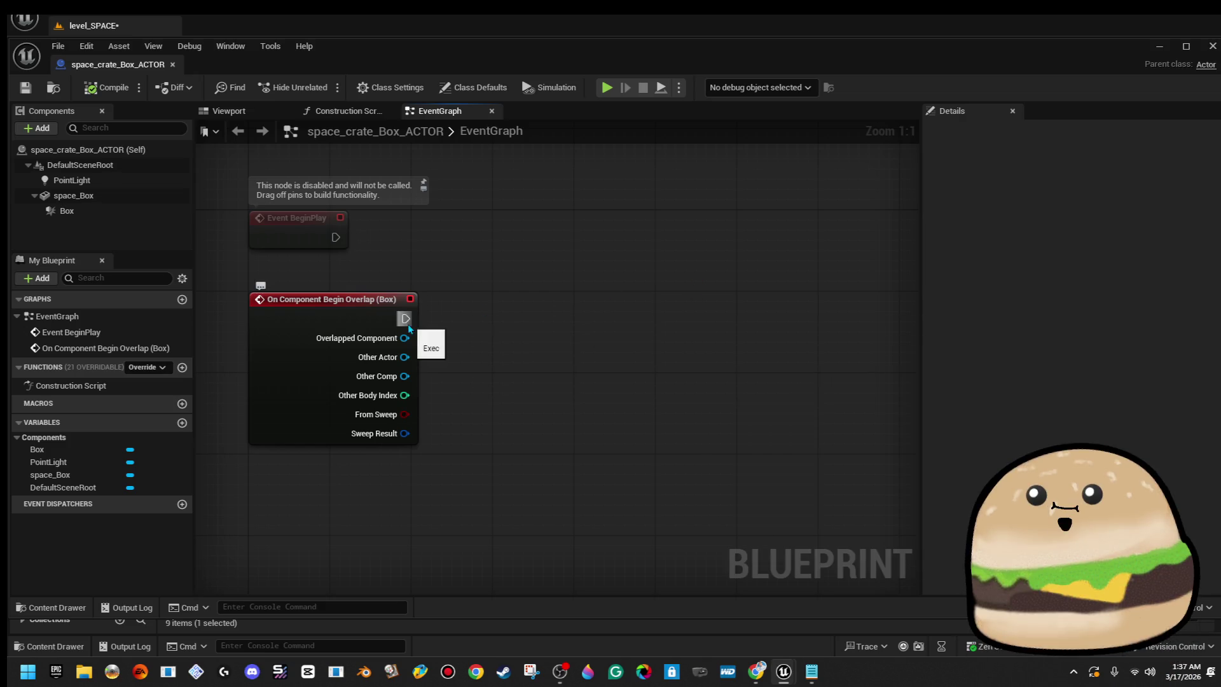
left_click_drag(405, 318, 717, 327)
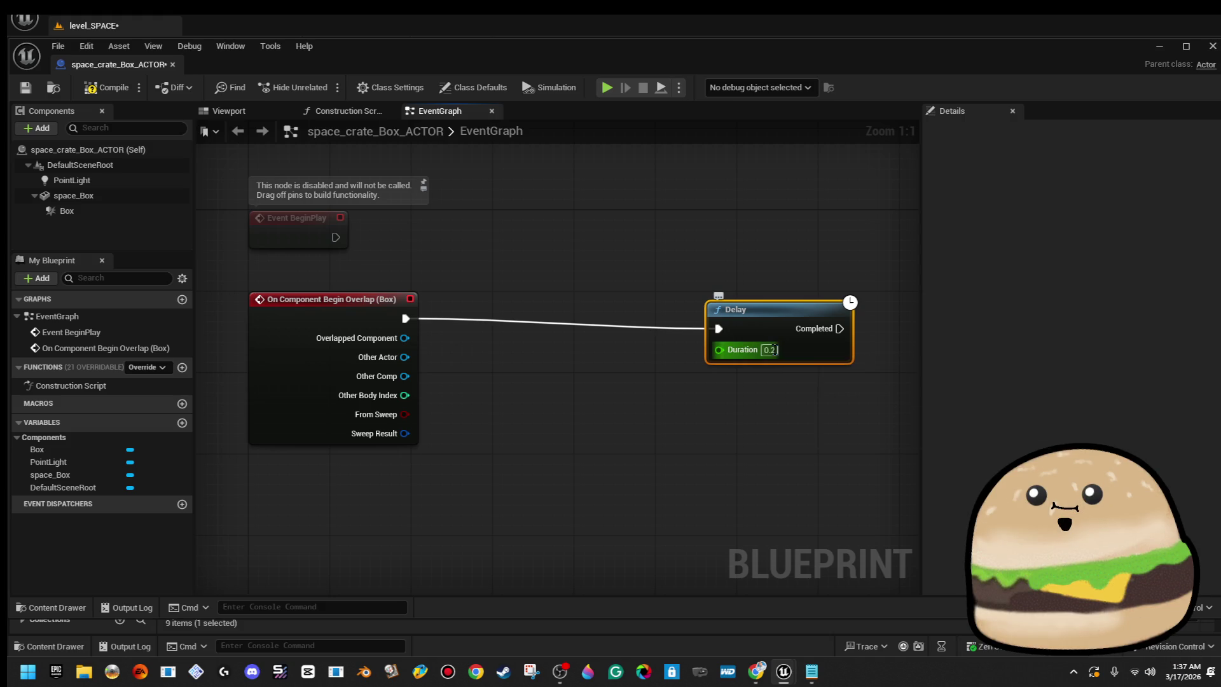
mouse_move(771, 349)
left_mouse_down()
mouse_move(640, 201)
mouse_move(675, 326)
left_mouse_up()
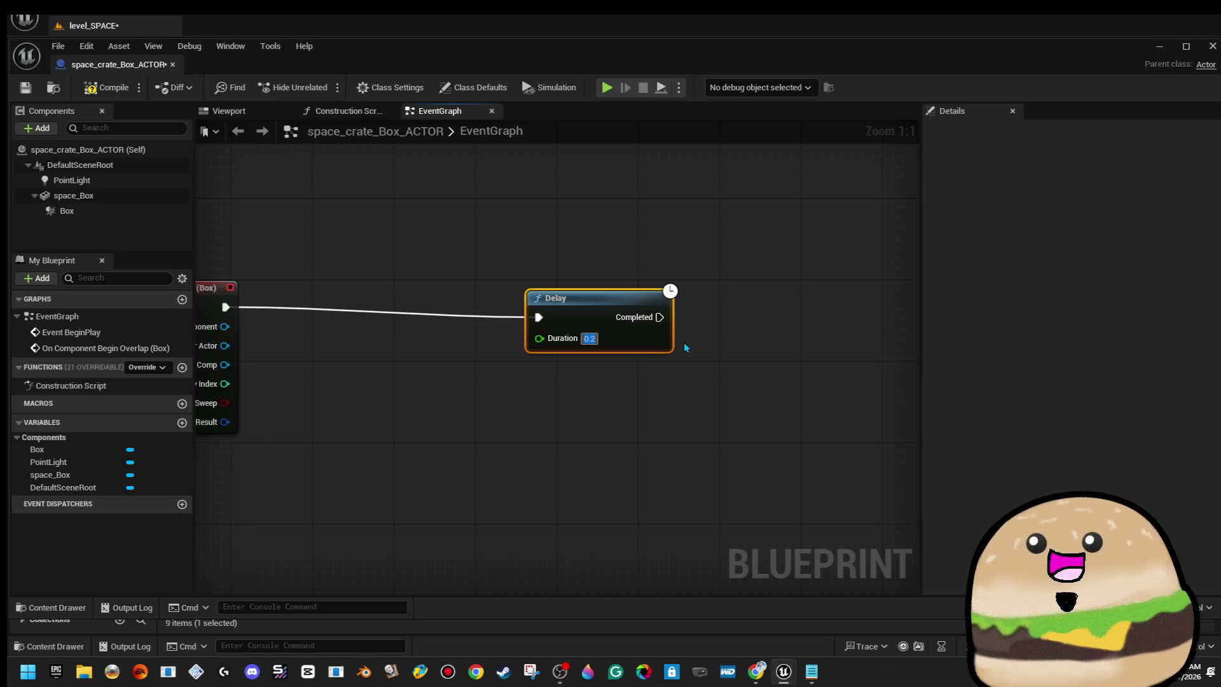
Replace the Delay node with a Sequence node after the overlap event.
key("Return")
key("Delete")
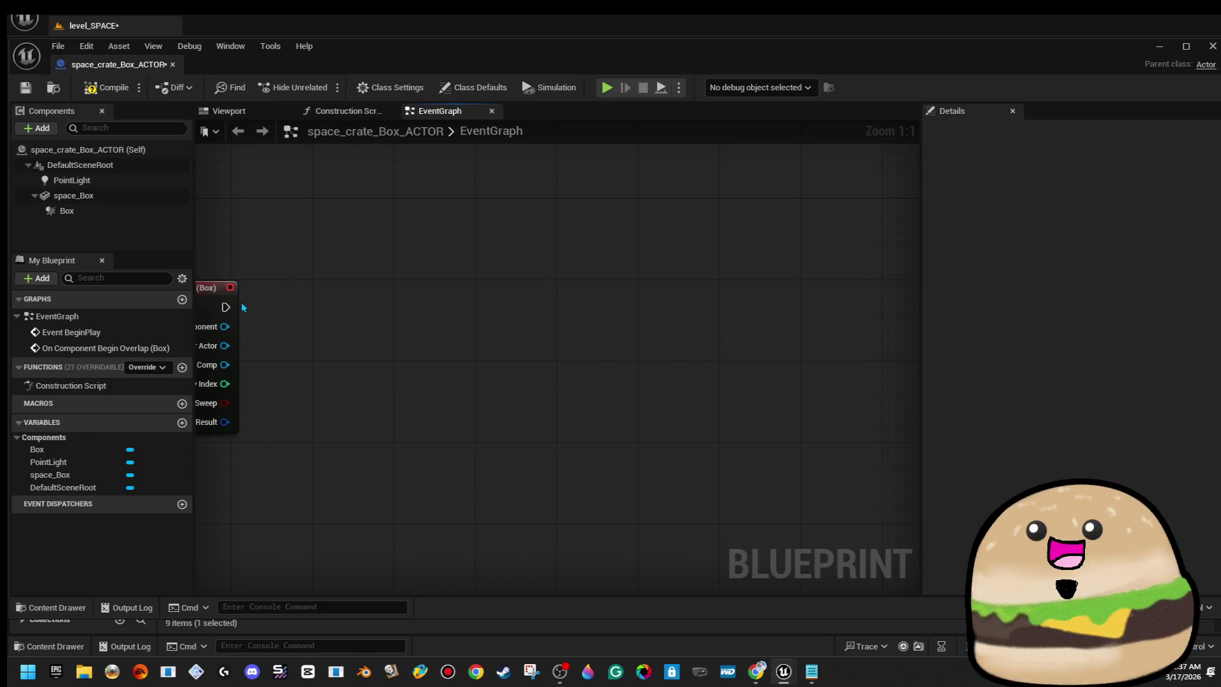
left_click_drag(482, 307, 592, 307)
key("s")
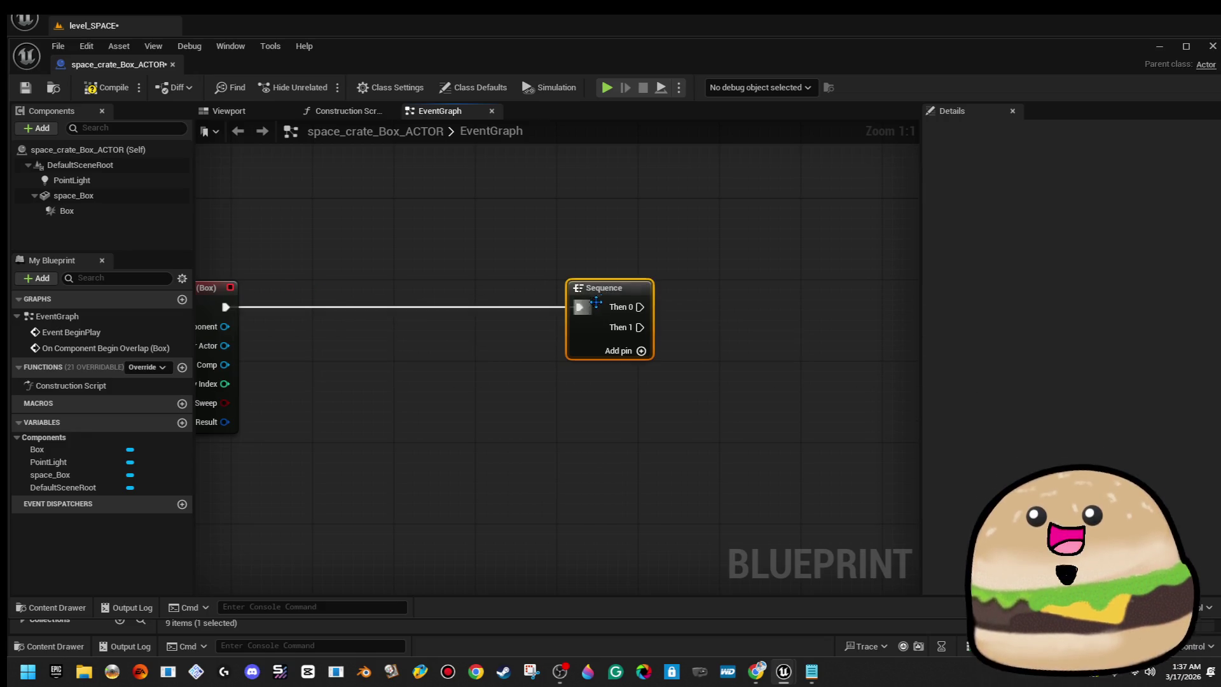
left_click_drag(693, 261, 483, 264)
Connect Destroy Actor to the Sequence's Then 0 output.
left_click_drag(430, 311, 589, 196)
type("destr")
left_click(669, 252)
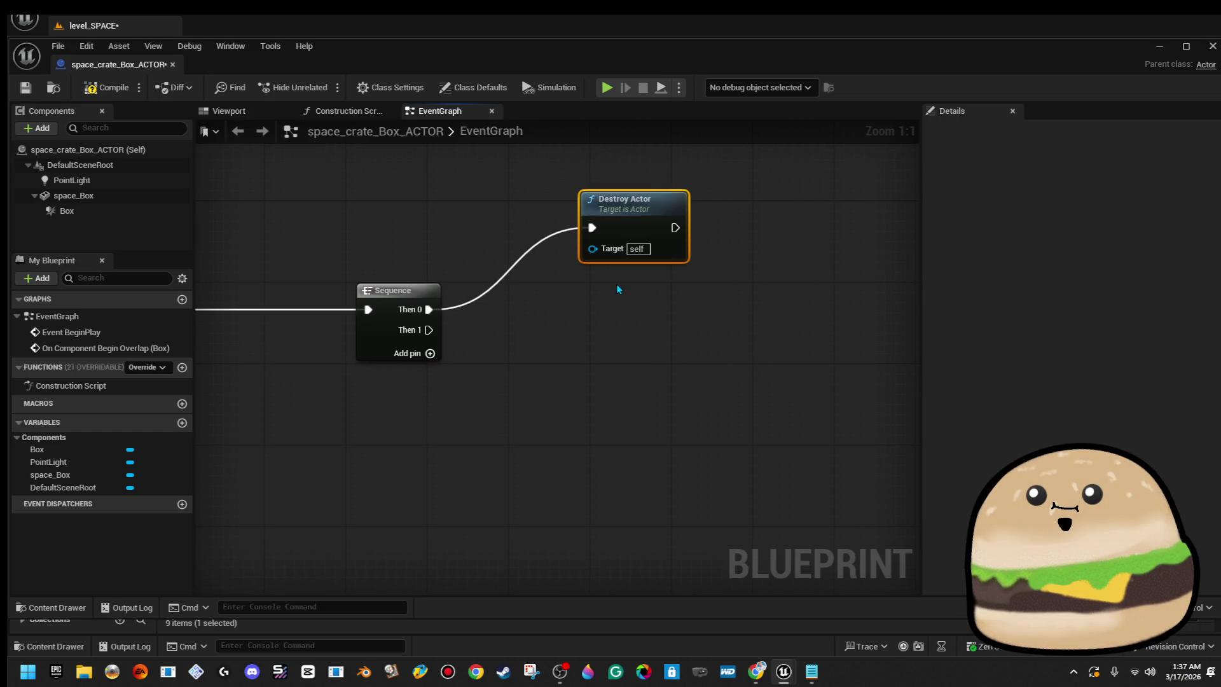
mouse_move(454, 299)
left_mouse_down()
mouse_move(515, 311)
mouse_move(451, 297)
mouse_move(559, 352)
left_mouse_up()
Add a SpawnActor node on Then 1 spawning Space Health Spinning.
type("spawn actor")
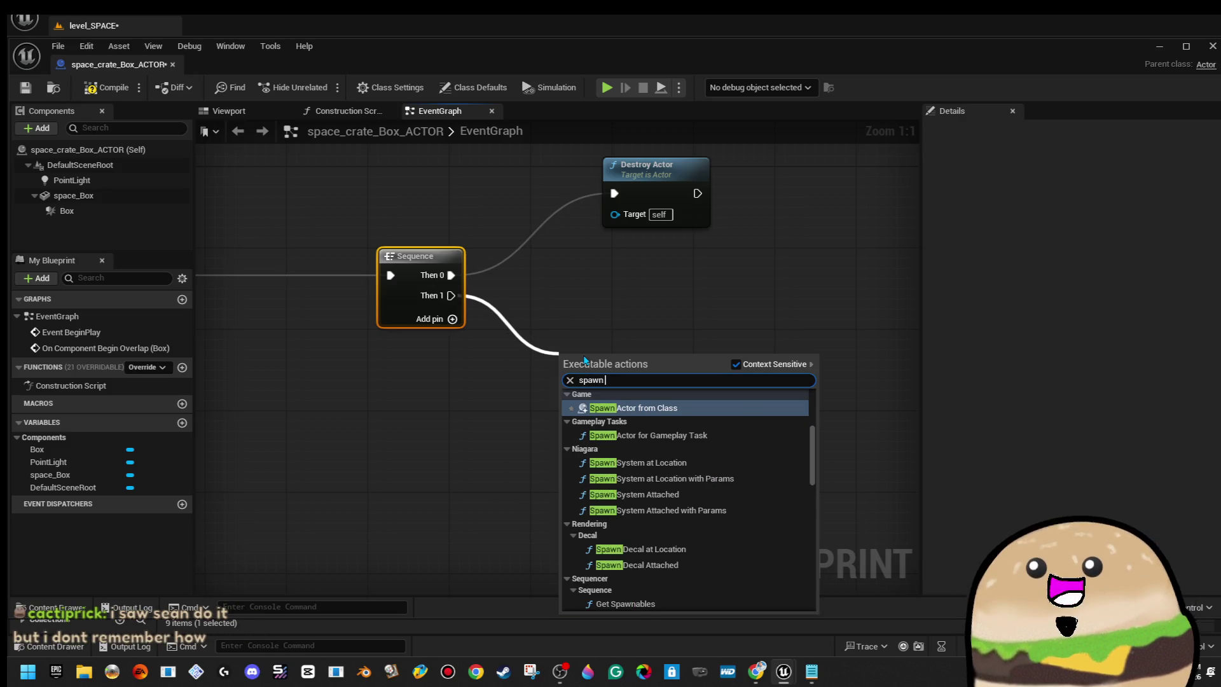
key("Return")
left_click_drag(625, 376, 686, 385)
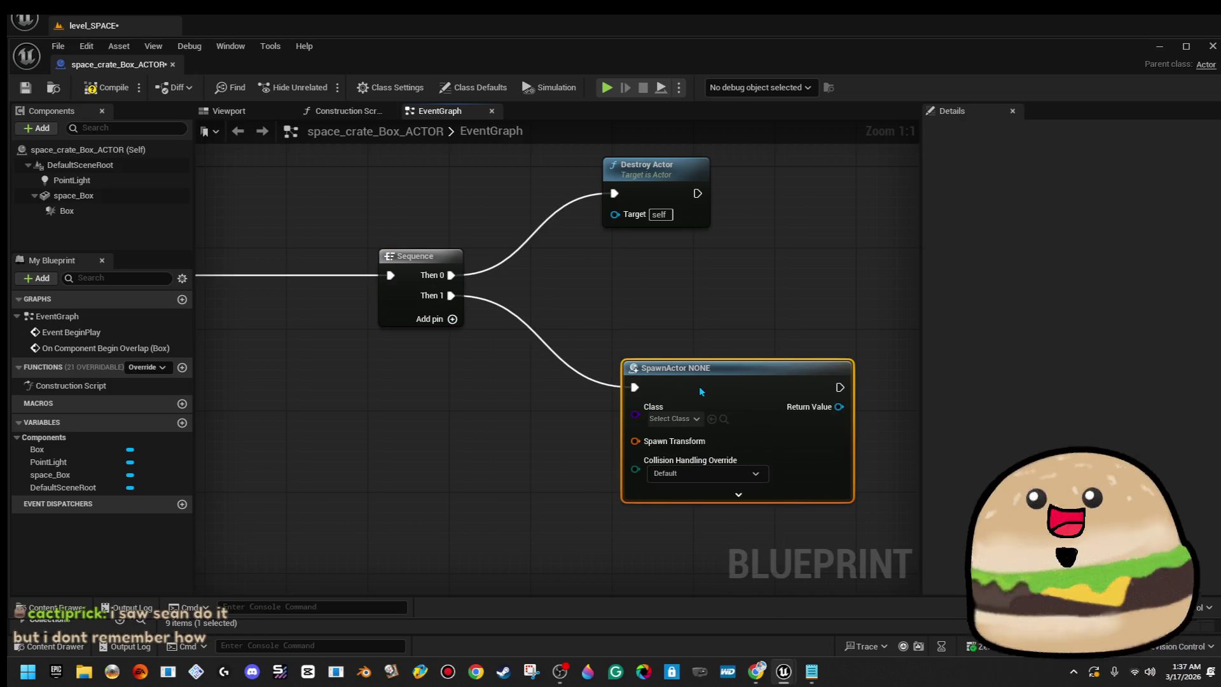
left_click(678, 423)
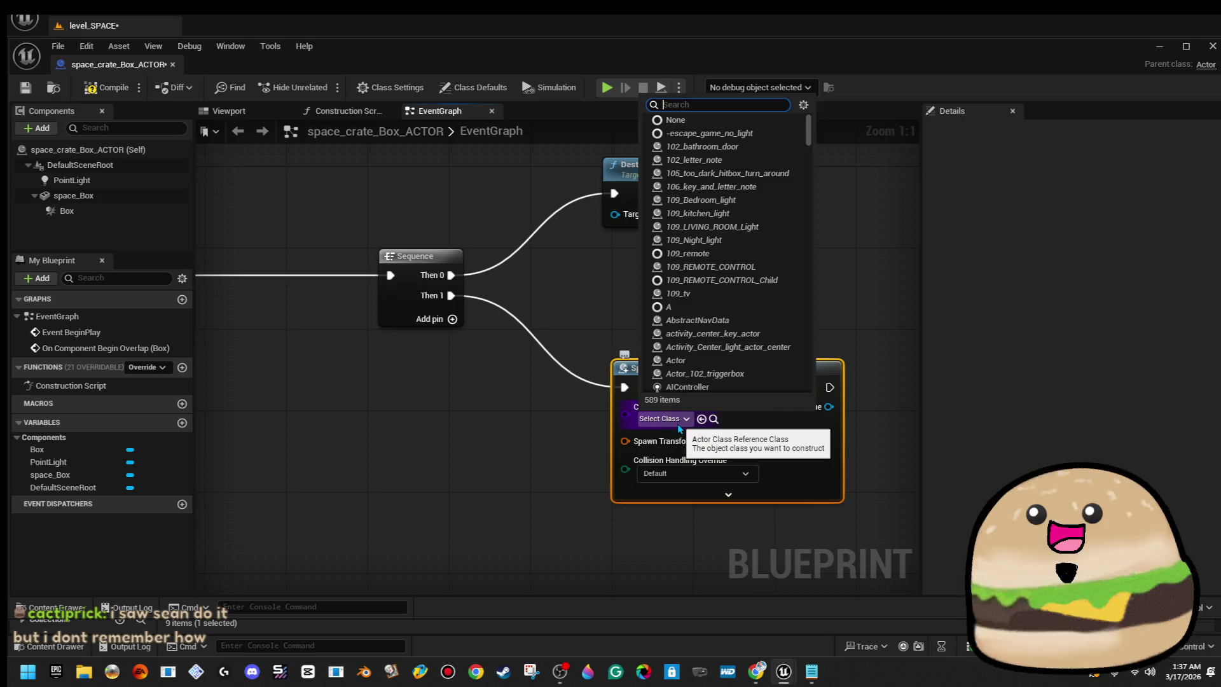
type("health")
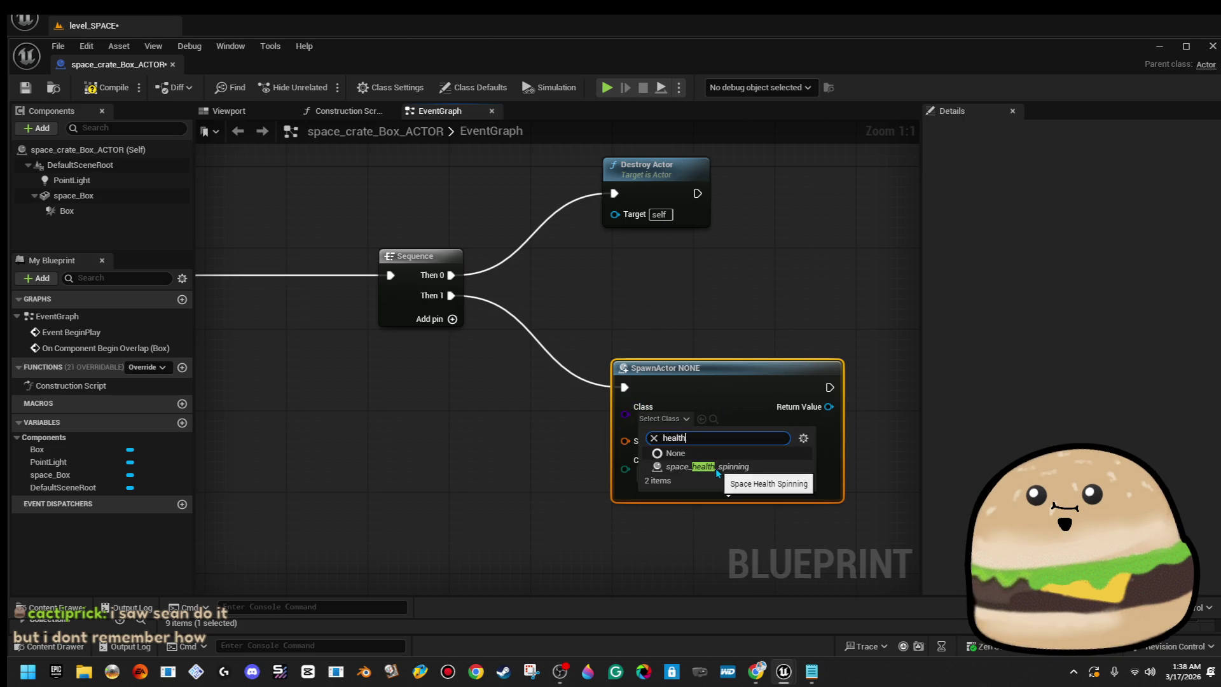
left_click(707, 466)
left_click_drag(624, 441, 526, 459)
left_click(442, 418)
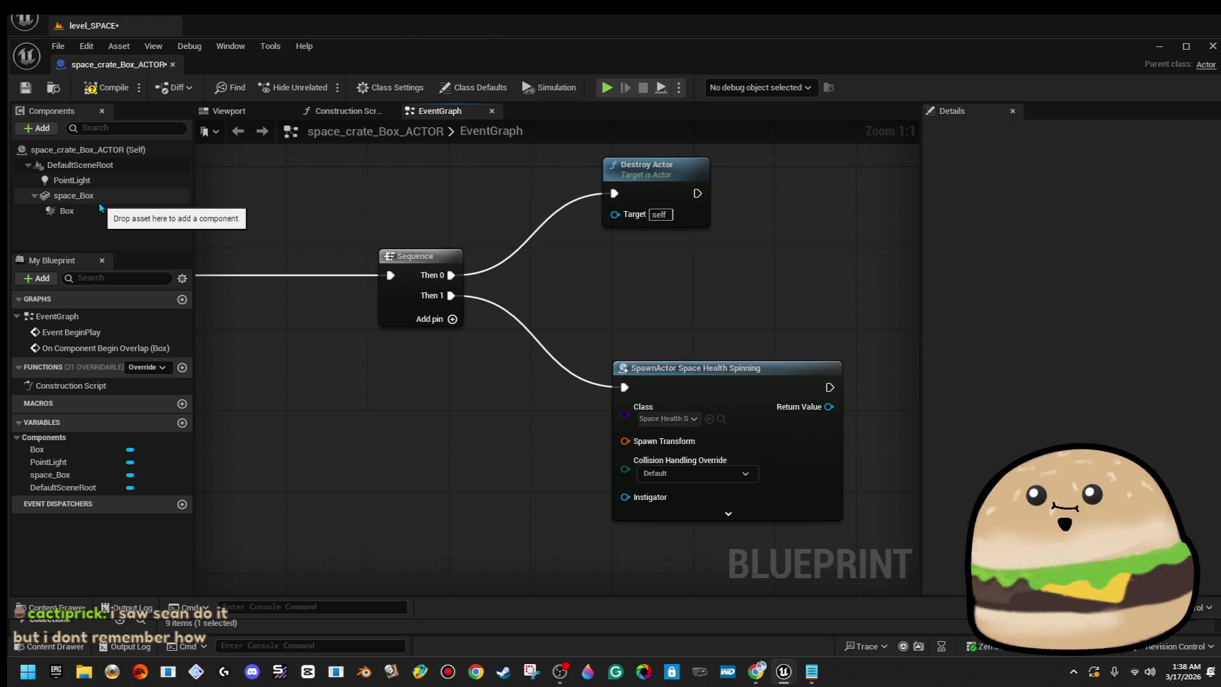
Feed space_Box's Get World Transform into the SpawnActor's Spawn Transform.
left_click(112, 197)
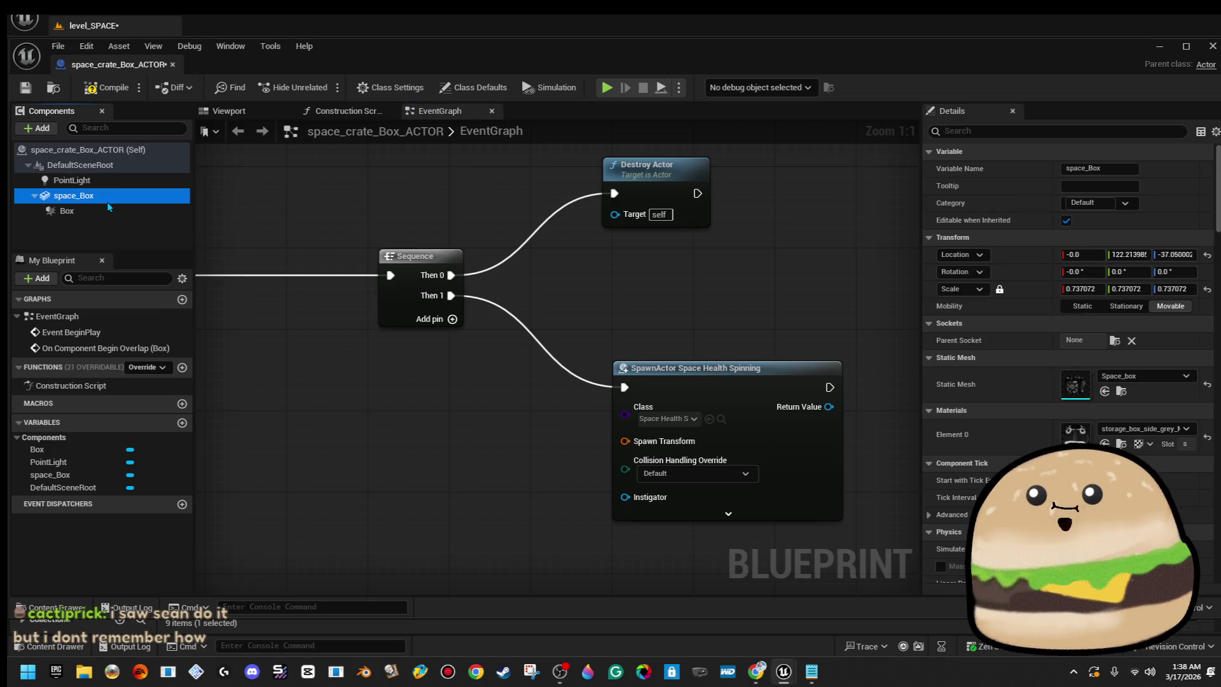
mouse_move(358, 389)
left_mouse_down()
mouse_move(381, 457)
mouse_move(498, 486)
left_mouse_up()
type("getw orld tr")
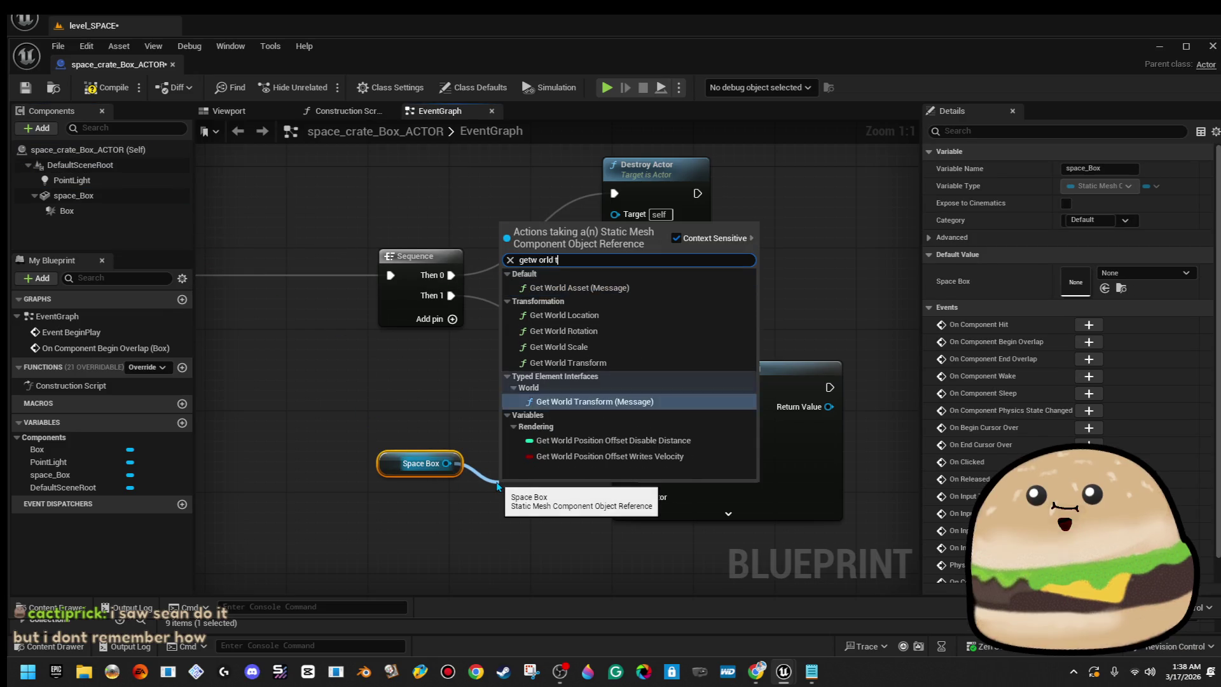
key("Up")
key("Return")
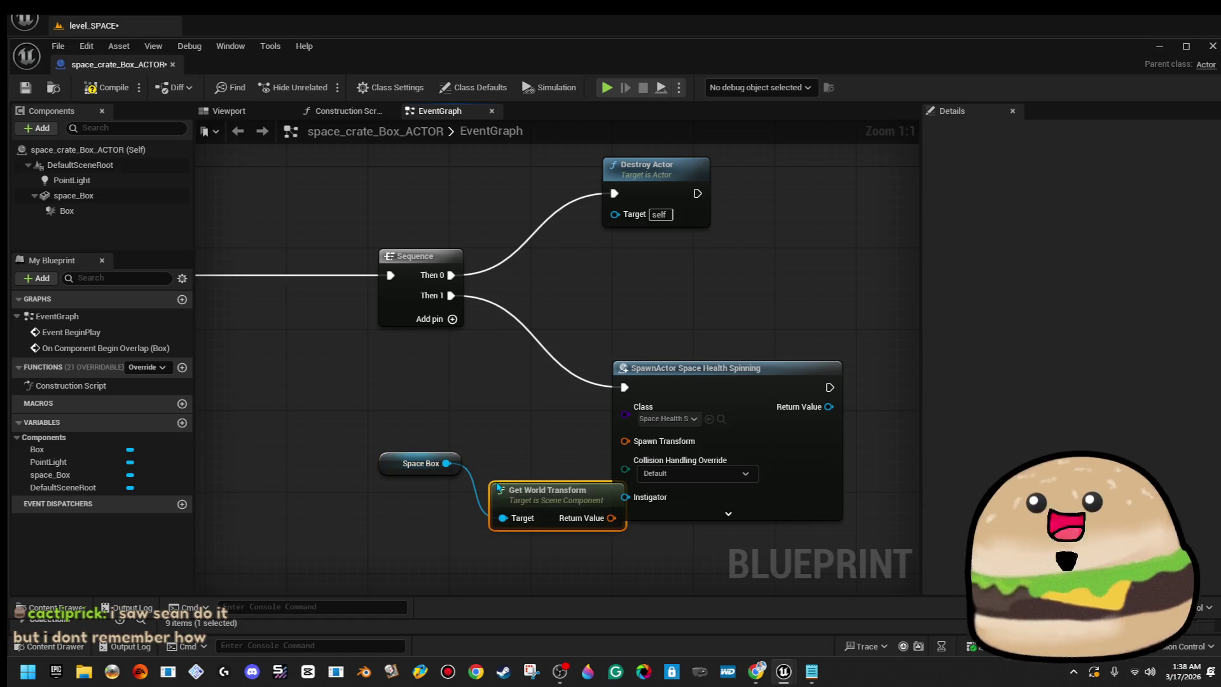
mouse_move(581, 500)
left_mouse_down()
mouse_move(531, 419)
mouse_move(625, 440)
left_mouse_up()
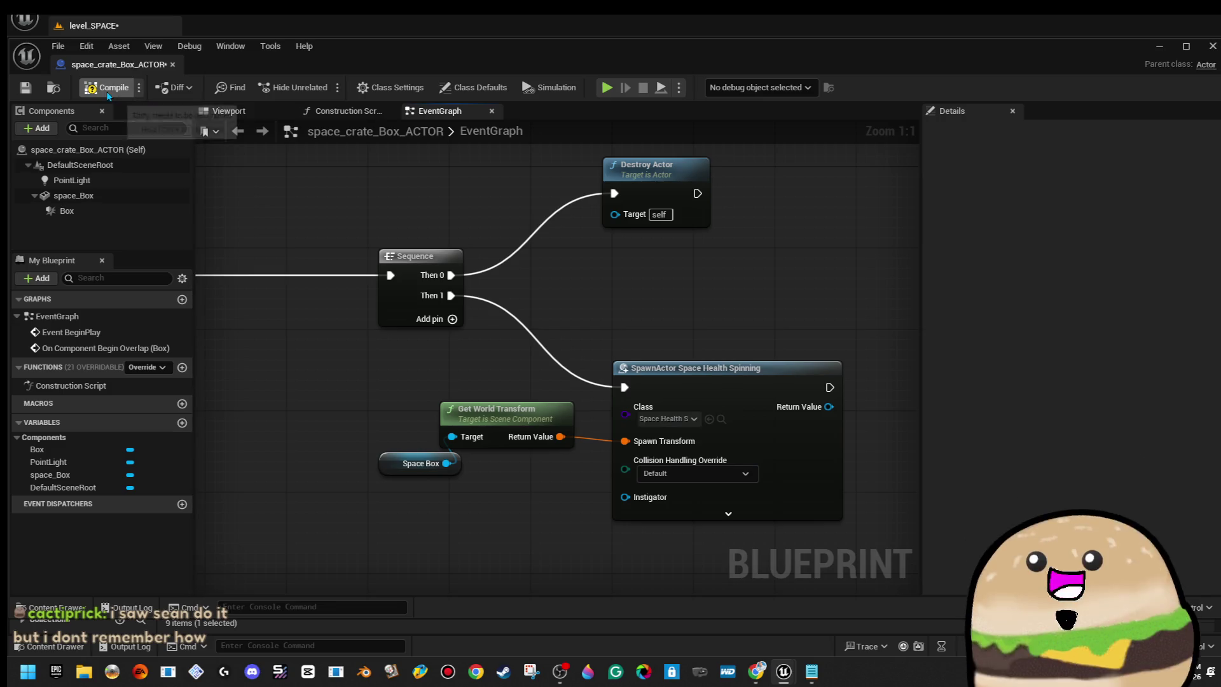
left_click_drag(689, 225, 780, 225)
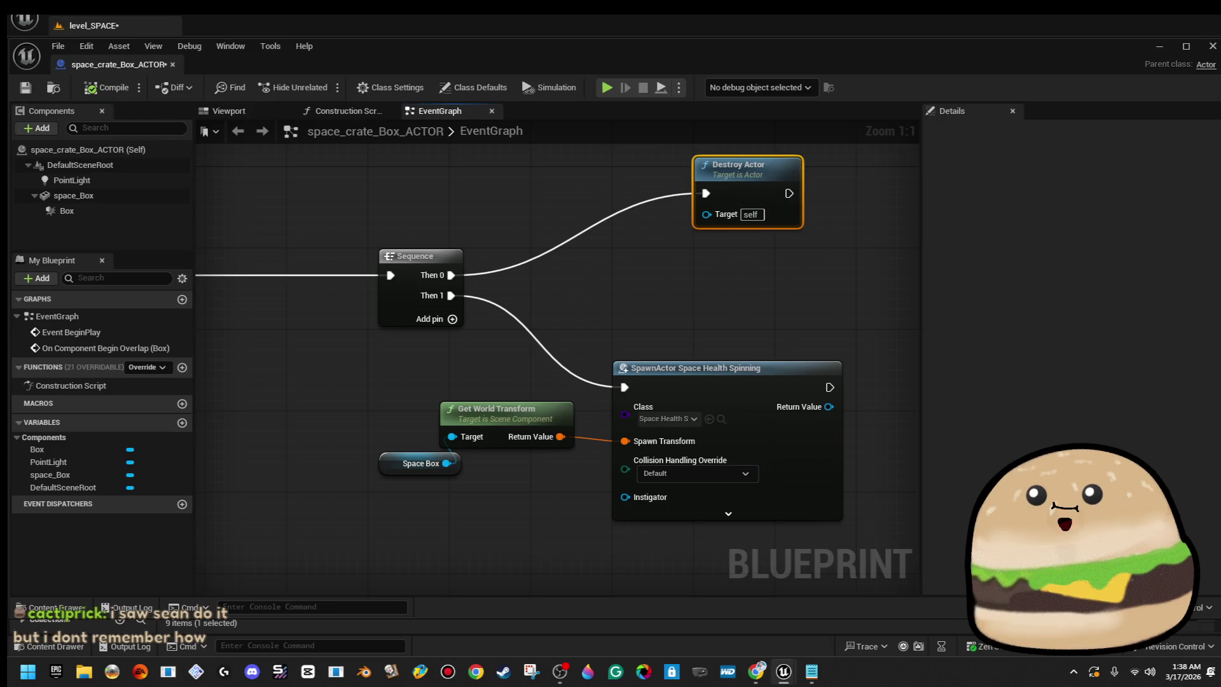
Close the blueprint and playtest level_SPACE from a floor spot near the crate.
left_click(1212, 45)
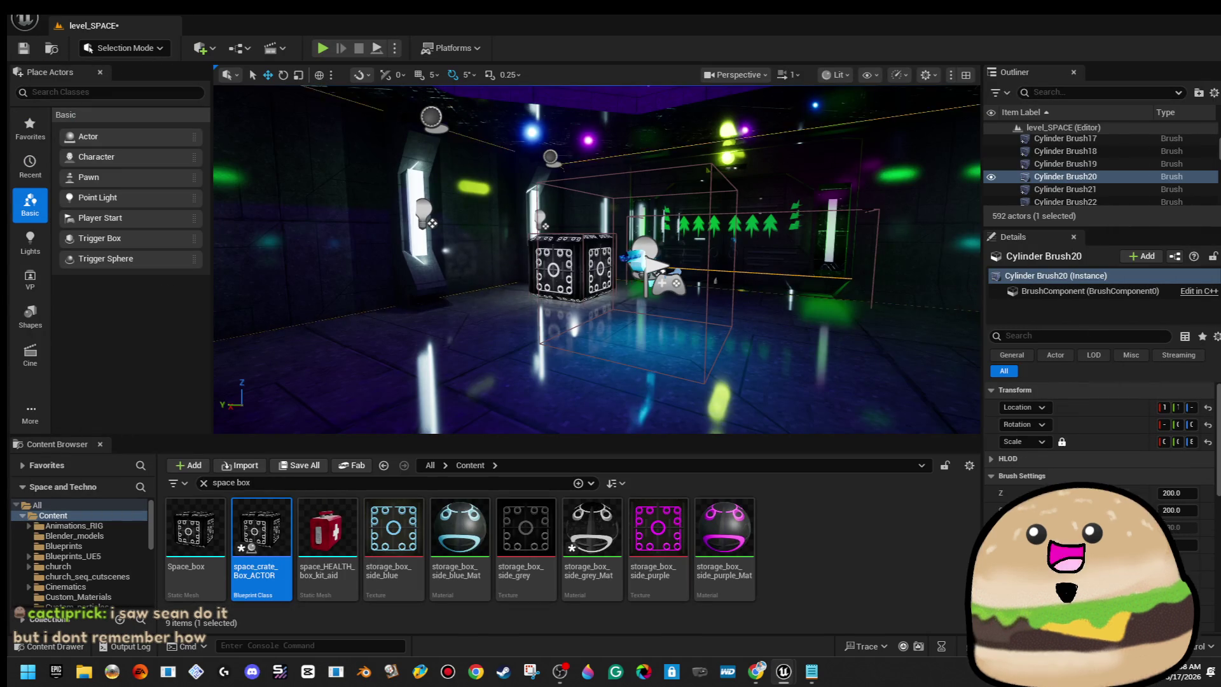
left_click_drag(598, 261, 566, 223)
right_click(662, 251)
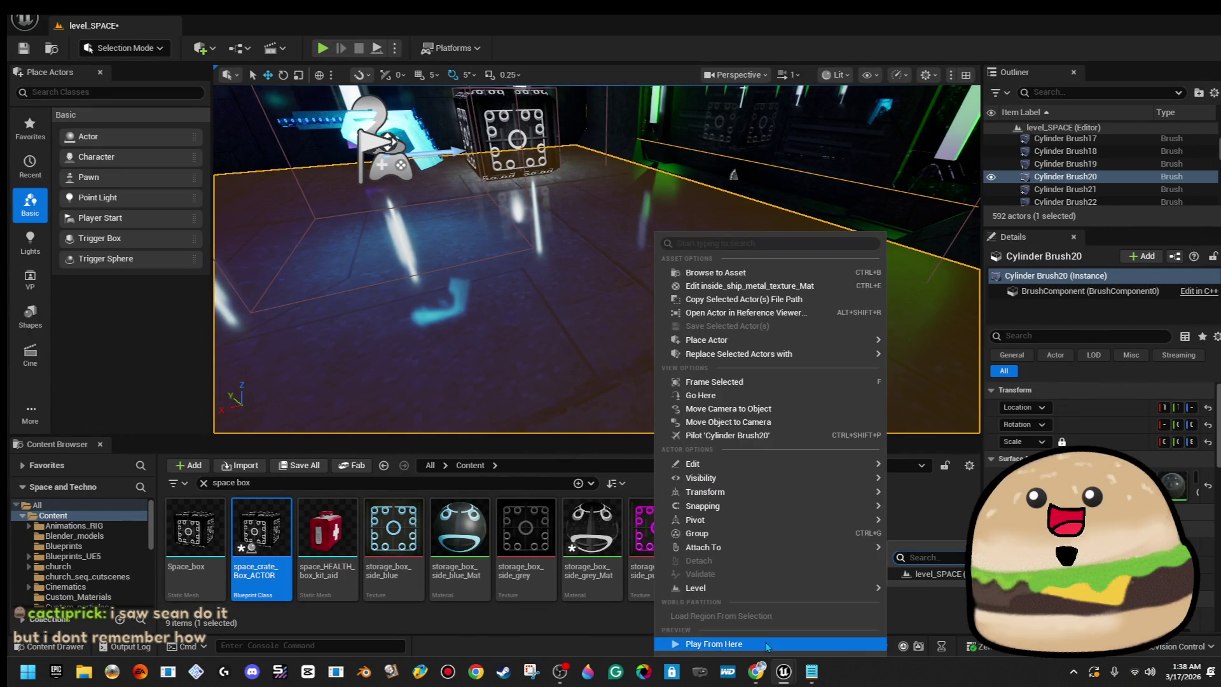
left_click(699, 644)
left_click(680, 321)
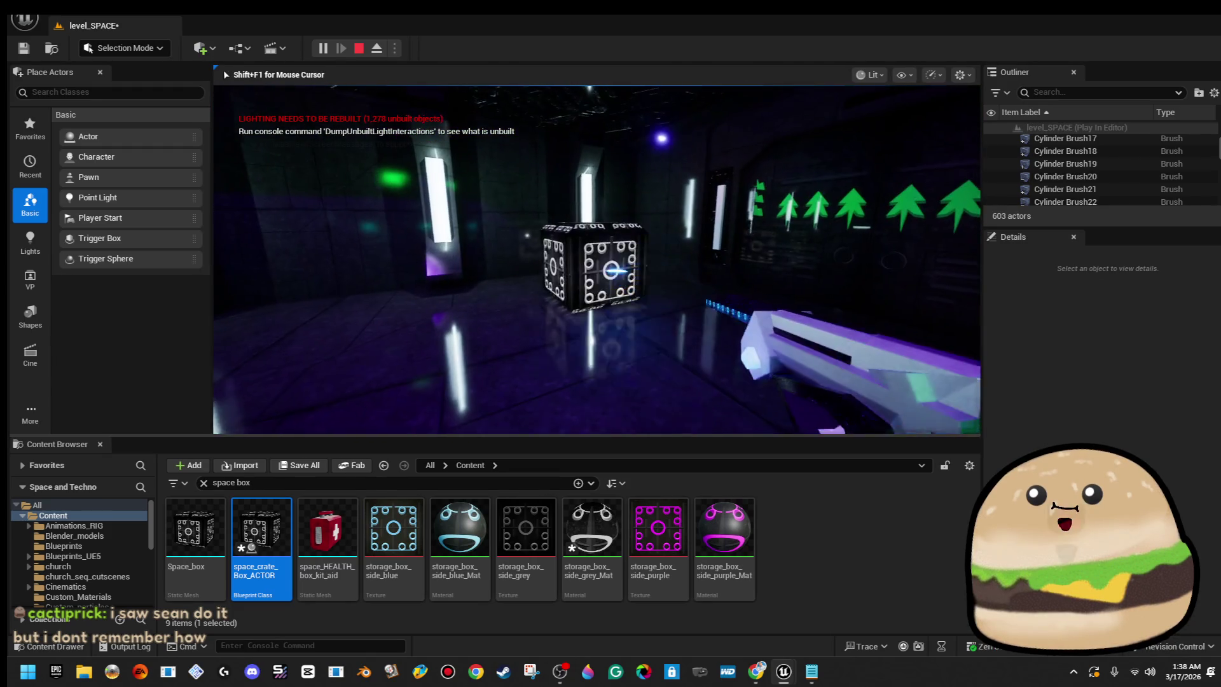
Stop the playtest and jump from the Message Log to the SpawnActor Space Health Spinning node.
key("Escape")
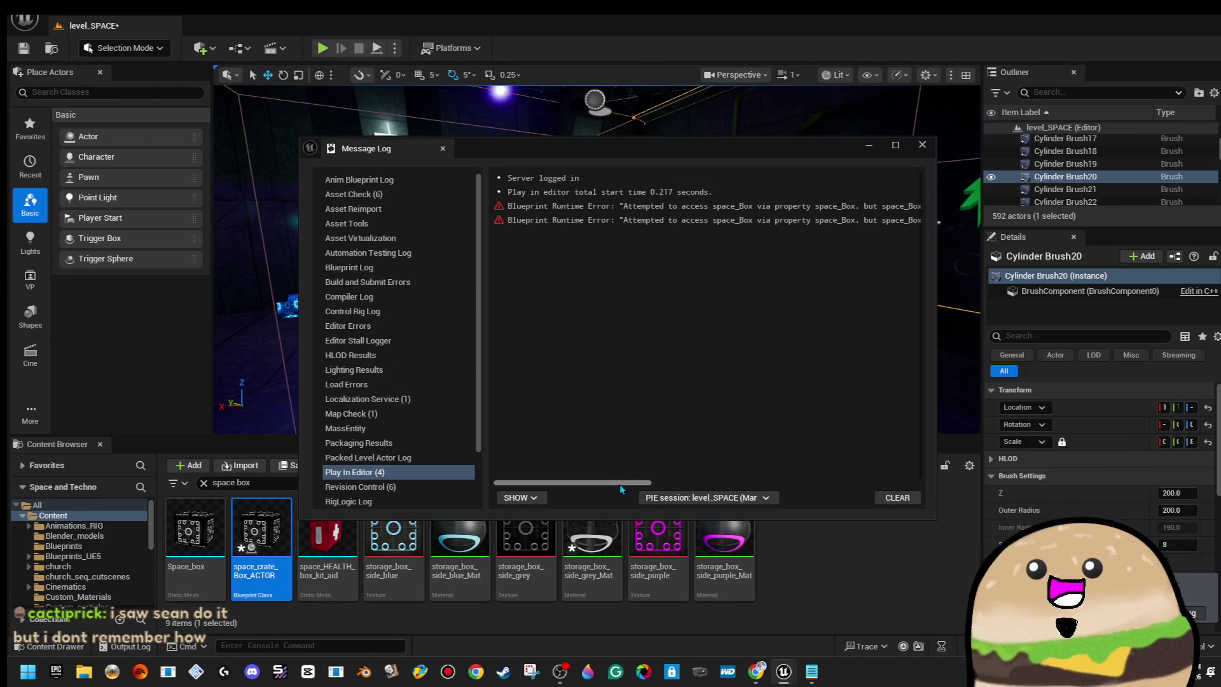
left_click_drag(603, 485, 731, 482)
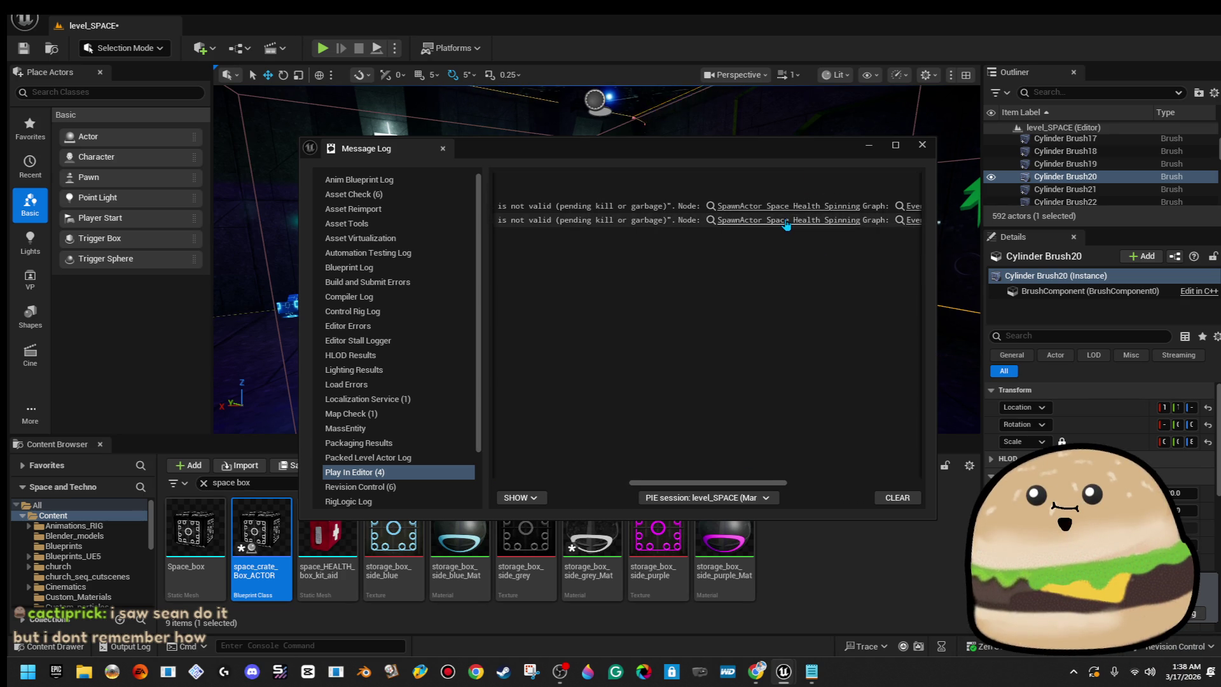
left_click(785, 220)
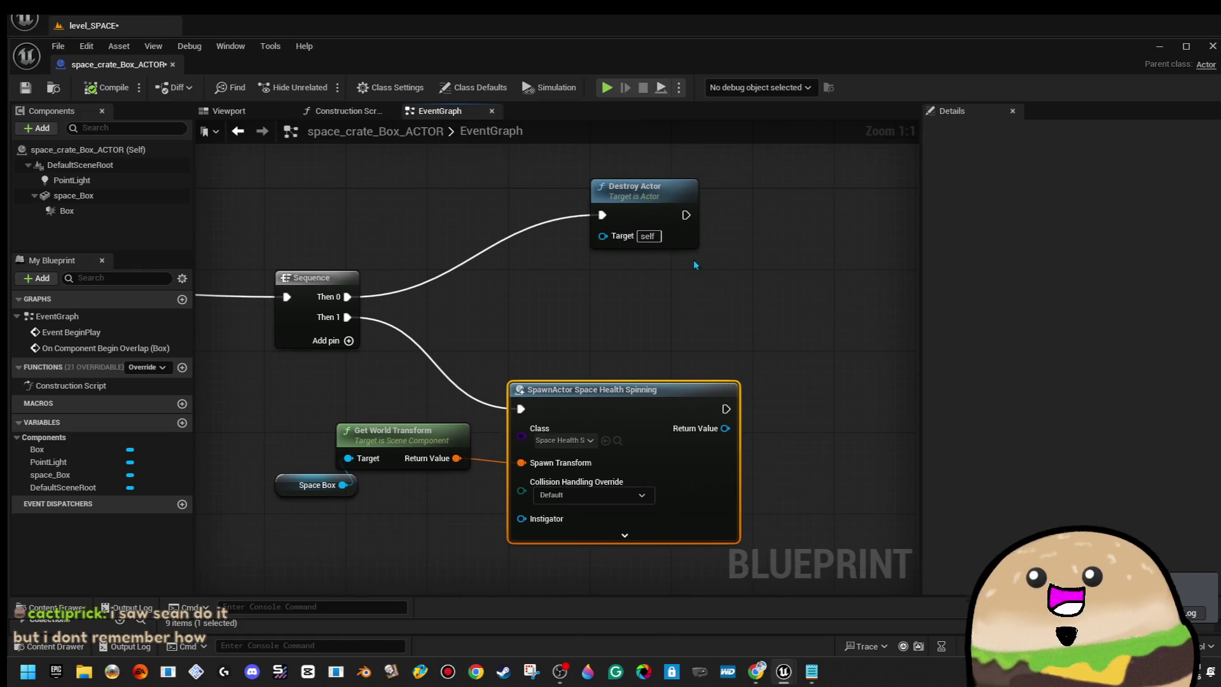
Delete the Destroy Actor node and shift the transform, Space Box and spawn nodes right.
left_click(674, 222)
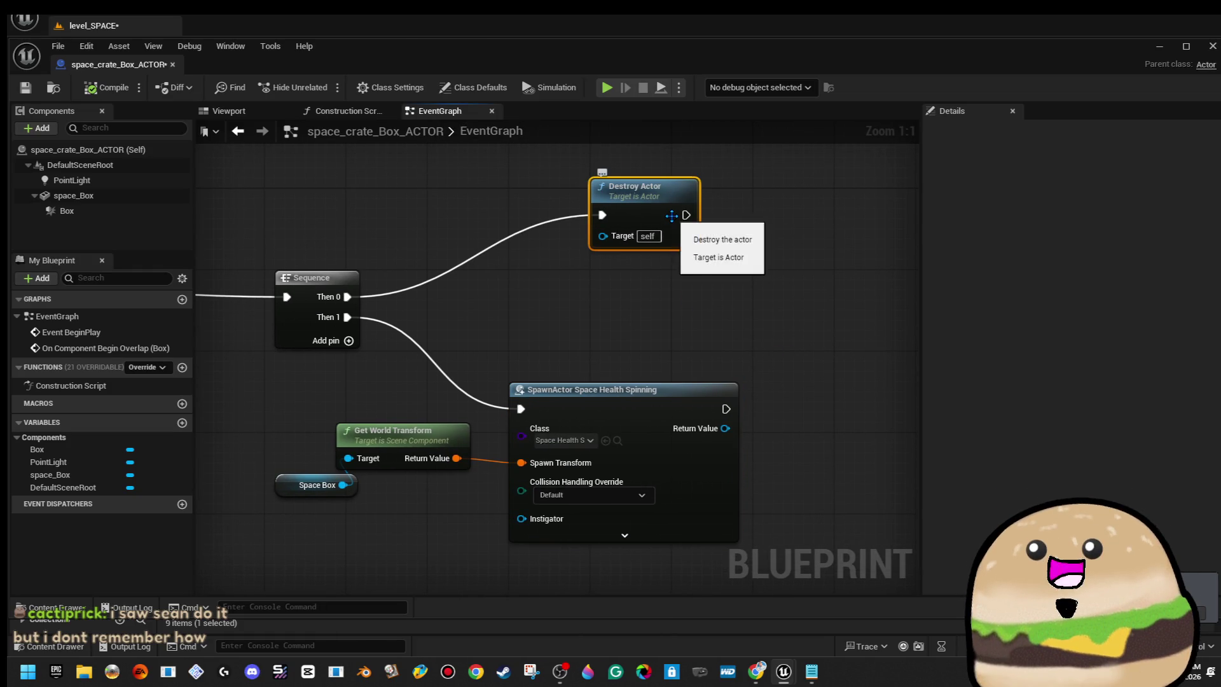
key("Delete")
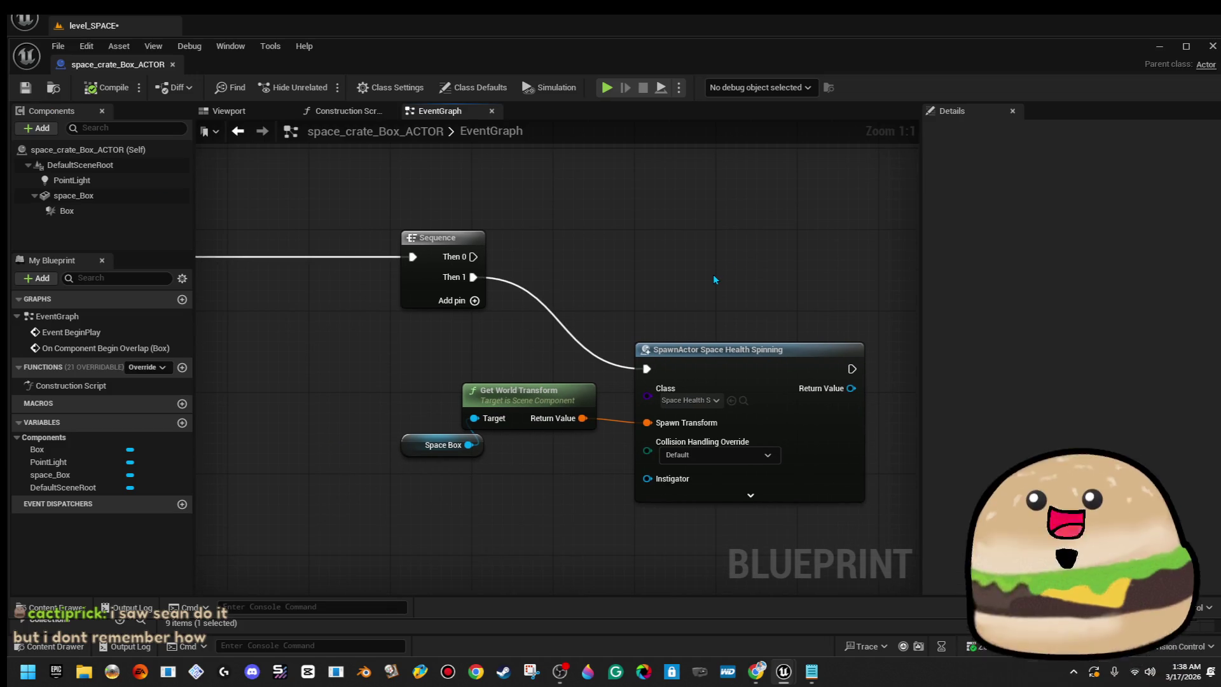
left_click_drag(303, 336, 584, 466)
left_click_drag(622, 355, 866, 344)
Re-add a Destroy Actor node on the Sequence's Then 0 output.
mouse_move(370, 242)
left_mouse_down()
mouse_move(515, 239)
mouse_move(629, 205)
left_mouse_up()
type("destr")
left_click(615, 296)
mouse_move(706, 239)
left_mouse_down()
mouse_move(419, 239)
mouse_move(640, 240)
left_mouse_up()
Add a 2.0-second Delay from Then 1 before the spawn, then return to the level.
left_click_drag(305, 255, 389, 321)
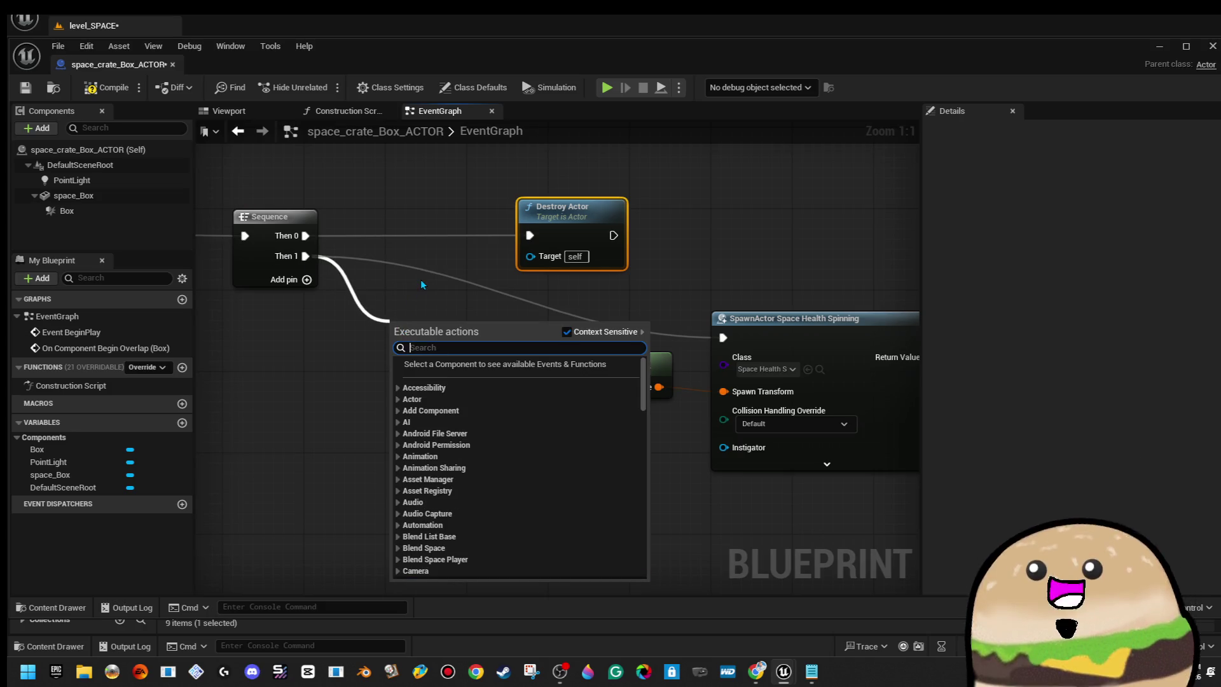
left_click(420, 290)
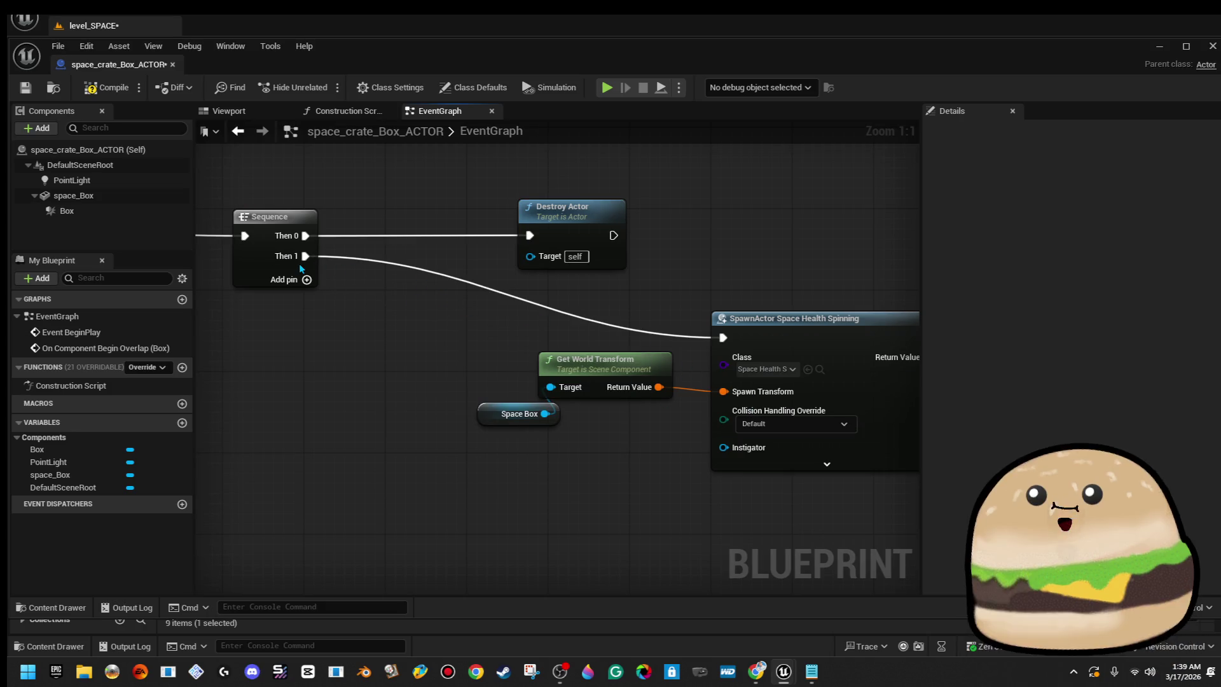
left_click_drag(304, 258, 437, 341)
type("delay")
key("Return")
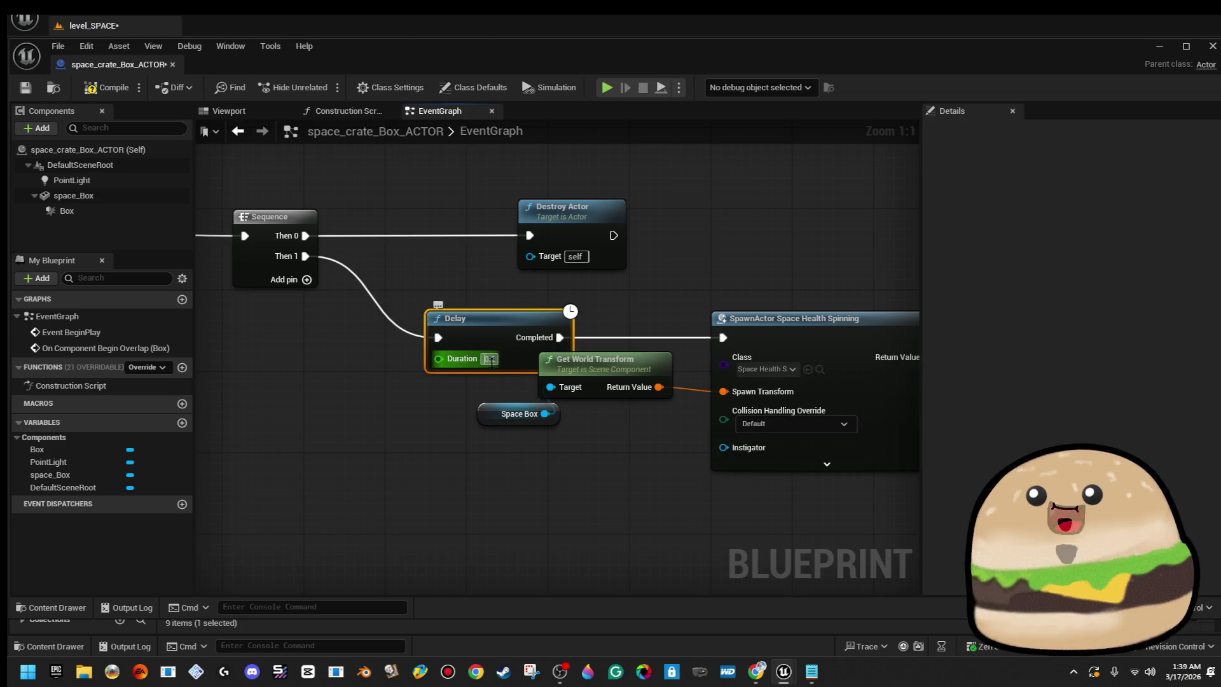
left_click(455, 176)
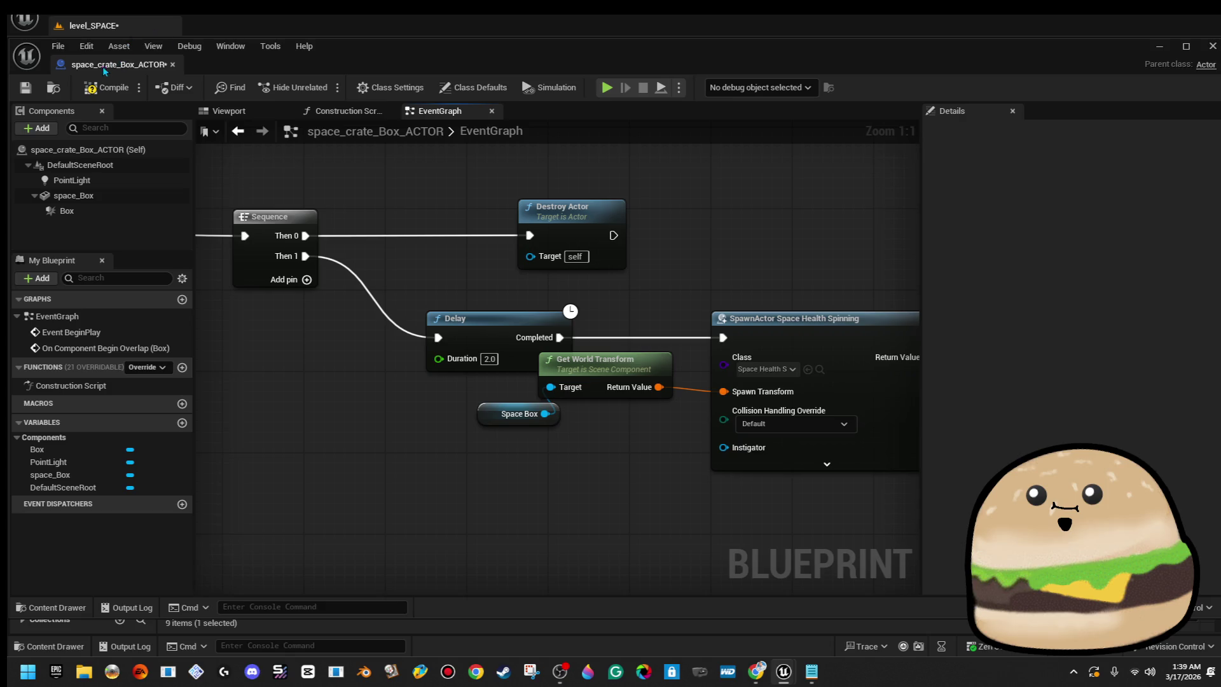
left_click(1159, 46)
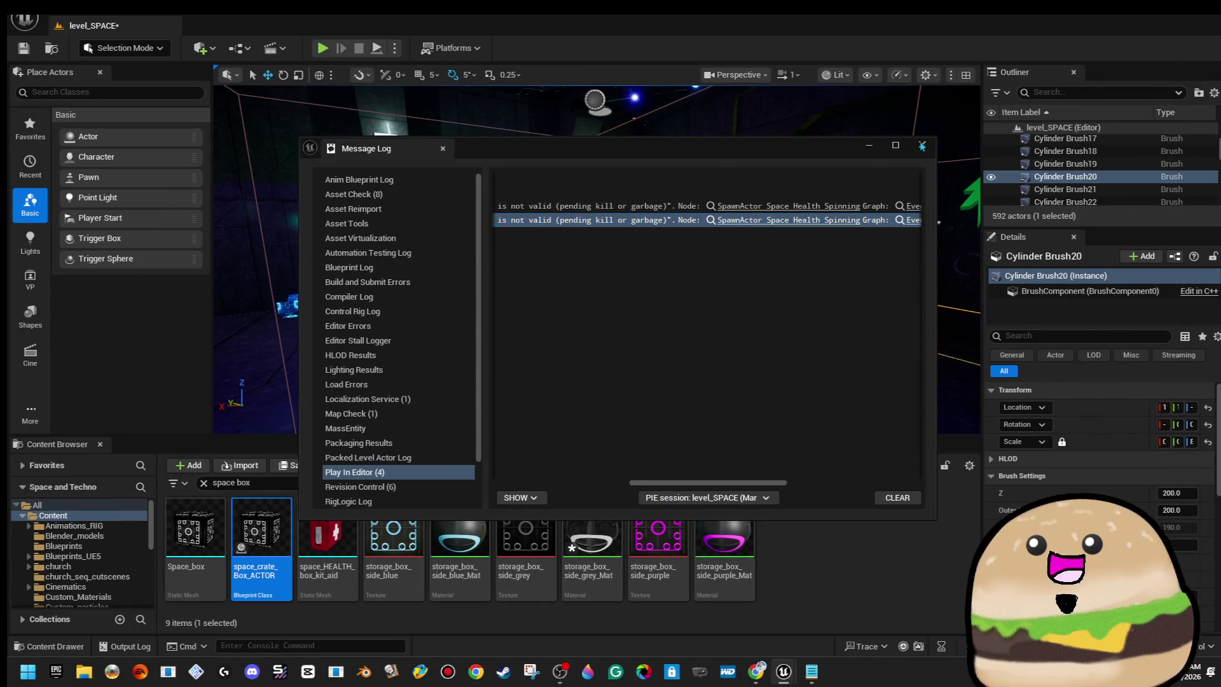
Close the Message Log and play level_SPACE from a chosen viewport spot, then stop.
left_click(922, 145)
right_click(550, 235)
mouse_move(690, 594)
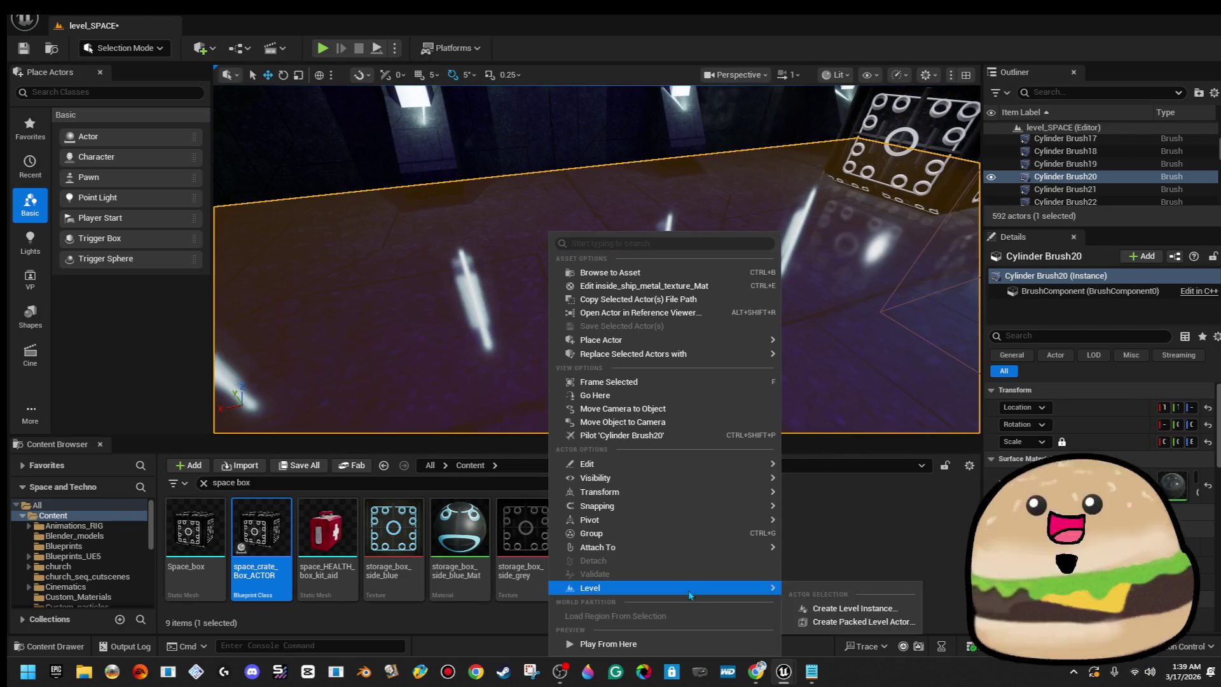
left_click(607, 643)
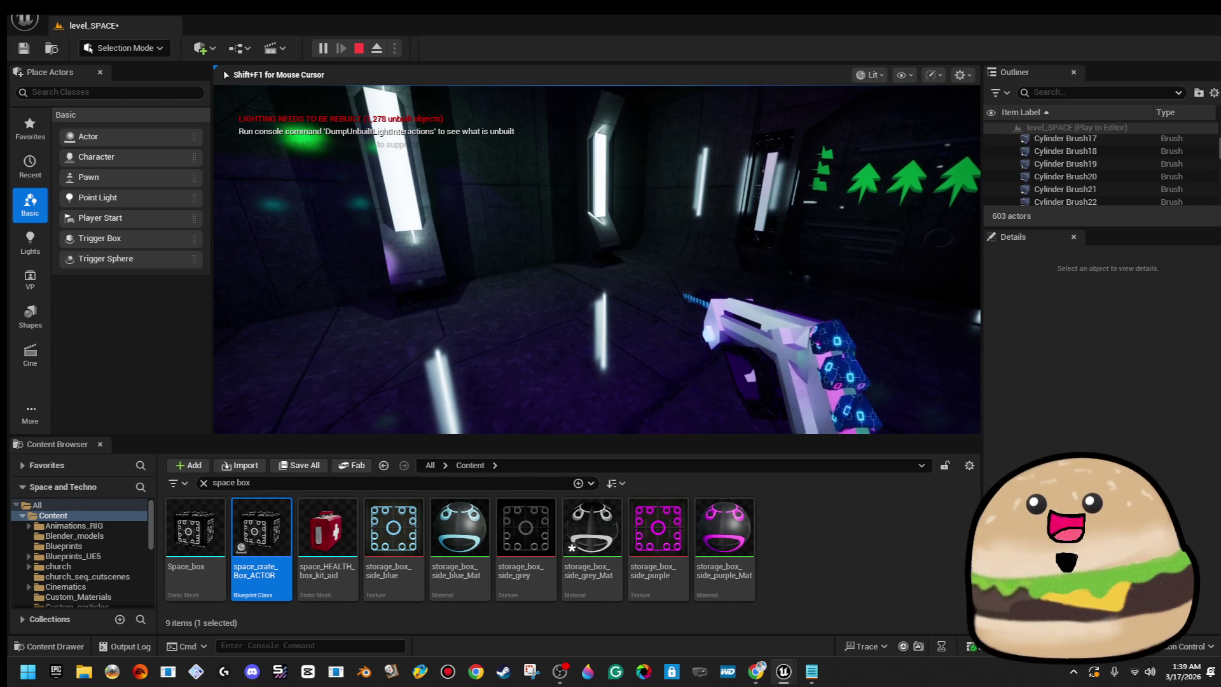
key("Escape")
Open space_crate_Box_ACTOR's blueprint for editing from the crate cube in the viewport.
left_click(690, 217)
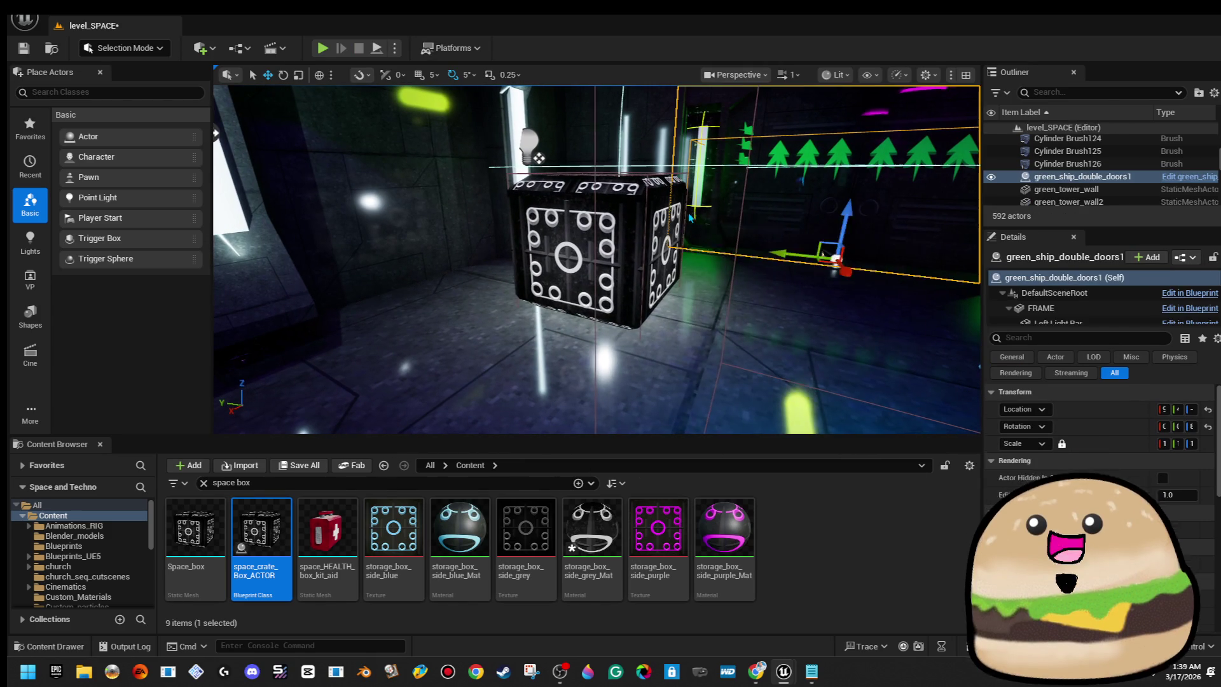
right_click(688, 217)
right_click(628, 231)
left_click(710, 267)
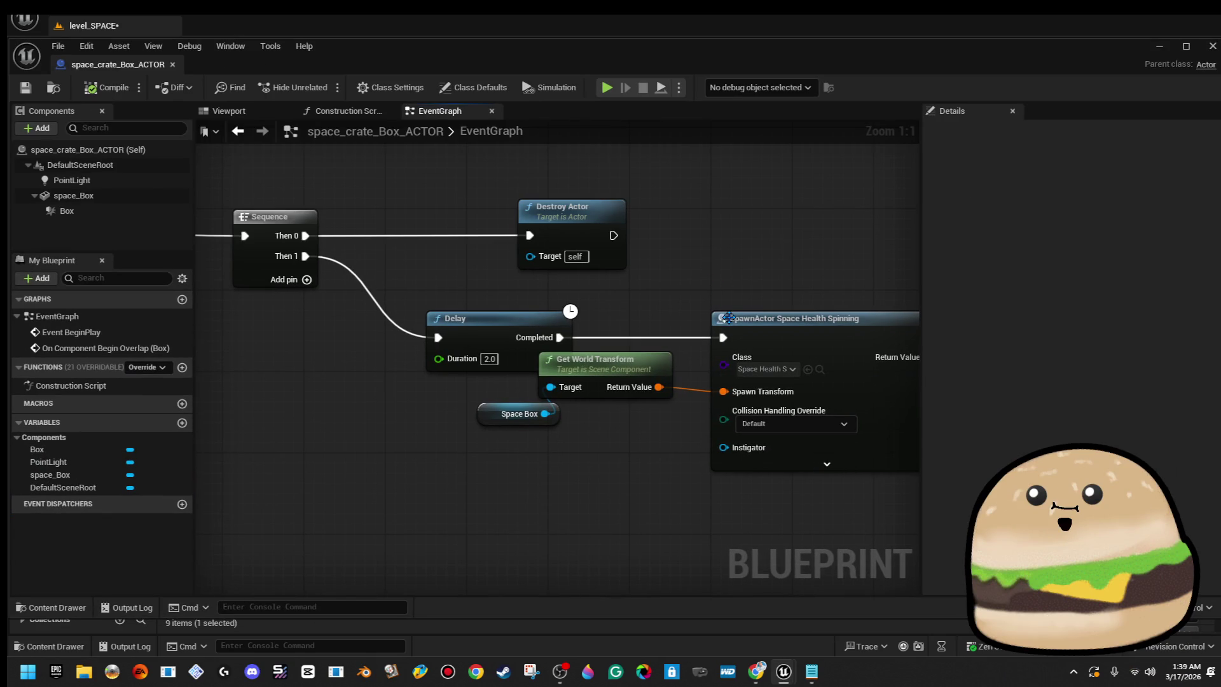
Set the SpawnActor node's class to space_health_spinning.
mouse_move(576, 418)
left_mouse_down()
mouse_move(578, 382)
mouse_move(590, 436)
left_mouse_up()
left_click(769, 370)
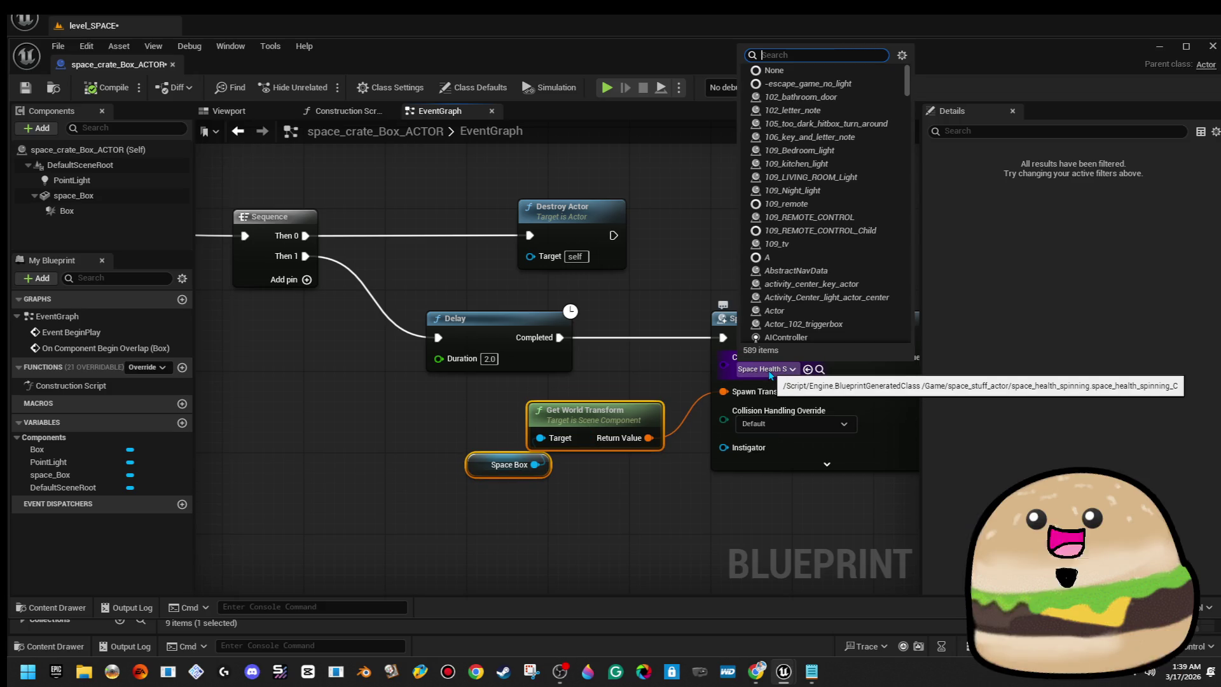
type("health")
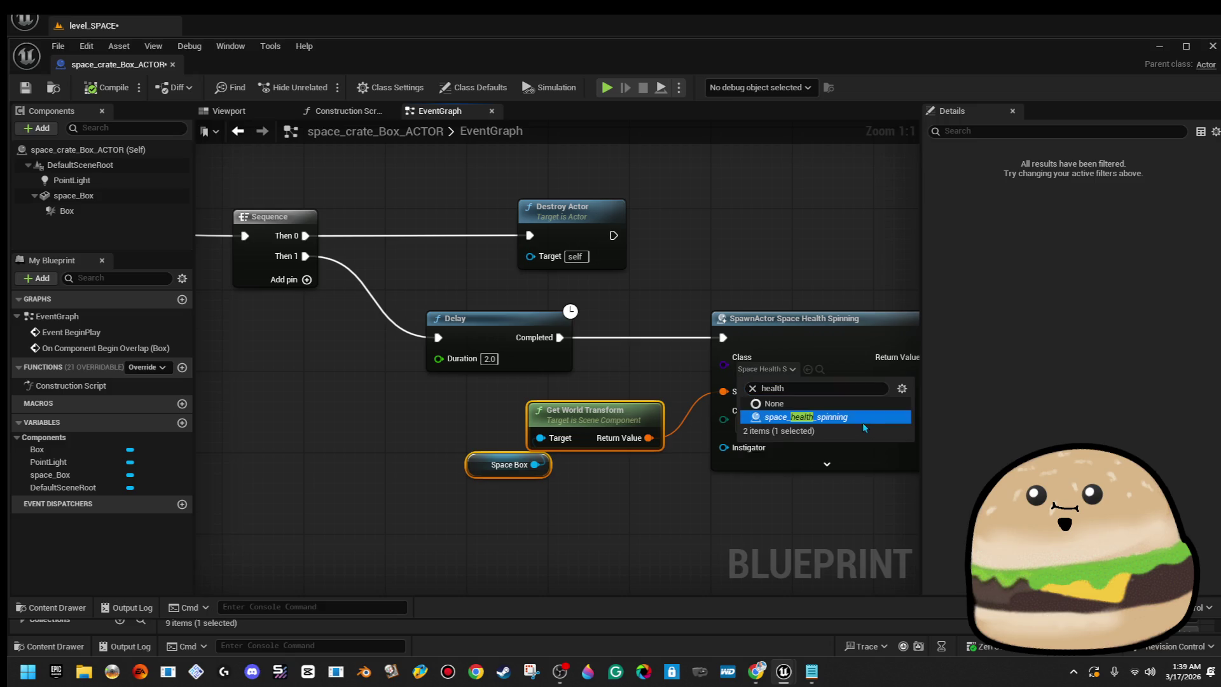
left_click(859, 419)
mouse_move(826, 173)
left_mouse_down()
mouse_move(725, 175)
mouse_move(696, 224)
left_mouse_up()
Set Collision Handling Override to Always Spawn, Ignore Collisions, compile, and close the editor.
left_click(684, 403)
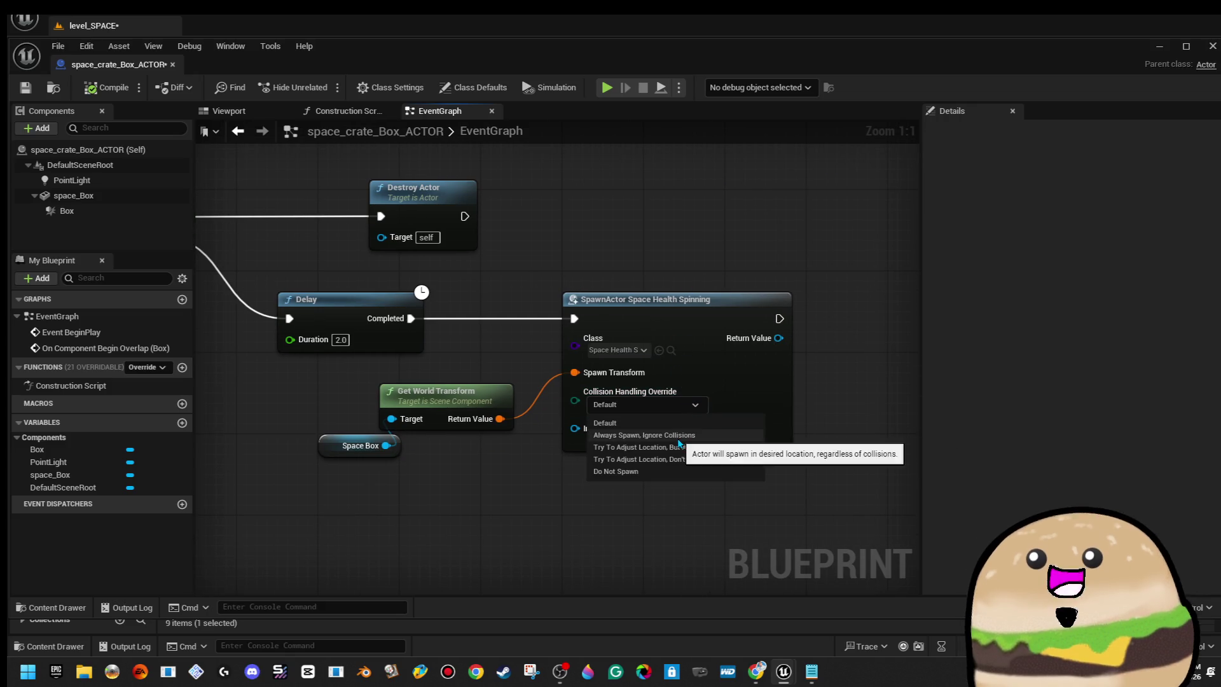
left_click(685, 434)
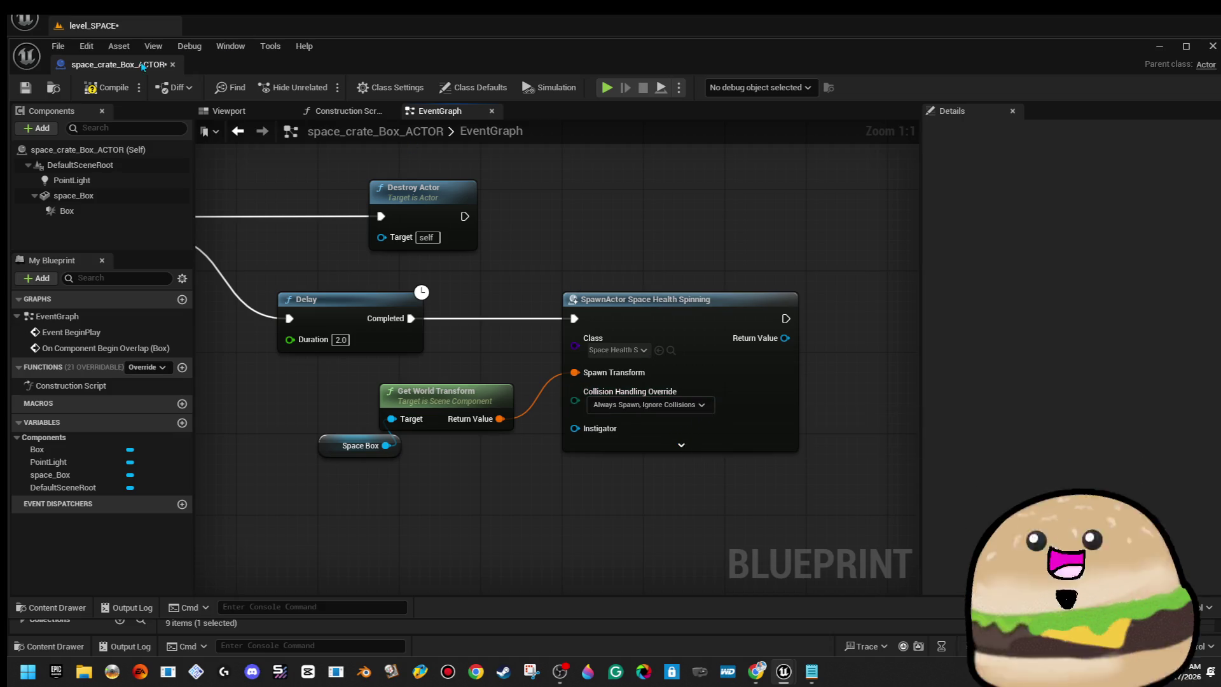
left_click(106, 90)
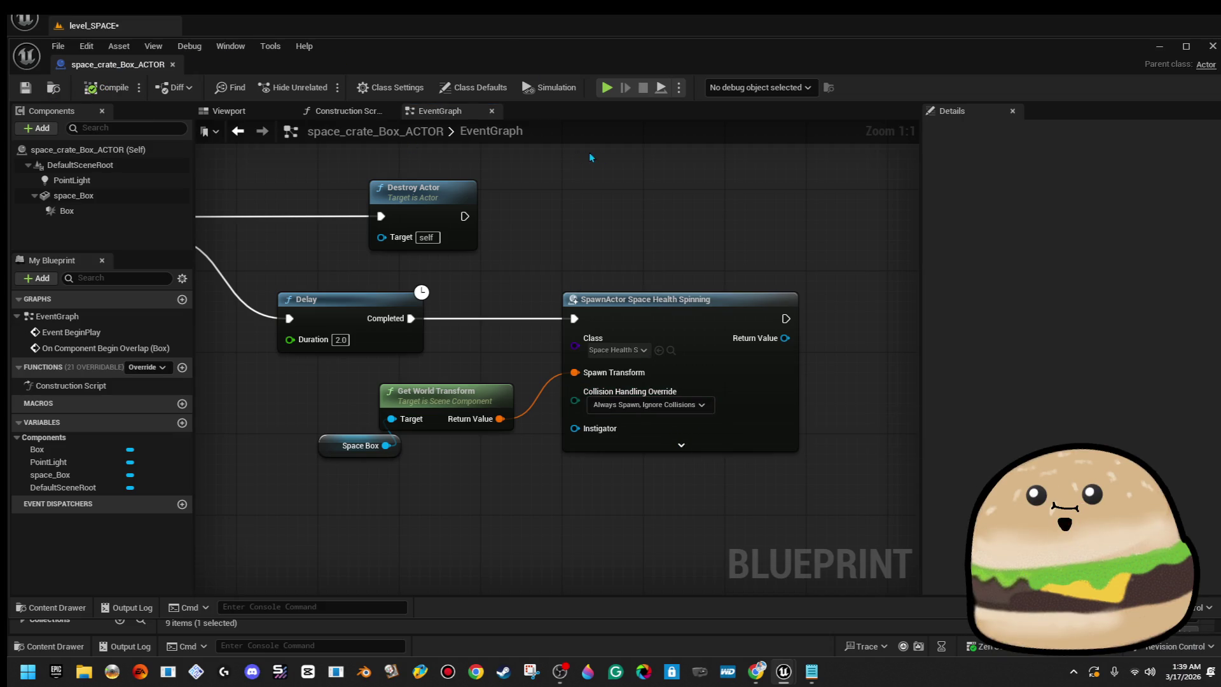
left_click(1211, 48)
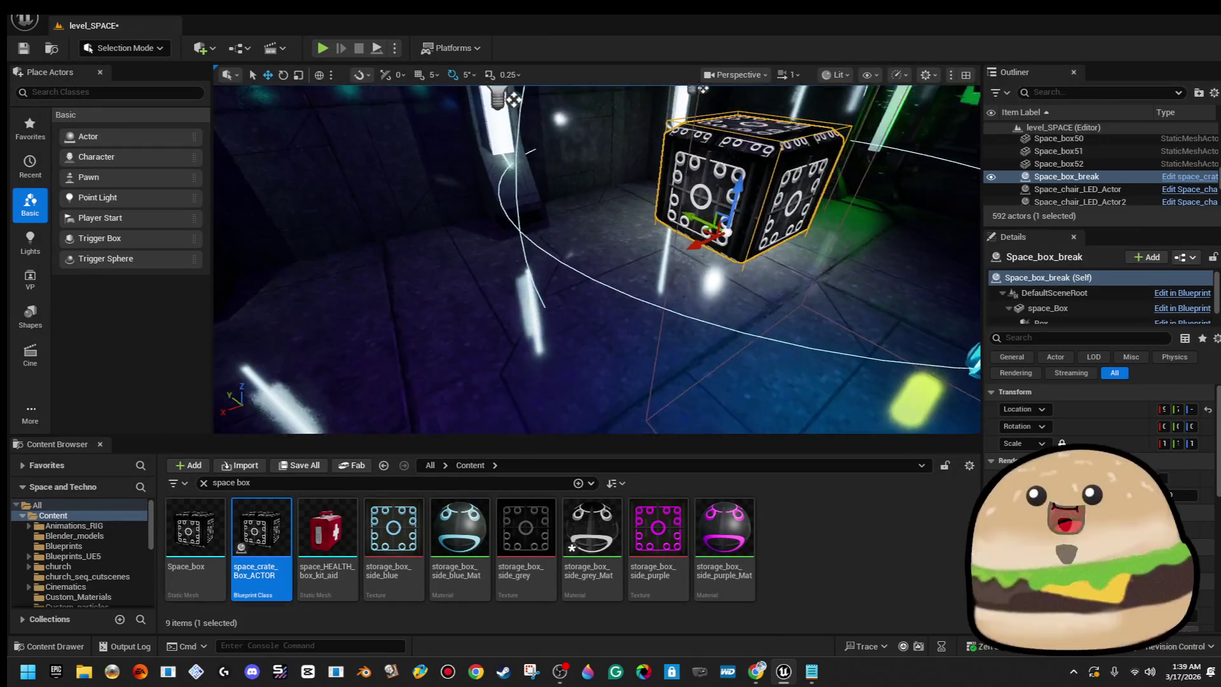
Play level_SPACE from the floor spot, stop it, and reopen space_crate_Box_ACTOR's blueprint.
right_click(631, 237)
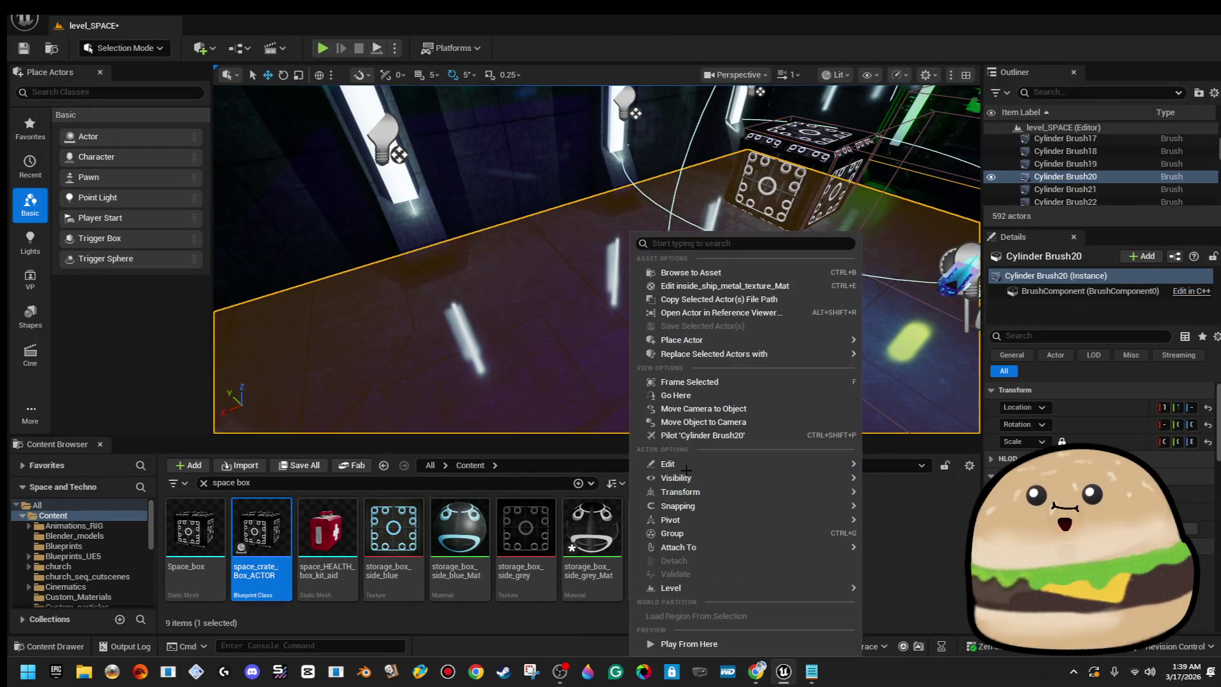
left_click(732, 647)
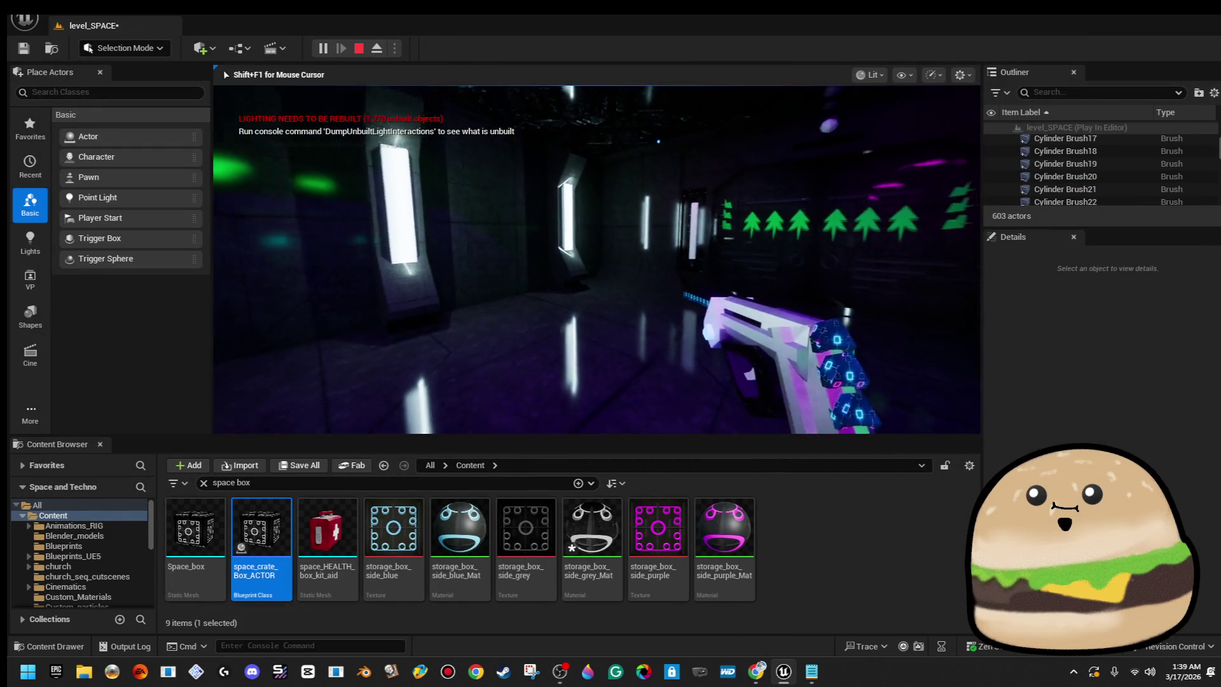
key("Escape")
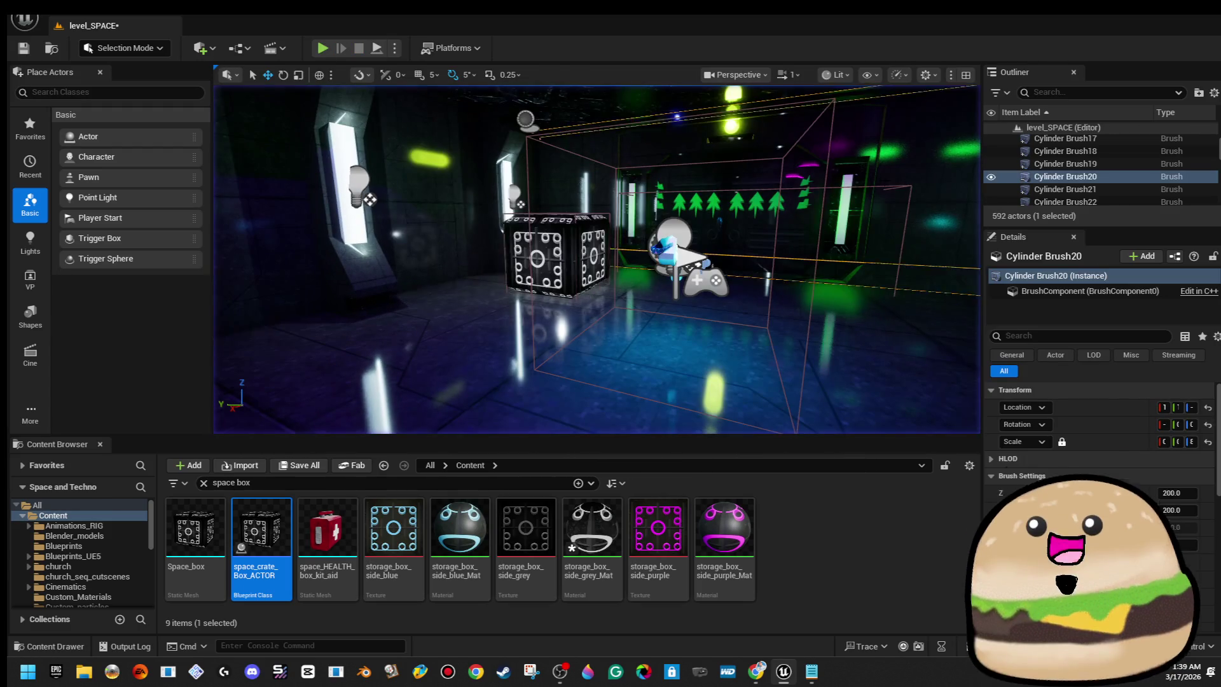
right_click(552, 244)
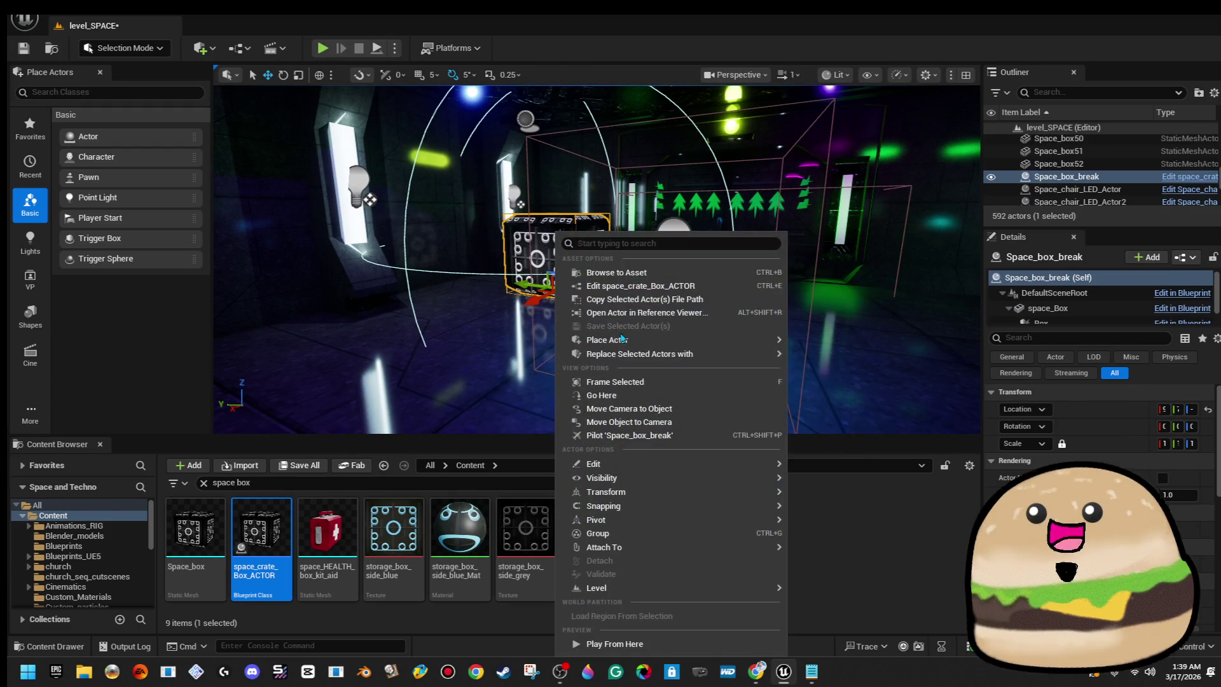
key("Escape")
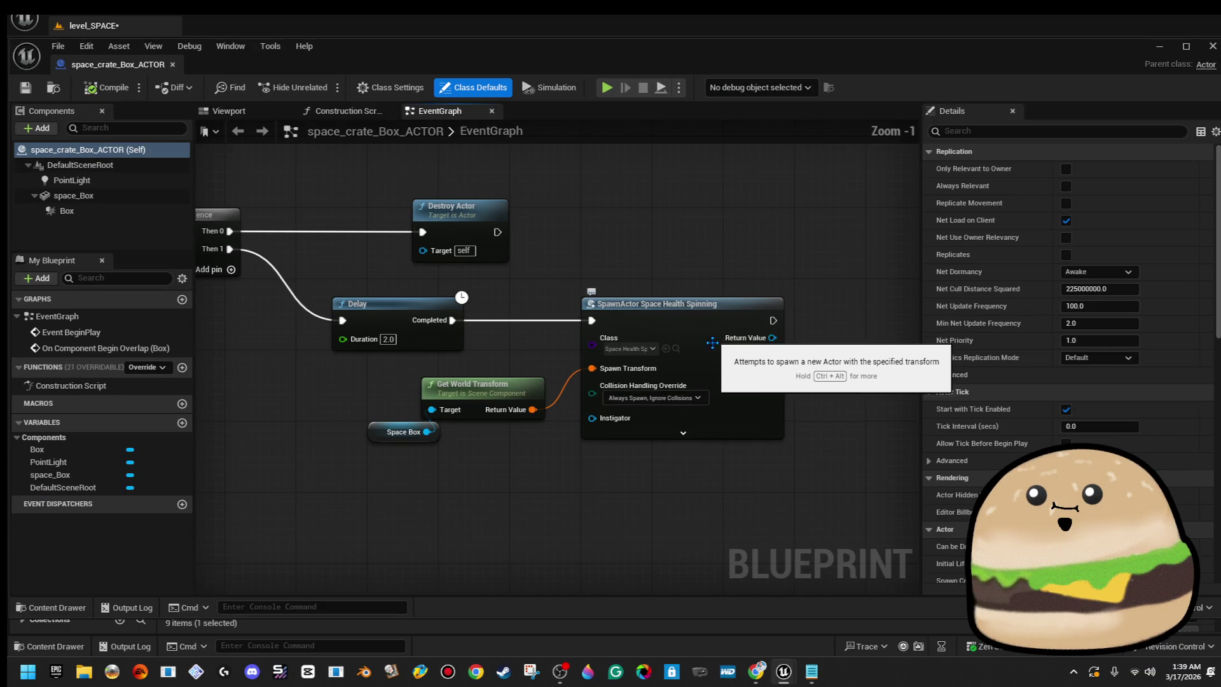
Delete Get World Transform, Space Box and the SpawnActor Space Health Spinning node, compiling in between.
left_click_drag(406, 483, 532, 402)
key("Delete")
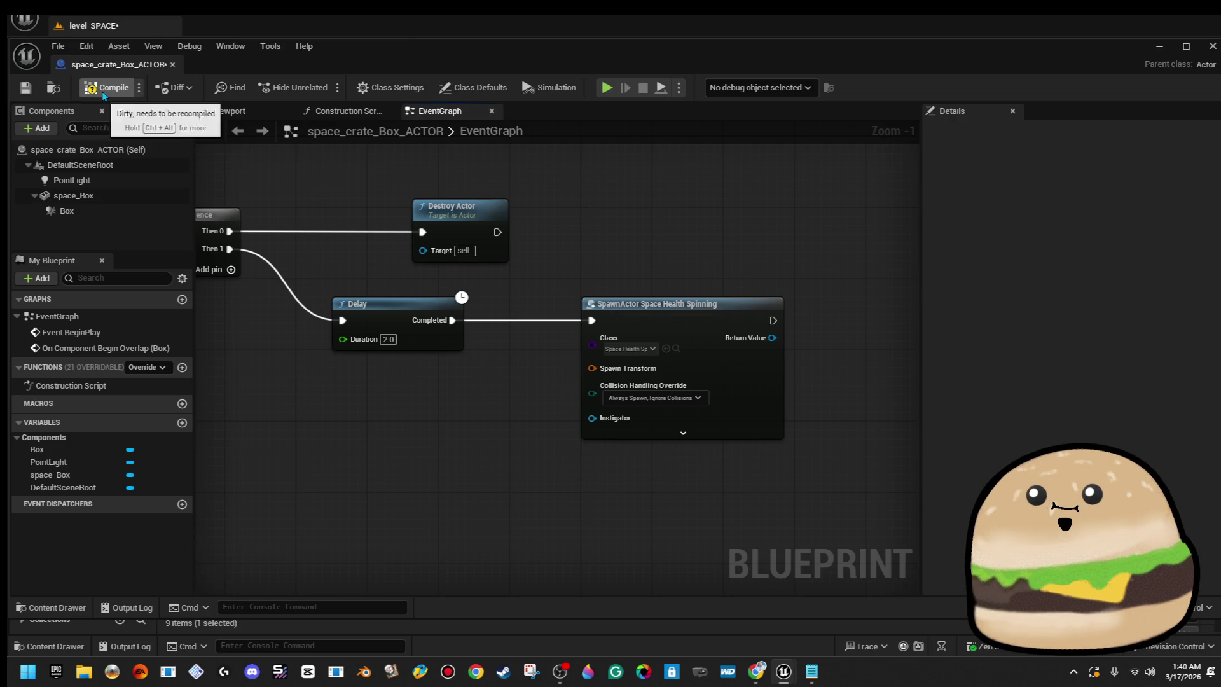
left_click(108, 87)
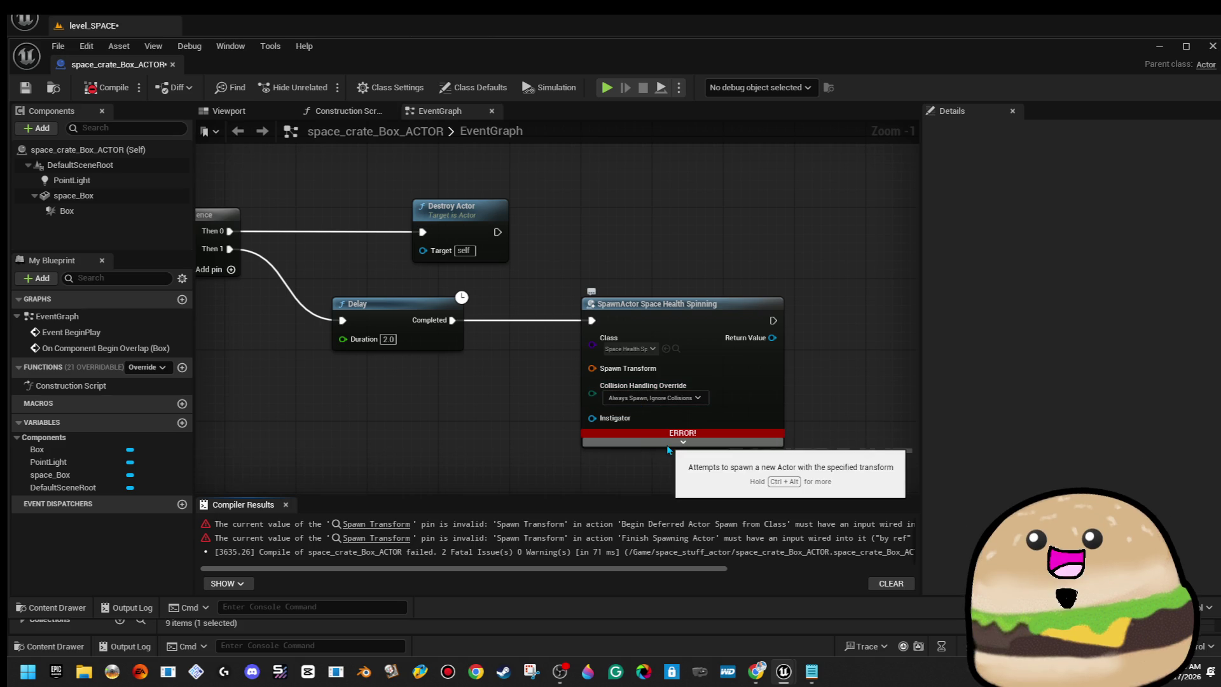
left_click(682, 442)
left_click(743, 375)
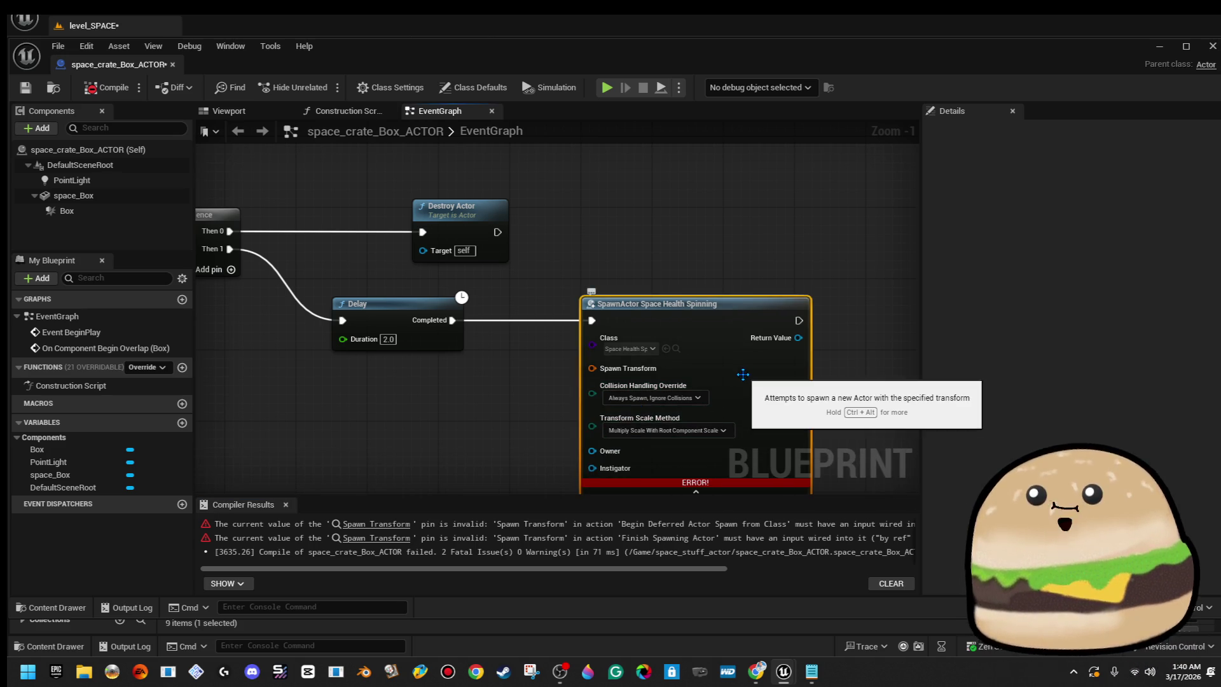
key("Delete")
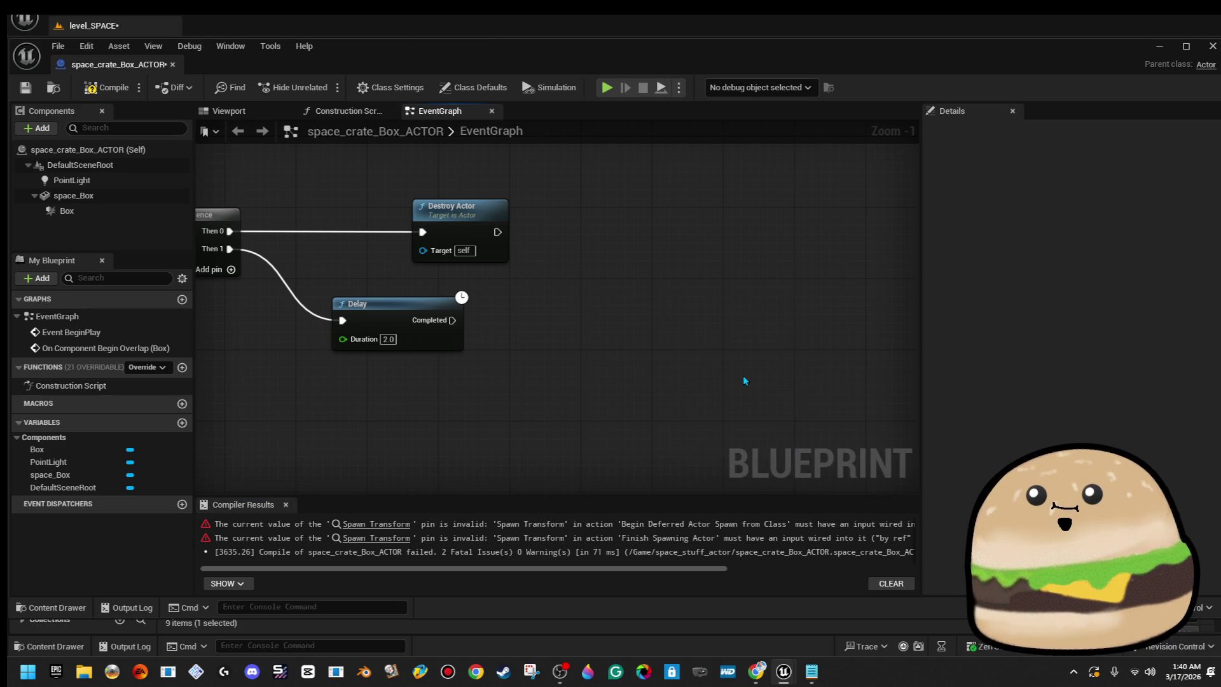
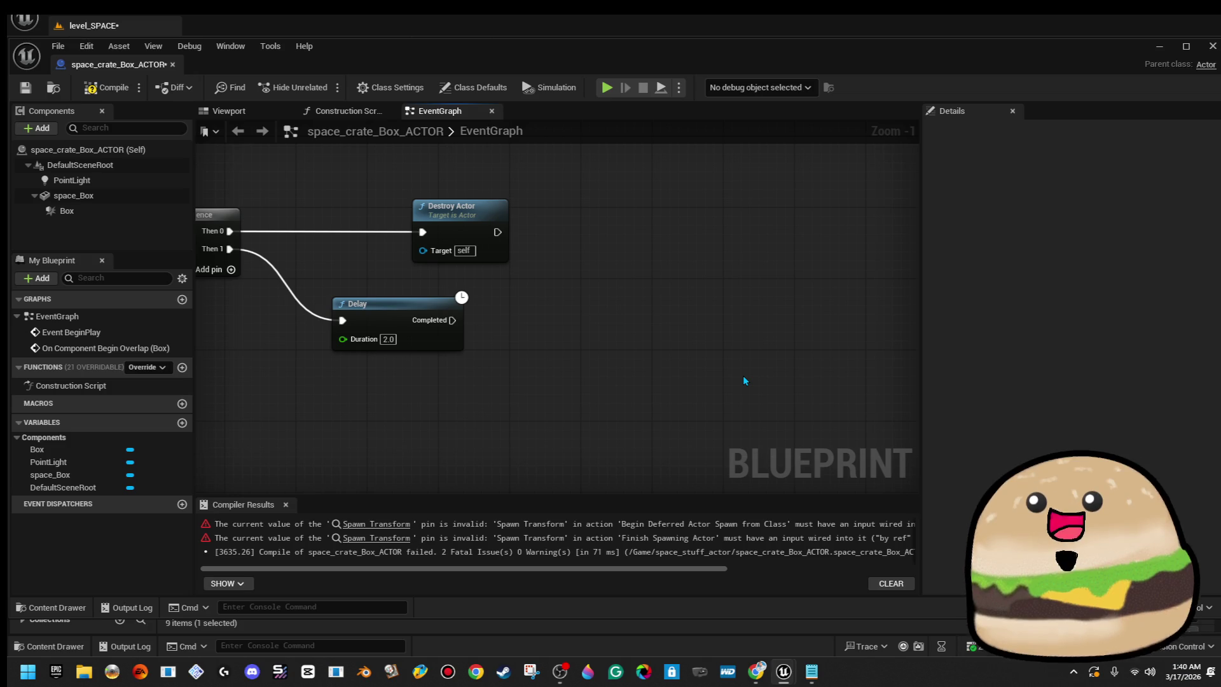
Recompile the crate blueprint and move its window aside to reveal the level.
left_click(101, 199)
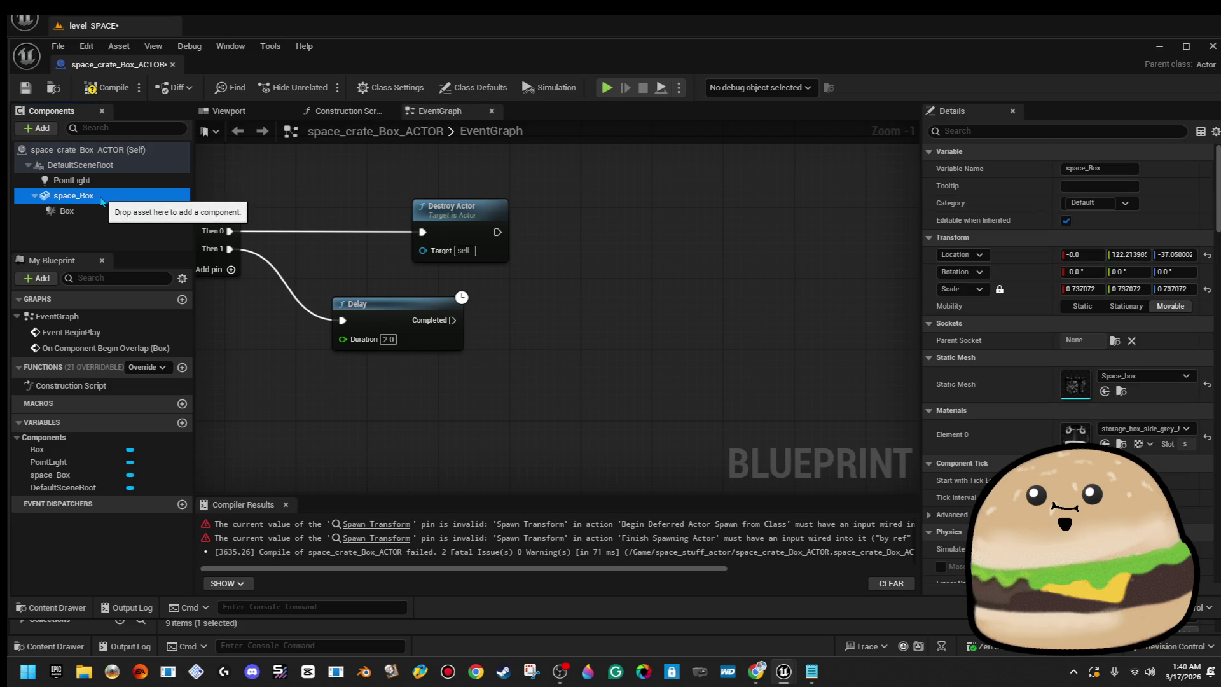
left_click(107, 88)
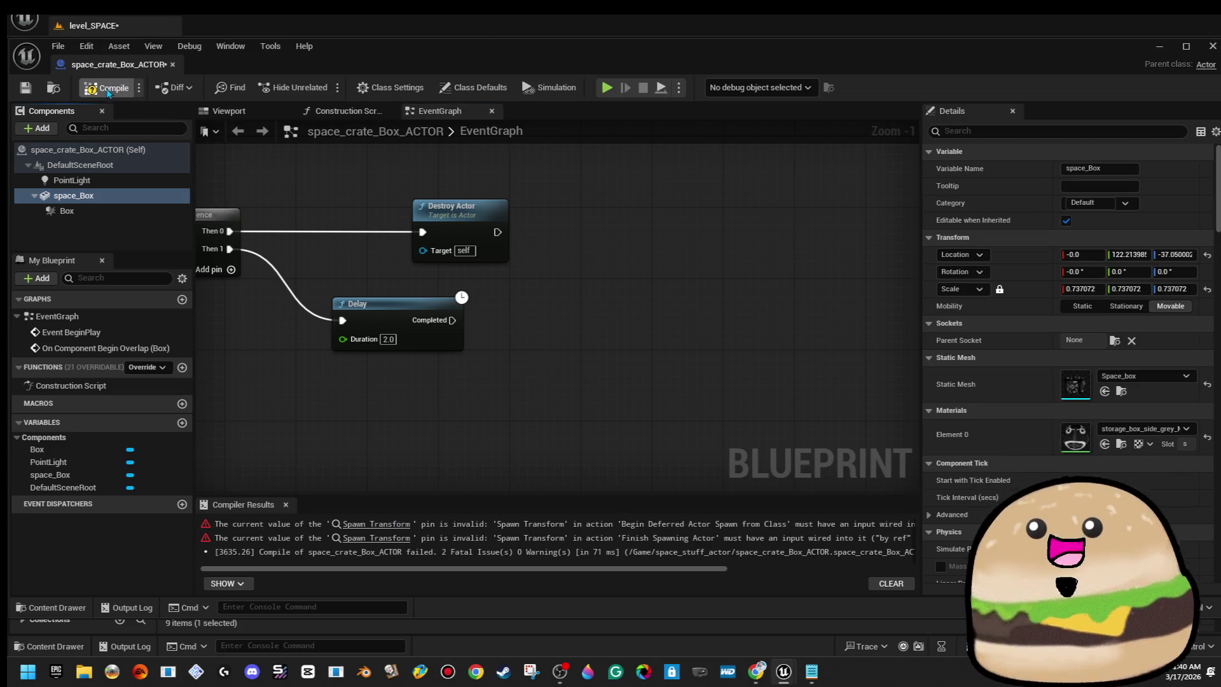
mouse_move(489, 66)
left_mouse_down()
mouse_move(757, 98)
mouse_move(972, 185)
mouse_move(1207, 108)
left_mouse_up()
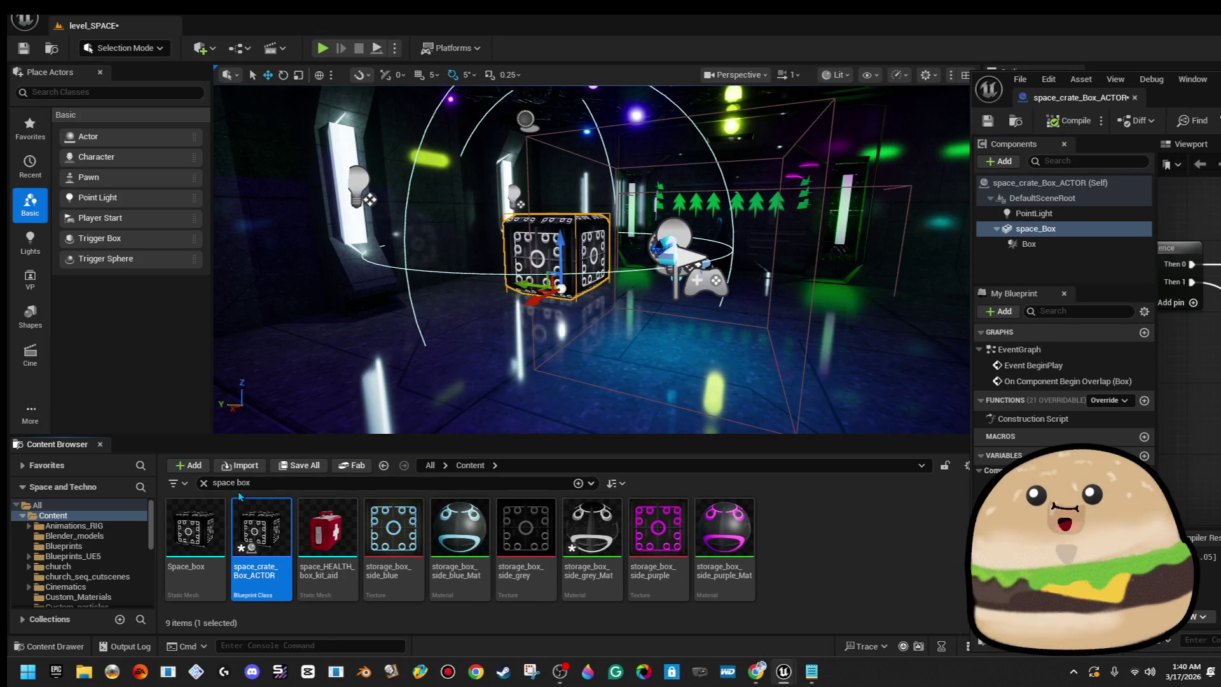
Search 'fps' in the Content Browser and open the FPS_SPACE_man_Game_alien_Player blueprint.
left_click(268, 482)
type("fps")
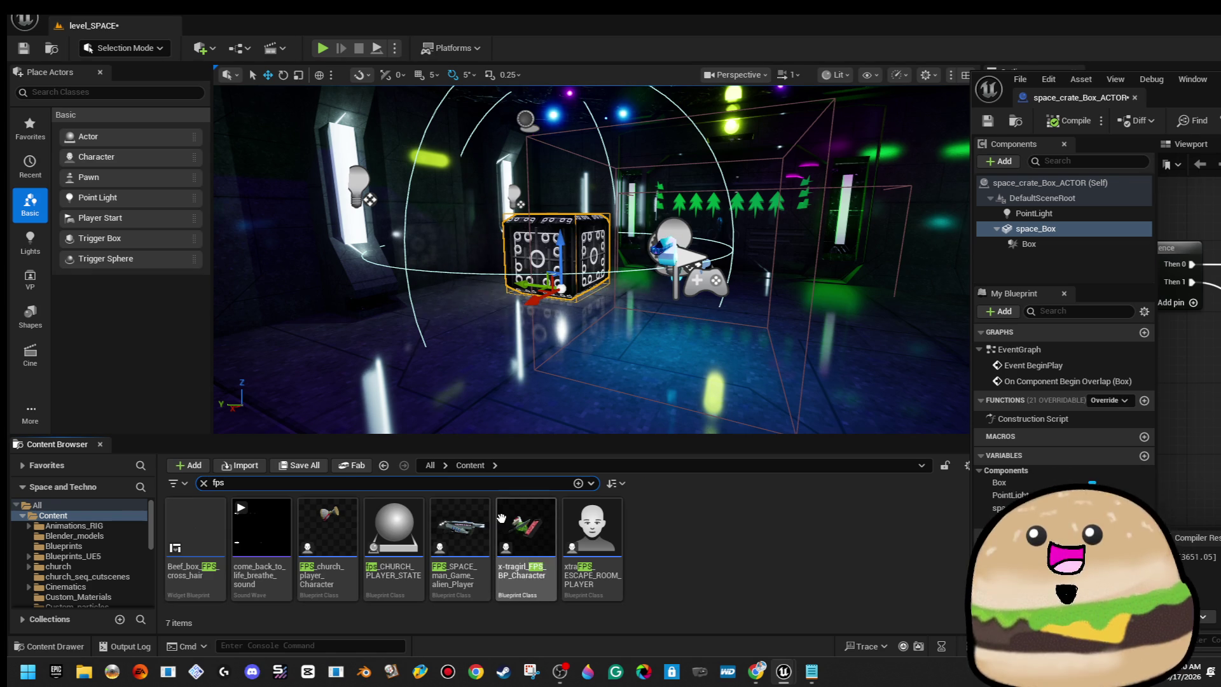
left_click(471, 528)
double_click(474, 528)
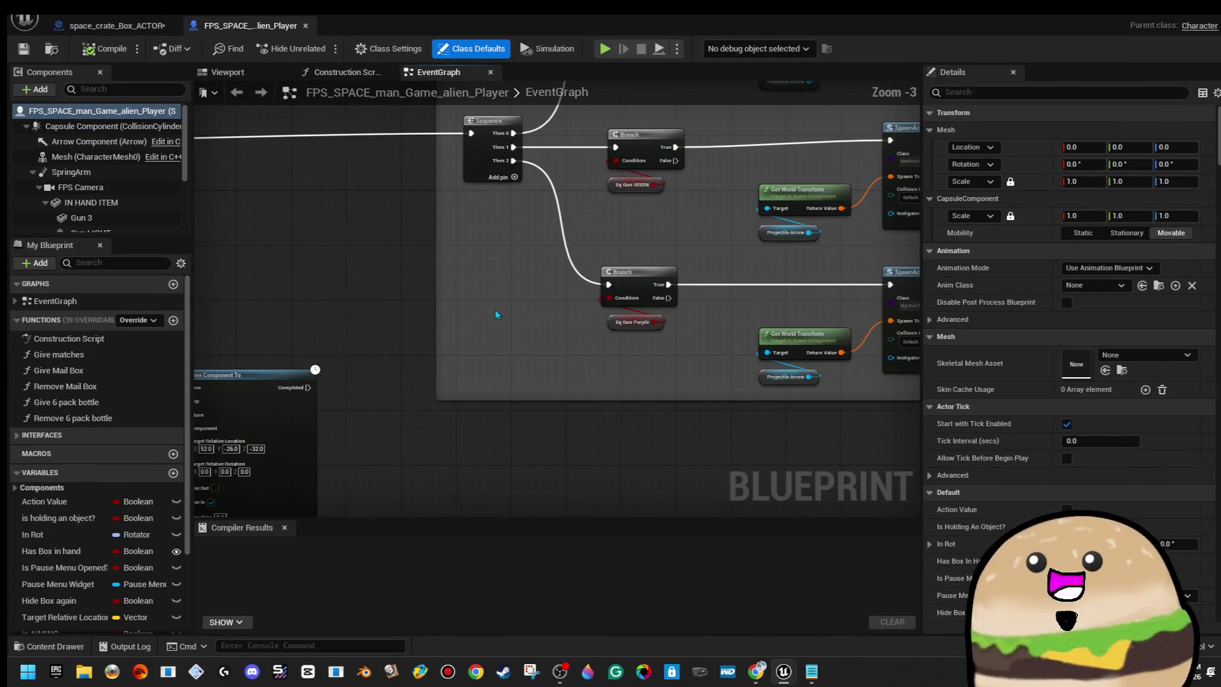
Close the player blueprint and frame the crate graph's nodes.
scroll(758, 274, "up", 3)
left_click(666, 338)
left_click(591, 393)
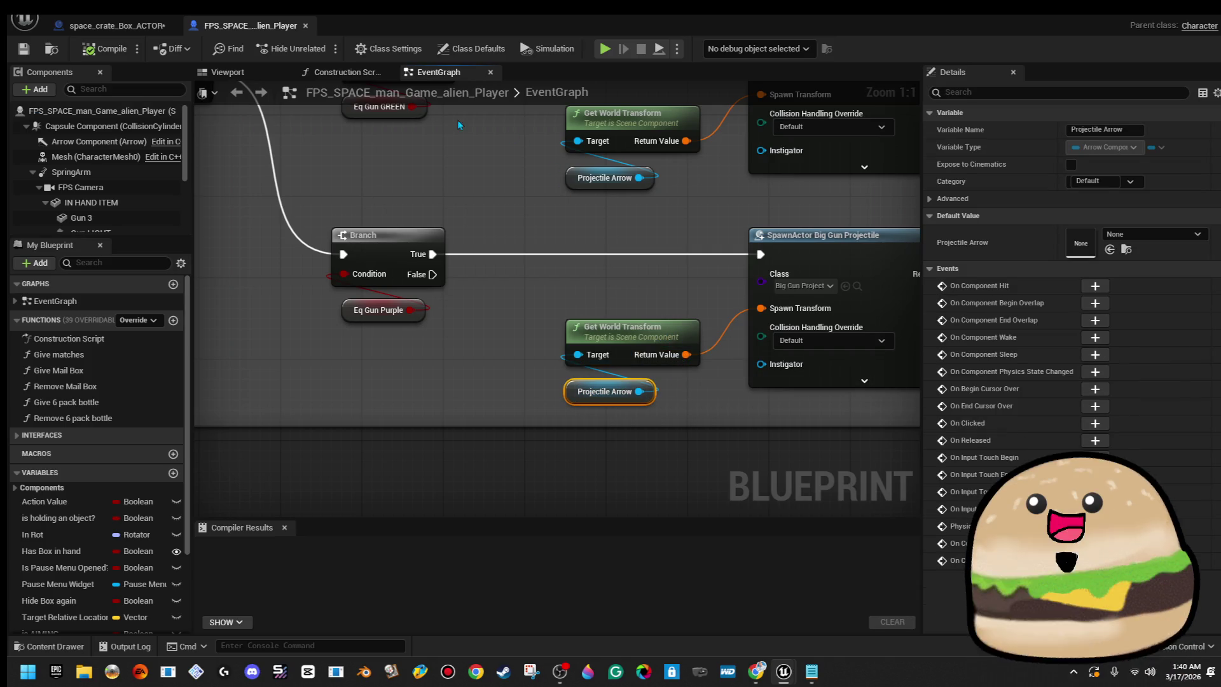
left_click(305, 25)
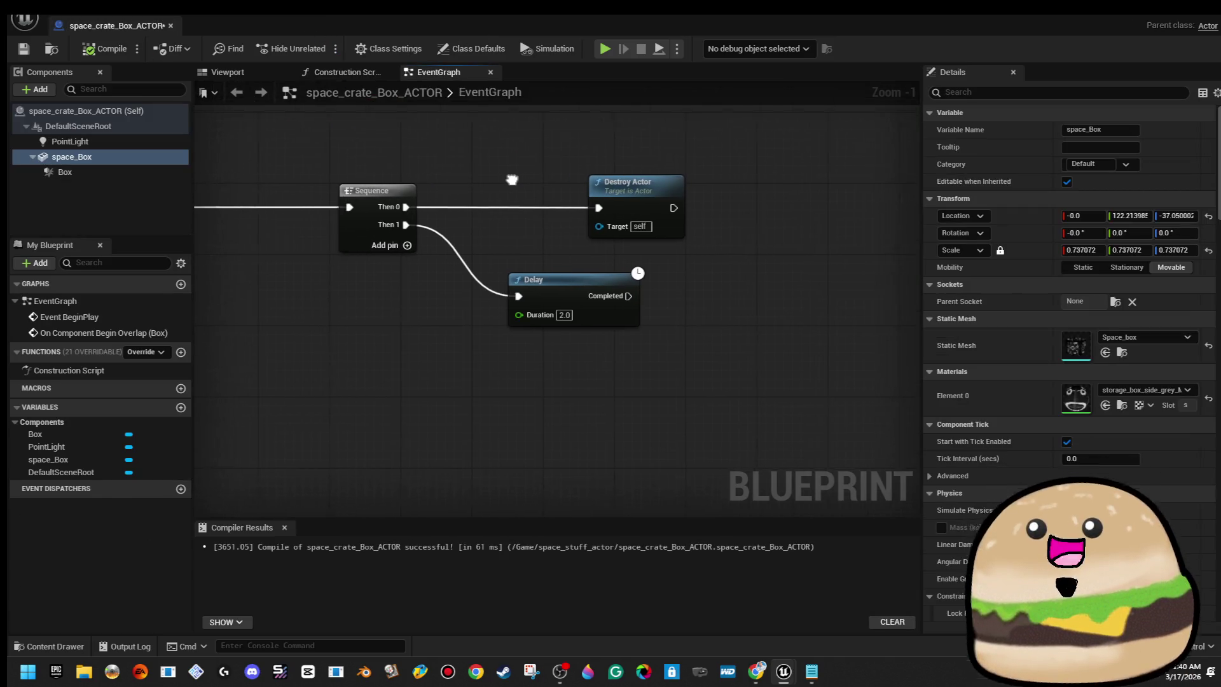
scroll(333, 212, "down", 2)
left_click_drag(689, 304, 509, 306)
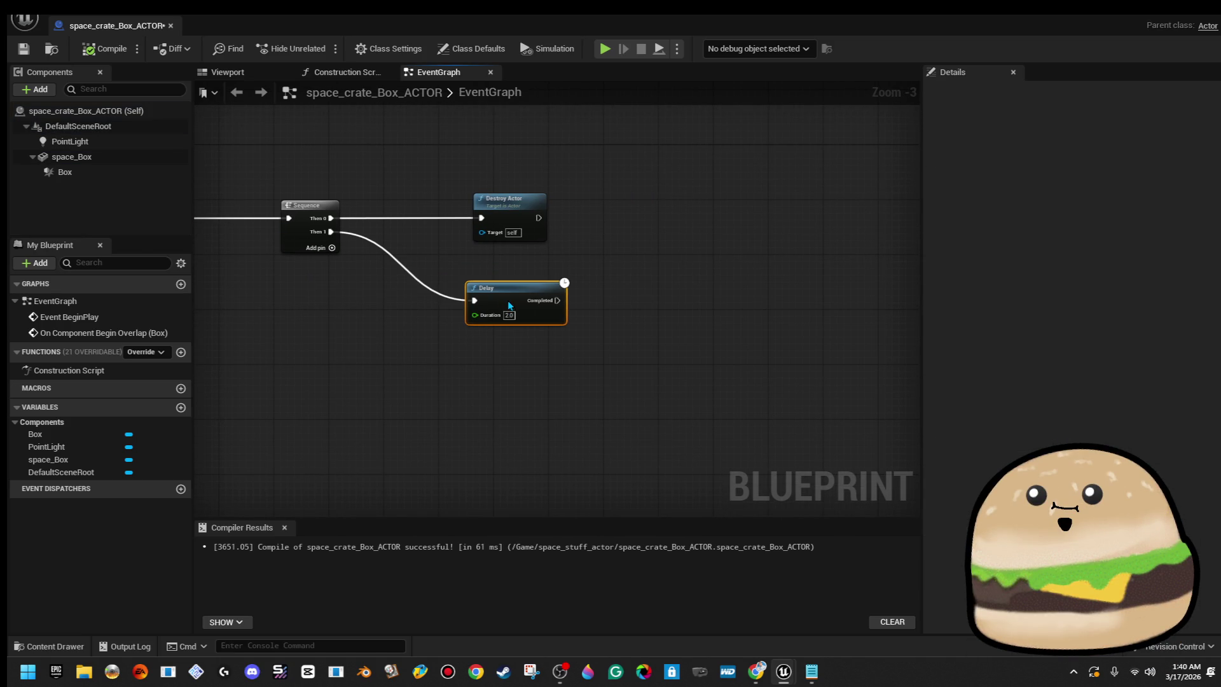
Delete the Destroy Actor node after the 2.0 Delay and SpawnActor, then recompile.
left_click_drag(515, 221, 770, 222)
key("Delete")
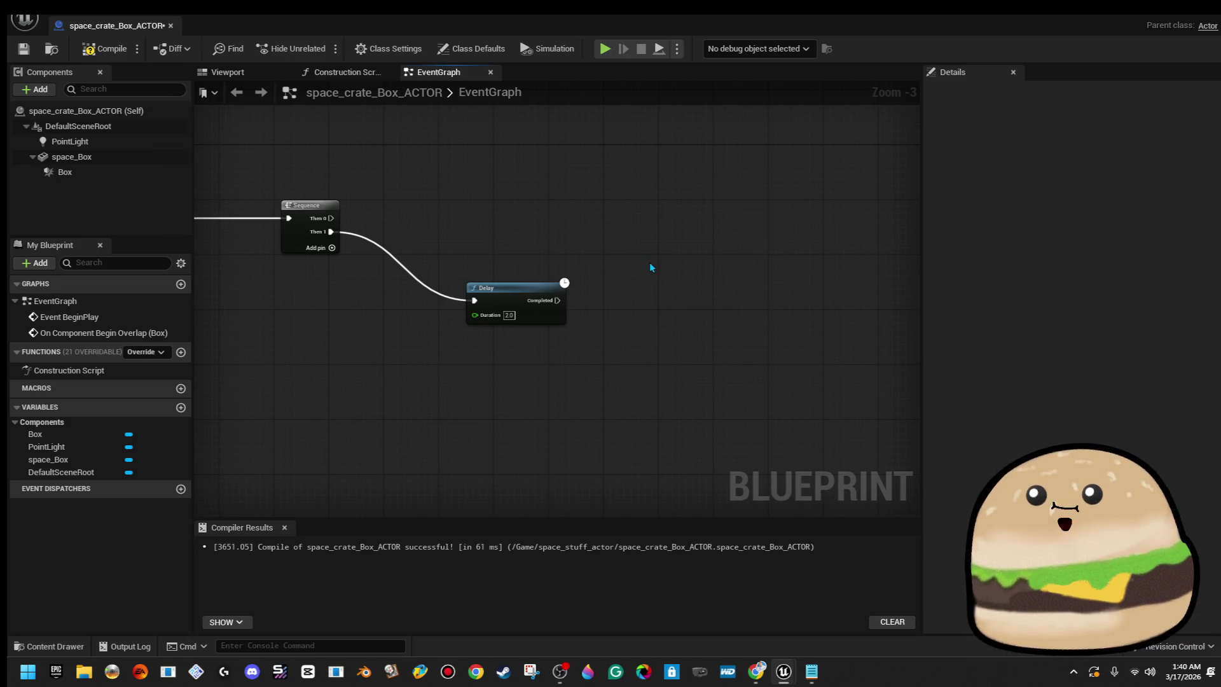
key("ctrl+z")
key("ctrl+z")
key("ctrl+z")
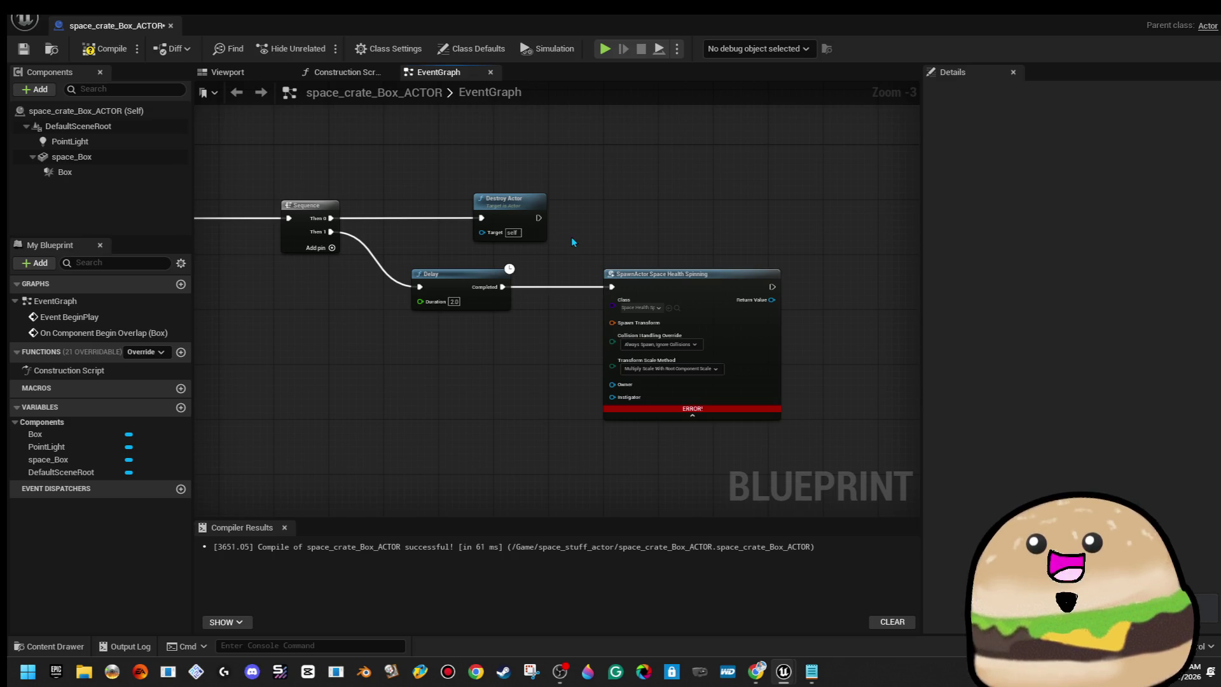
key("ctrl+z")
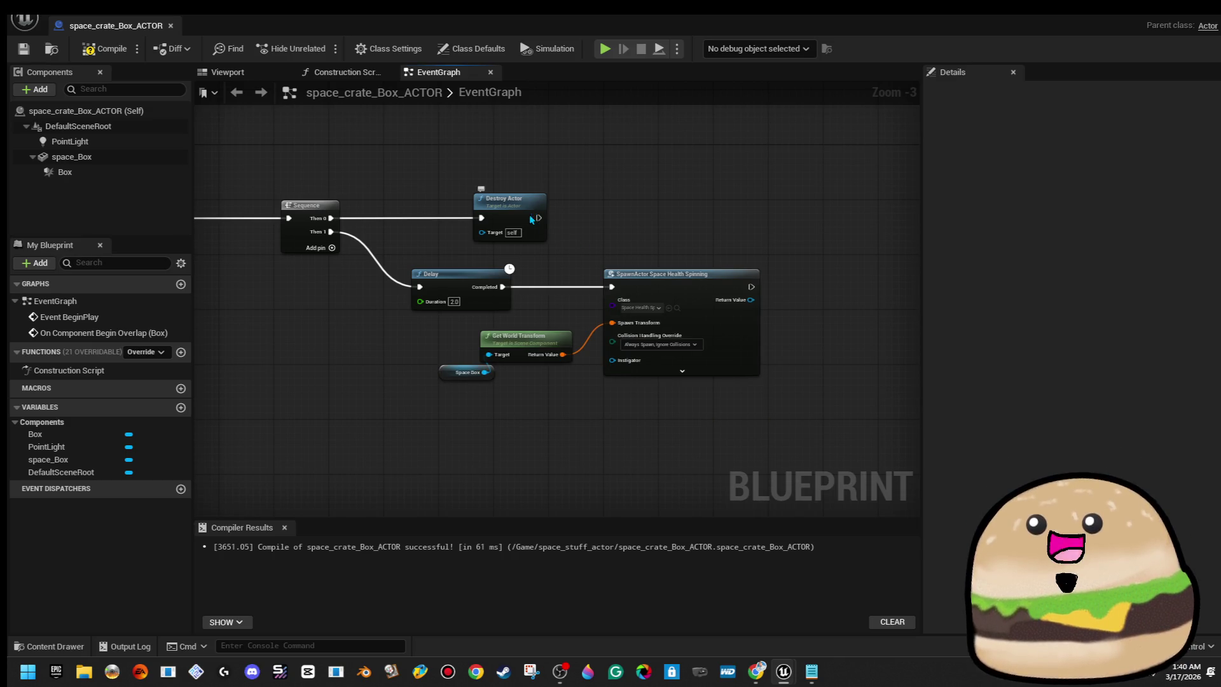
left_click(526, 216)
key("Delete")
left_click(100, 47)
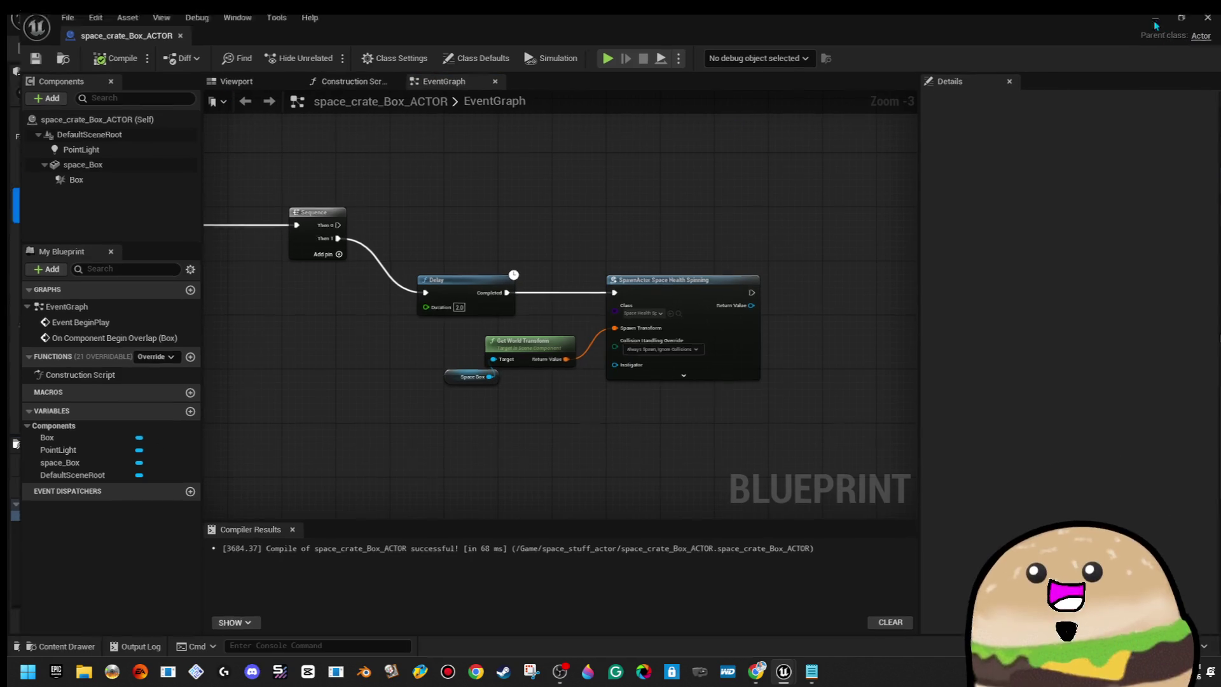
left_click(1176, 8)
left_click_drag(636, 317, 674, 286)
Play the level from the current spot, walk around, then stop the test.
right_click(659, 357)
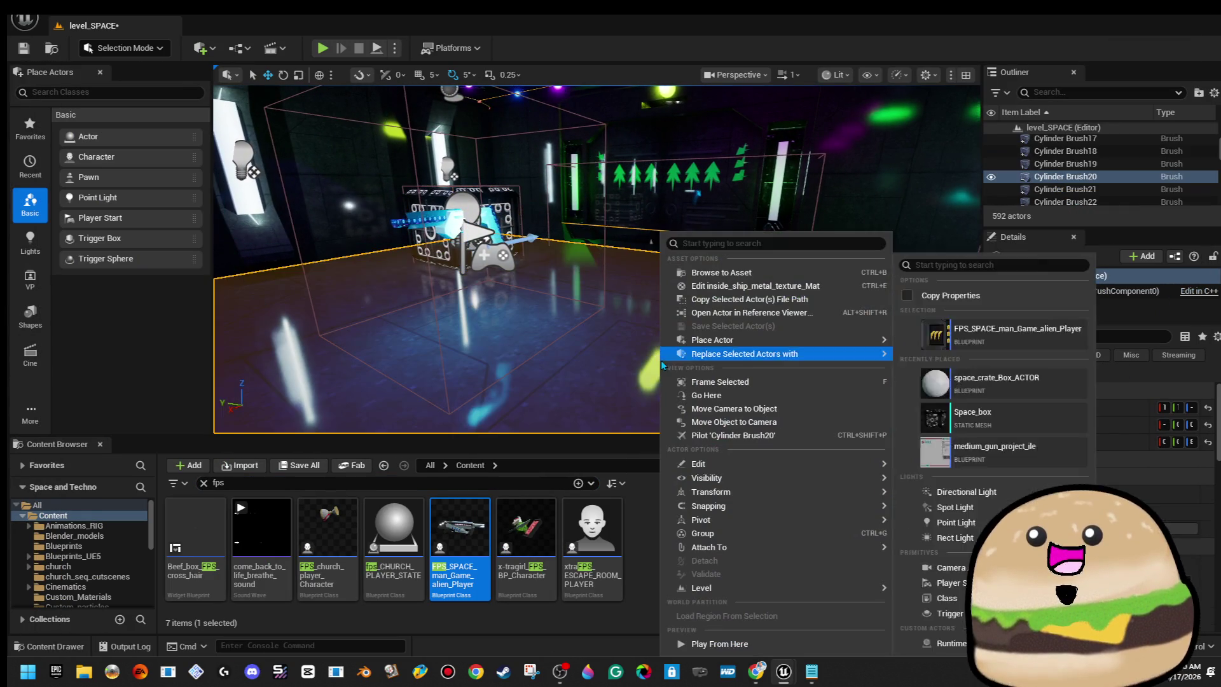
left_click(706, 644)
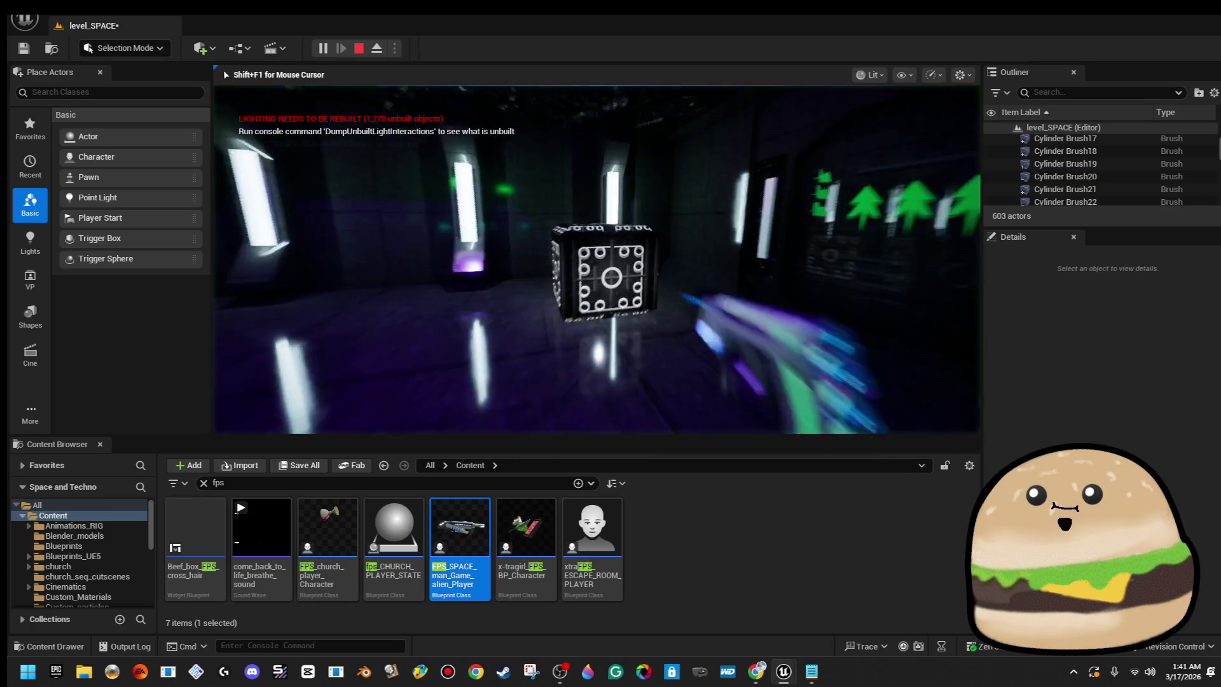
key("s")
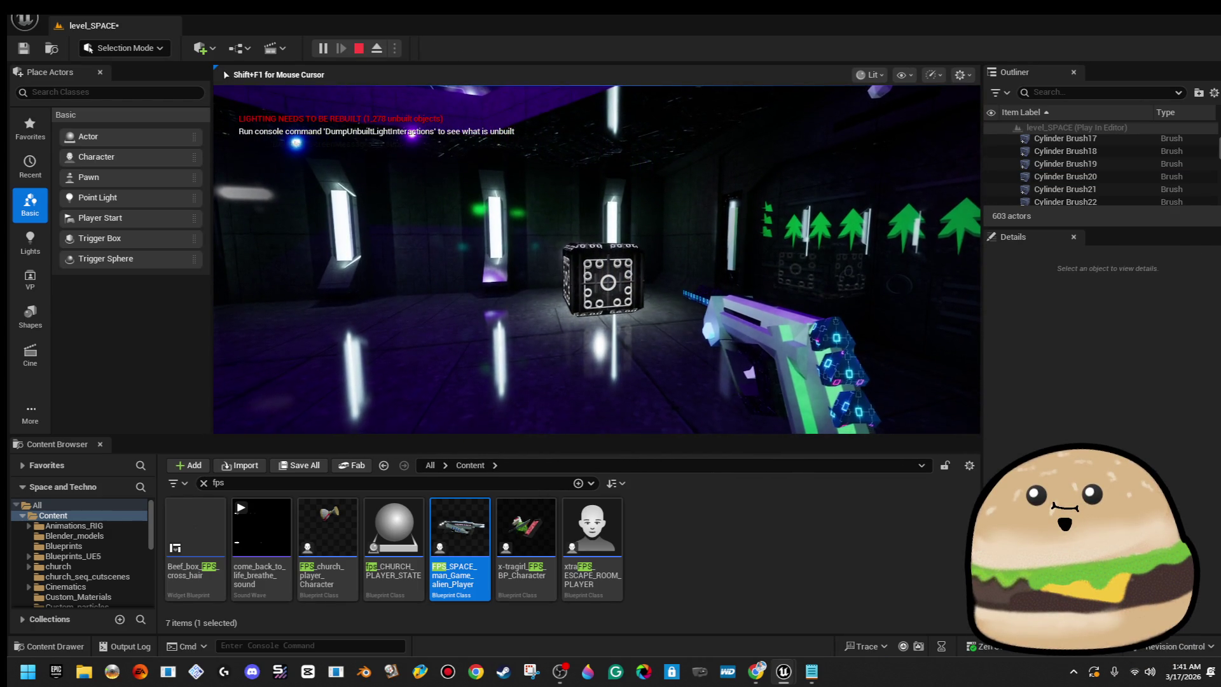
key("Escape")
Reopen the crate blueprint and the FPS_SPACE_man_Game_alien_Player event graph.
right_click(627, 318)
left_click(674, 284)
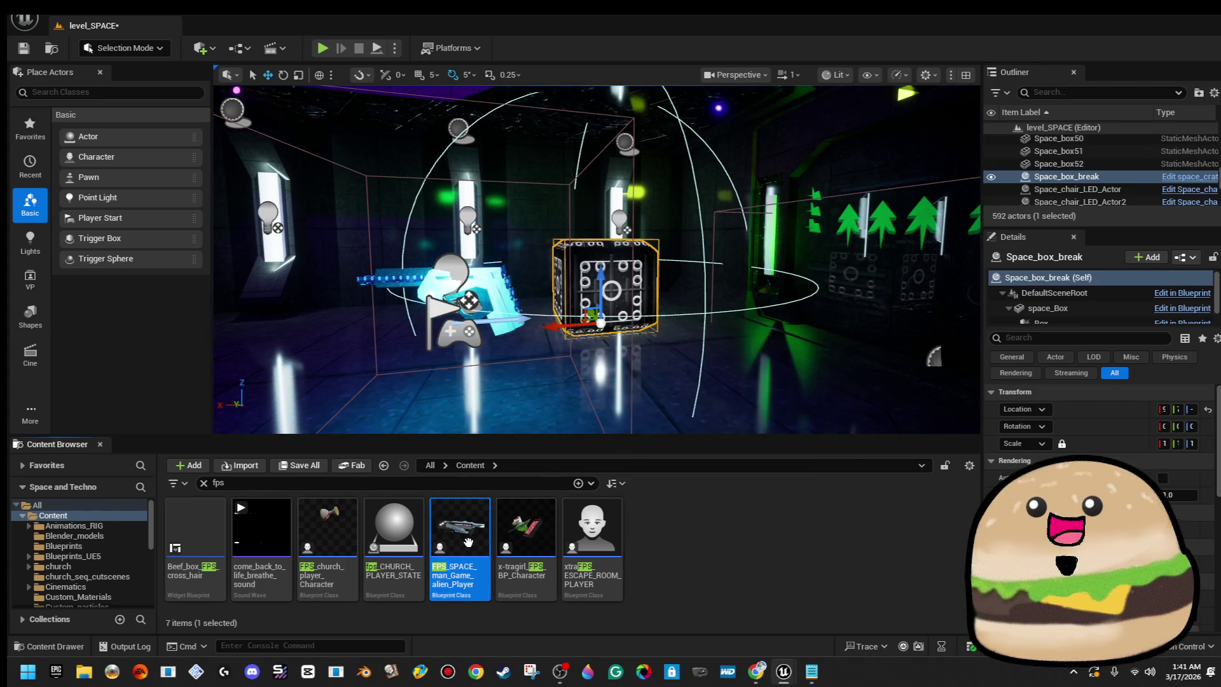
double_click(468, 543)
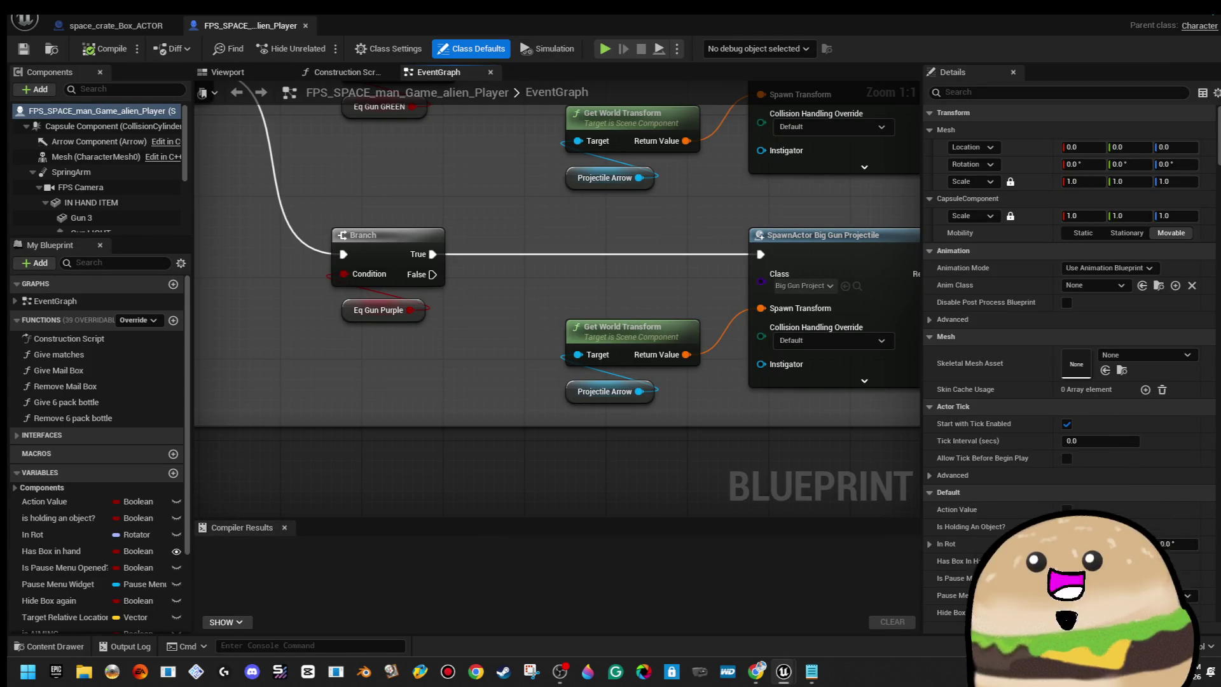
Add a Set Visibility node on Sequence's Then 0, targeting a Space Box getter.
left_click(114, 26)
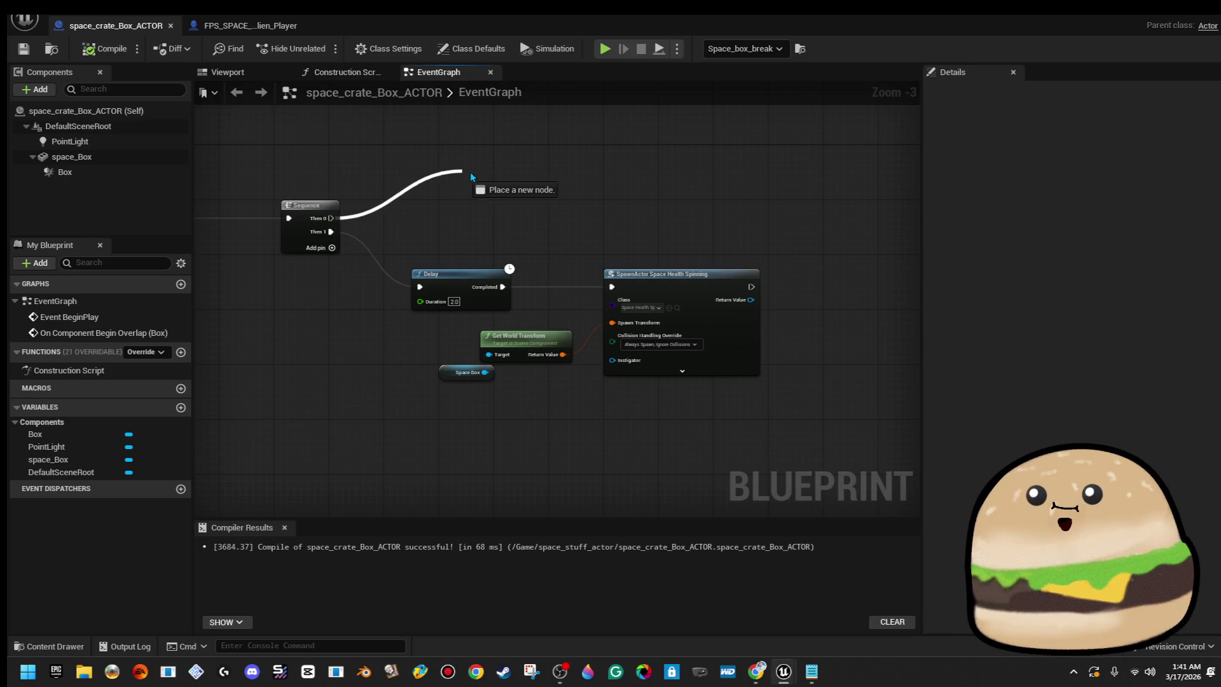
left_click_drag(462, 177, 480, 171)
type("visi")
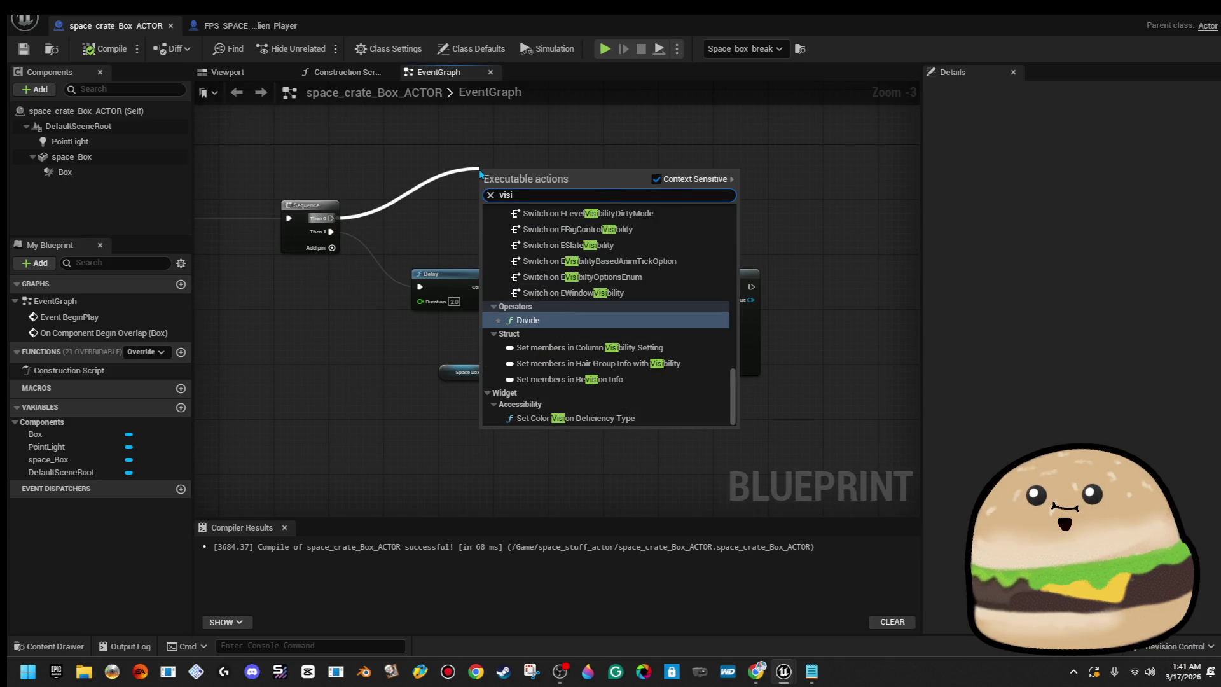
type("b")
key("Return")
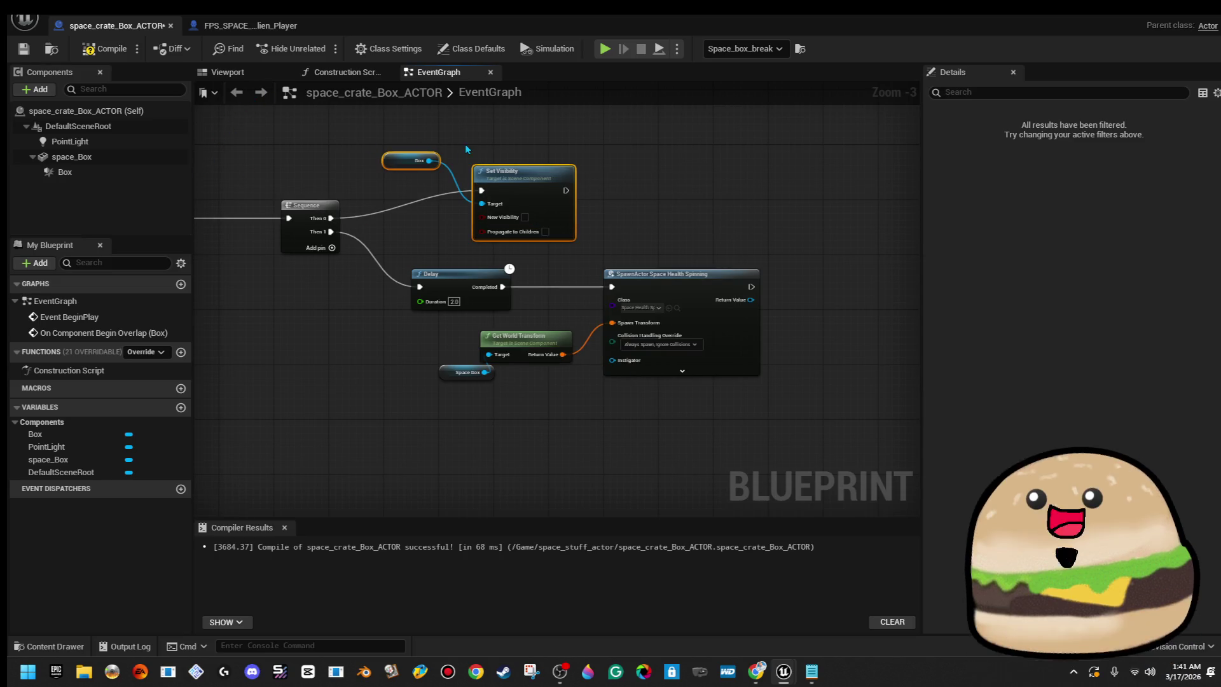
scroll(315, 153, "up", 2)
left_click_drag(94, 166, 443, 202)
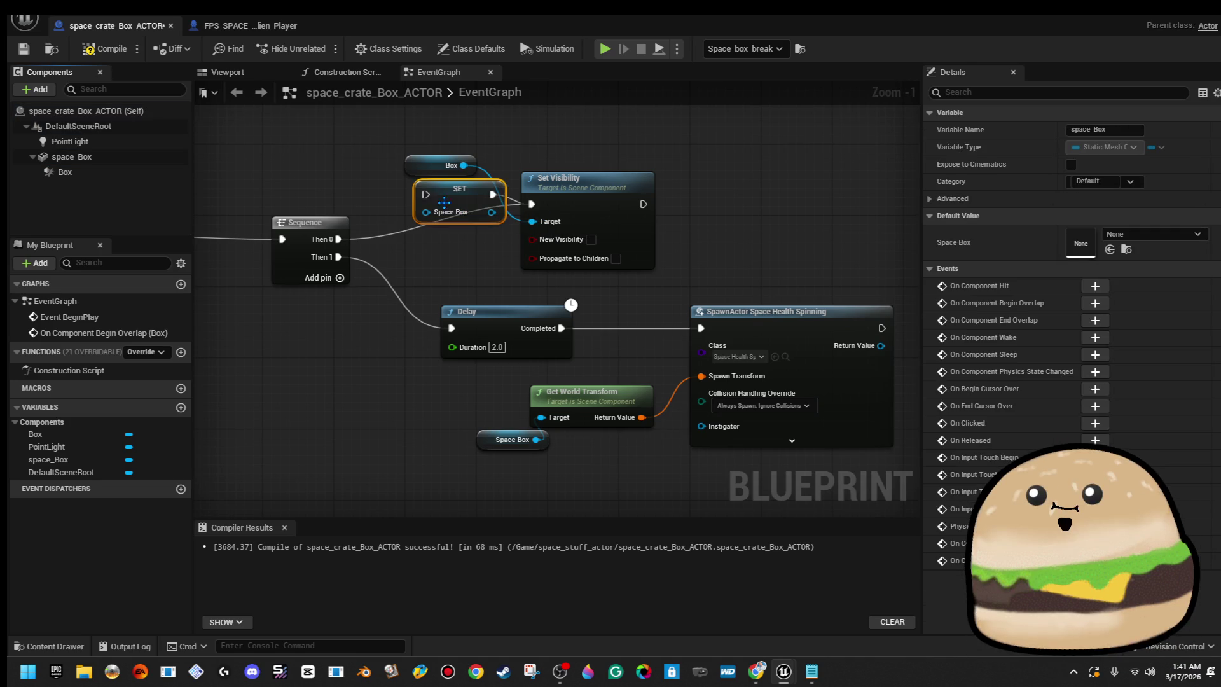
key("ctrl+z")
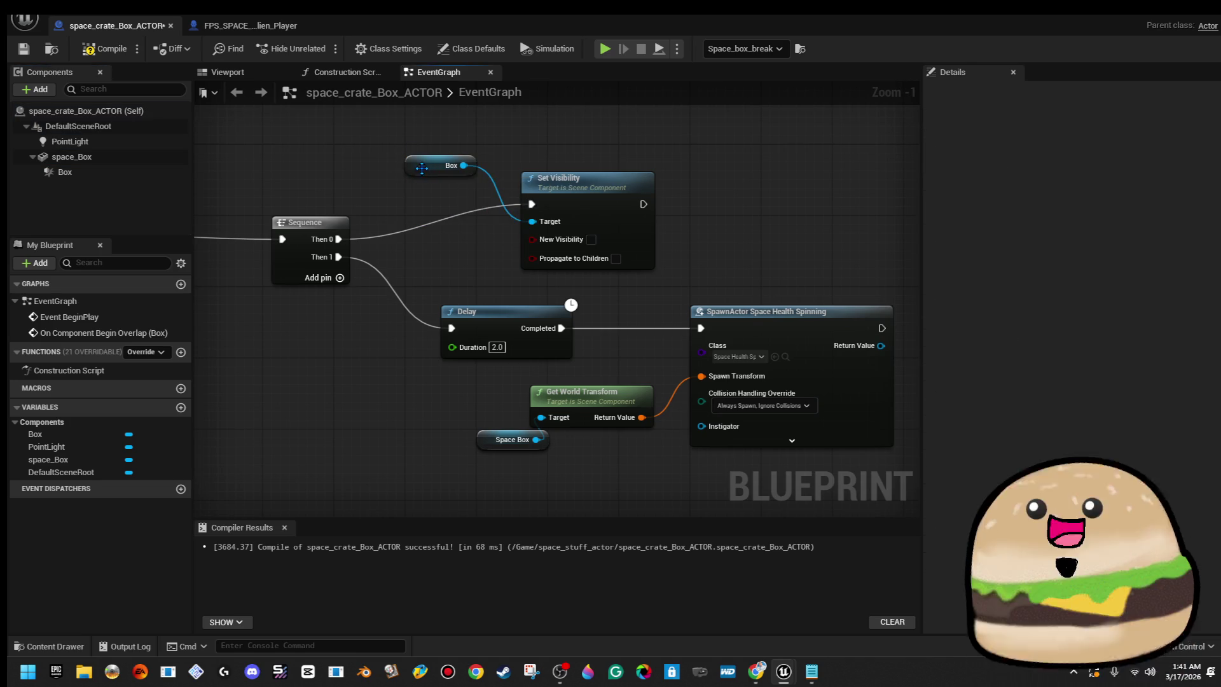
mouse_move(88, 161)
left_mouse_down()
mouse_move(560, 244)
mouse_move(539, 227)
left_mouse_up()
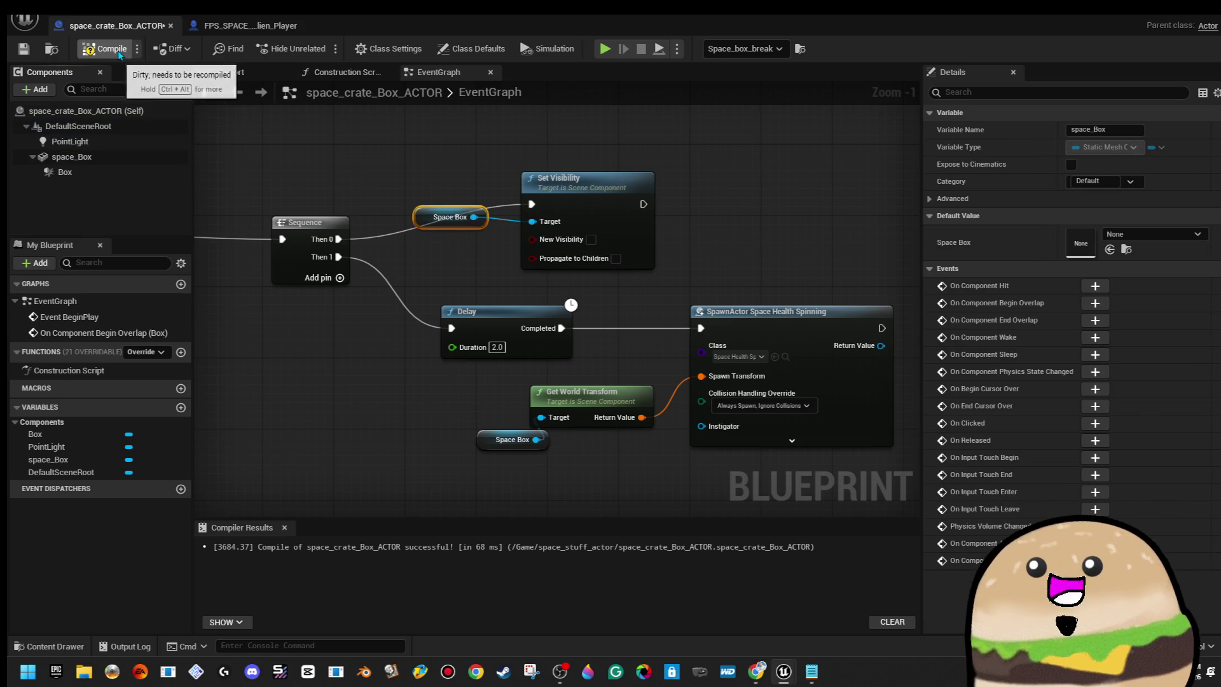
left_click(1152, 19)
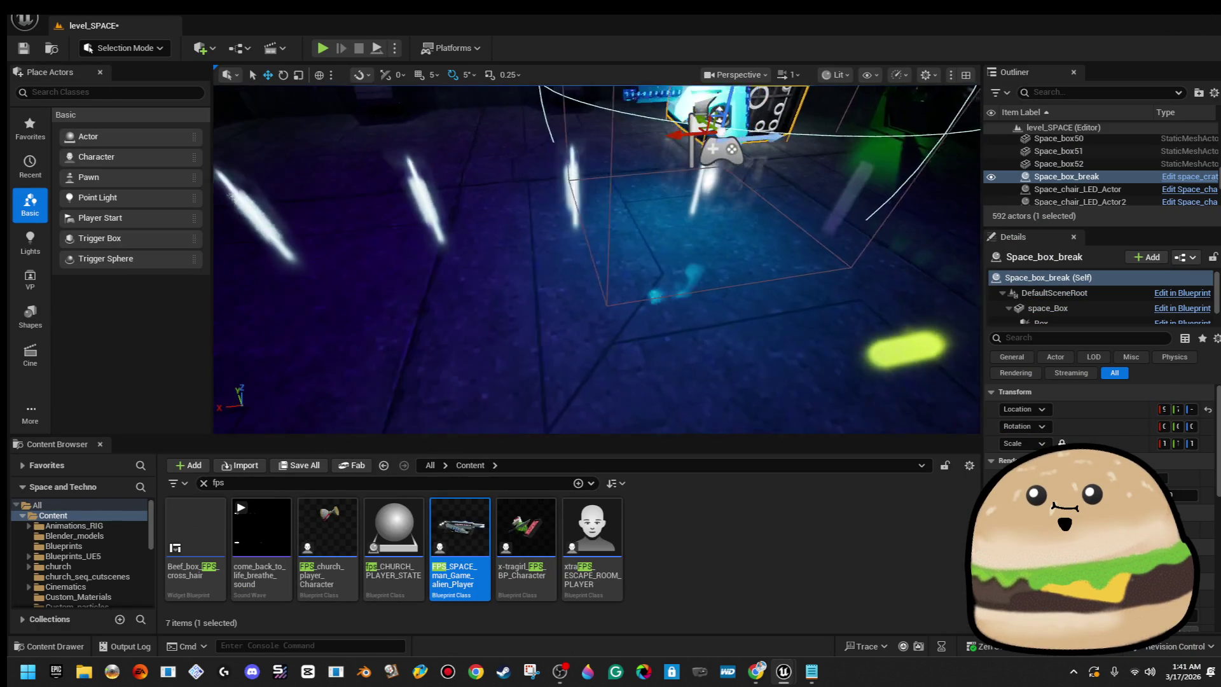
Run a quick play-test of the level and stop it.
right_click(526, 237)
left_click(676, 624)
key("alt+p")
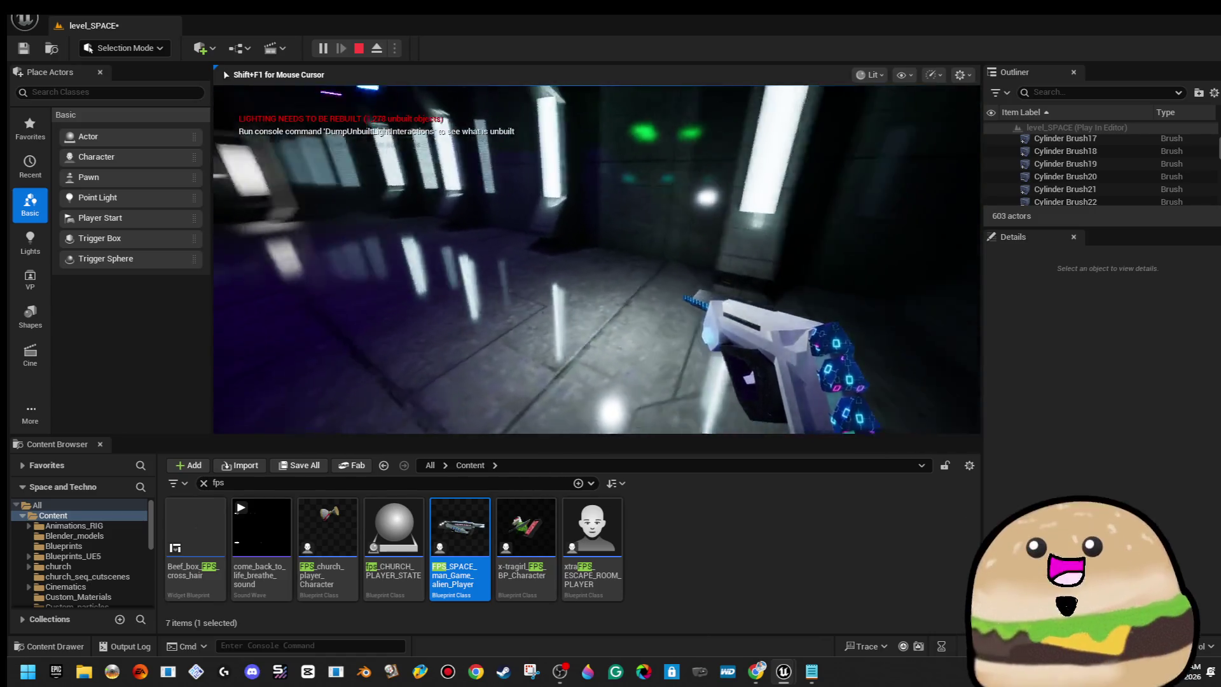
key("Escape")
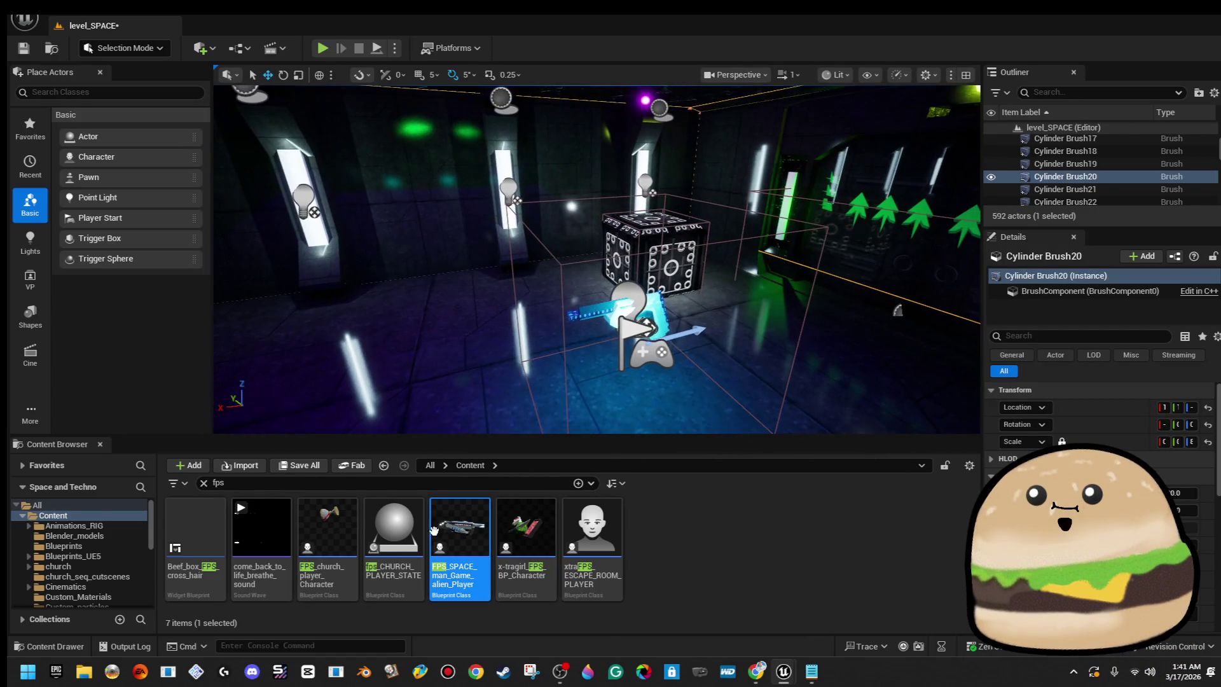
Set the player blueprint's second SpawnActor to Always Spawn, Ignore Collisions and recompile.
double_click(455, 537)
left_click_drag(615, 496, 468, 506)
left_click(707, 350)
left_click(728, 382)
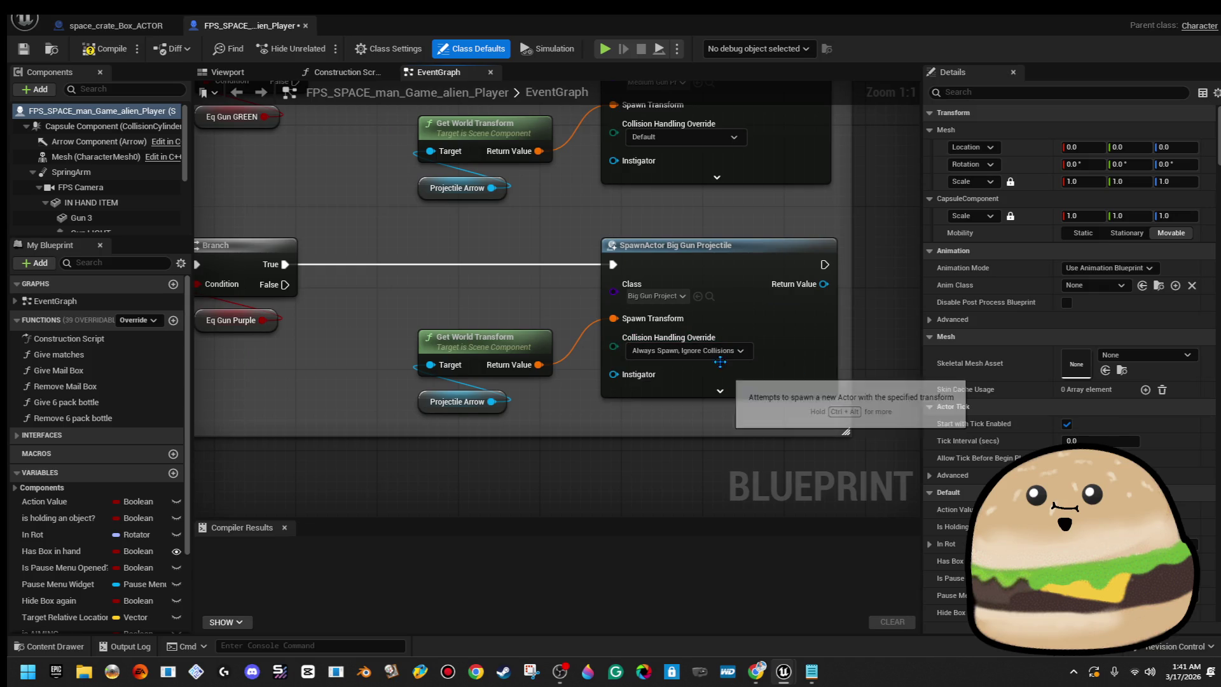
left_click(107, 56)
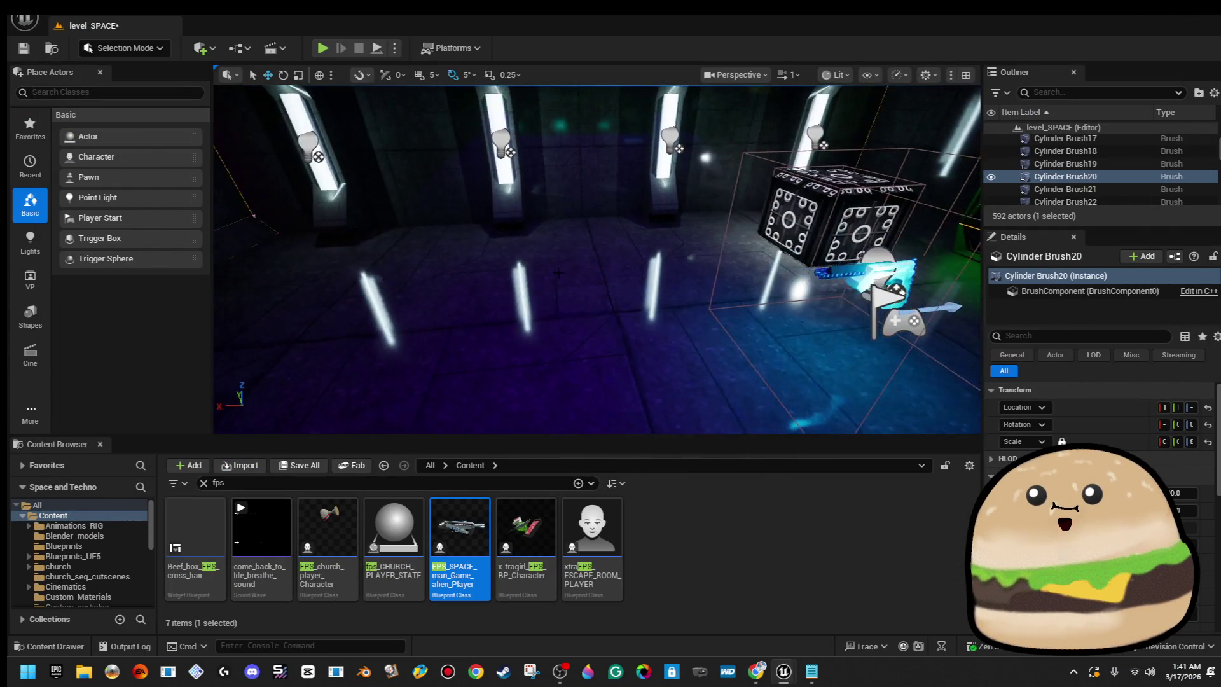
Play from beside the crate, walk forward, then open the crate's blueprint.
right_click(565, 236)
left_click(699, 643)
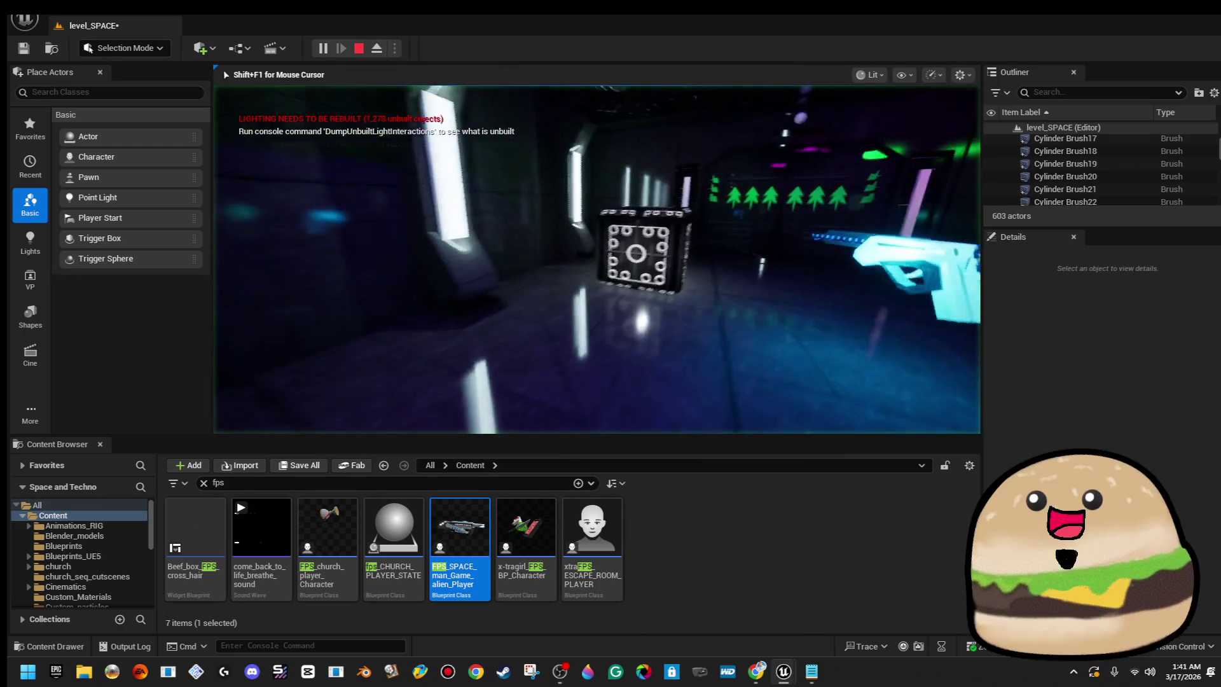
key("w")
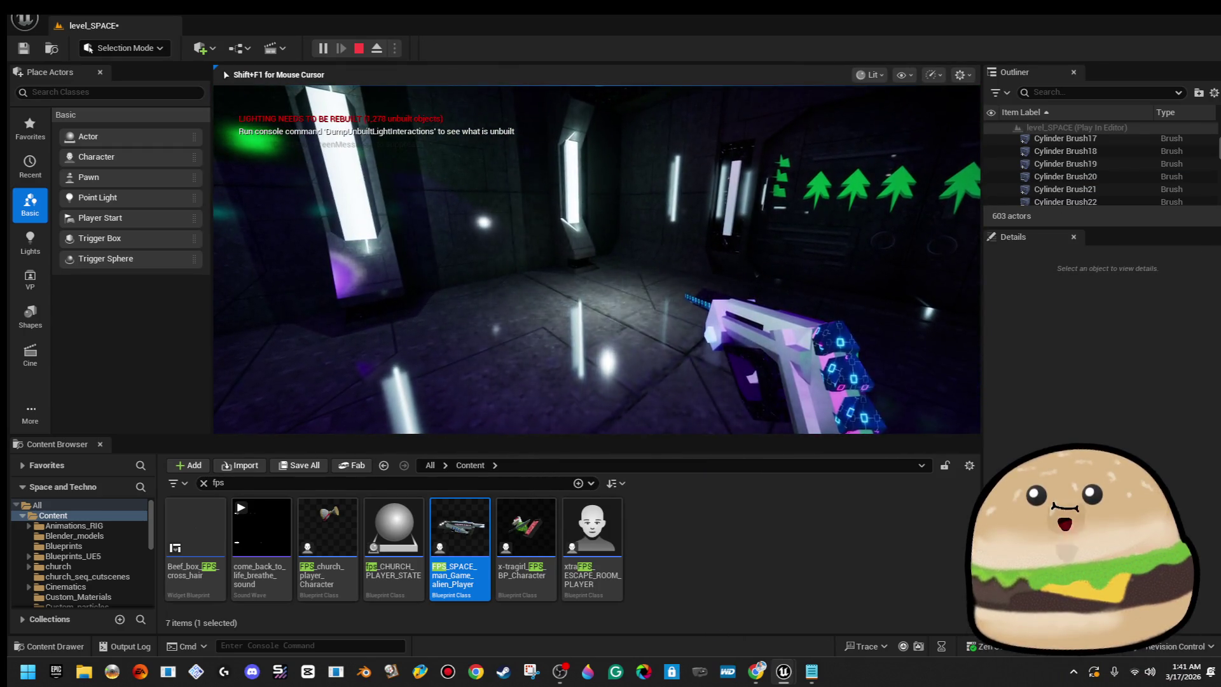
key("Escape")
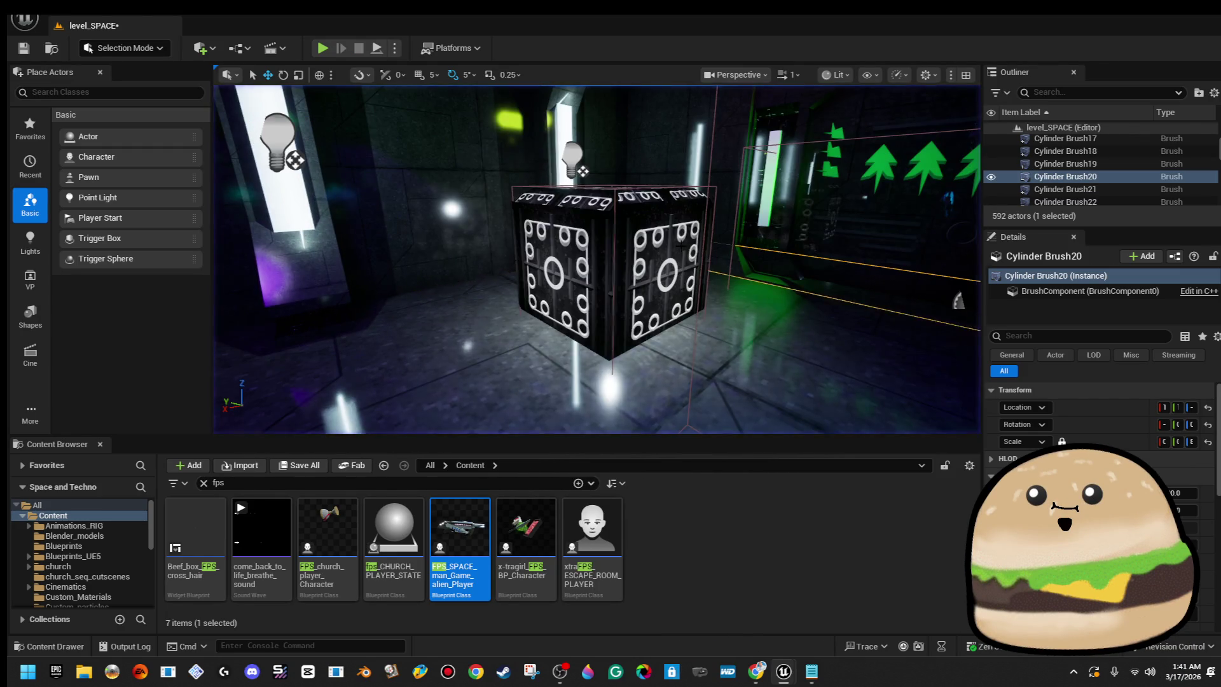
right_click(588, 257)
left_click(627, 283)
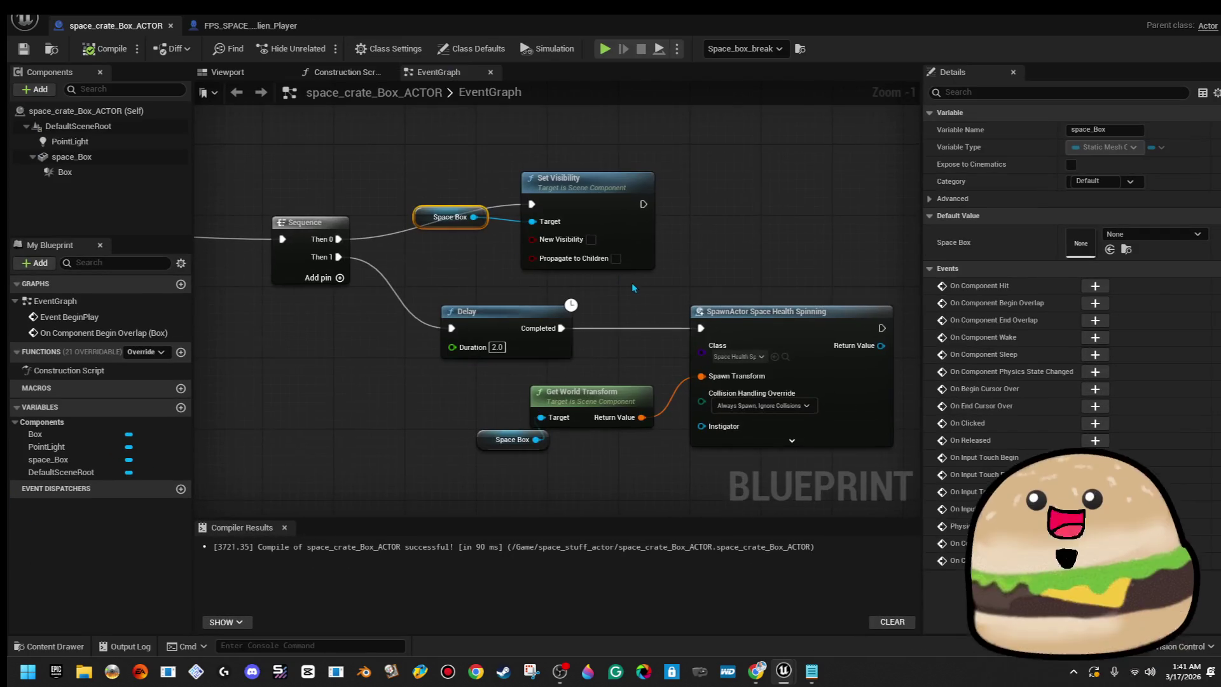
Add the PointLight component as a second target of Set Visibility.
scroll(585, 302, "down", 3)
scroll(582, 229, "up", 3)
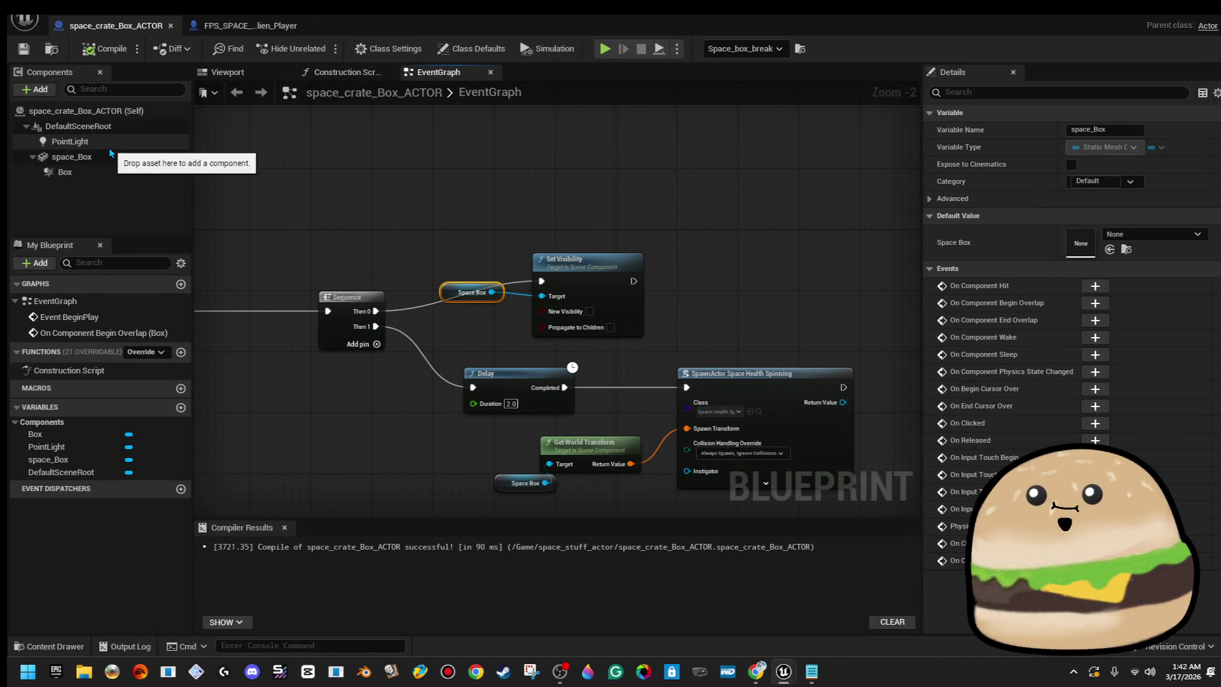
left_click_drag(109, 146, 480, 325)
left_click_drag(550, 304, 551, 304)
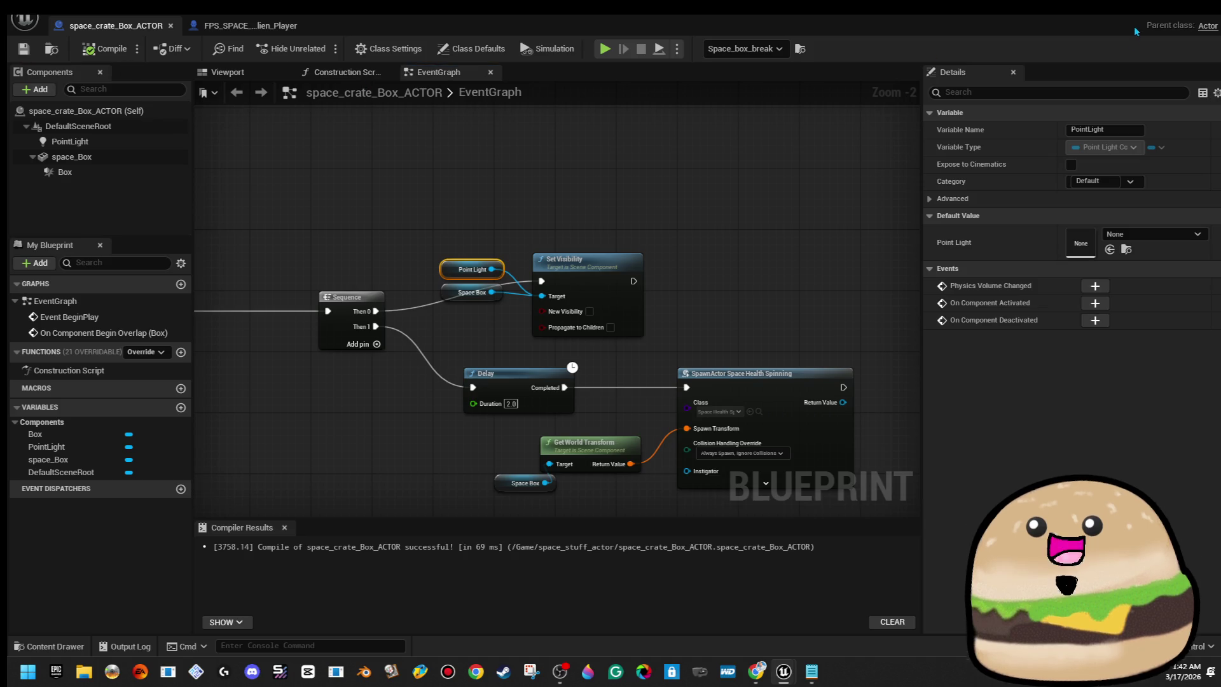
Play the level from the floor spot, then stop the session.
left_click(1154, 14)
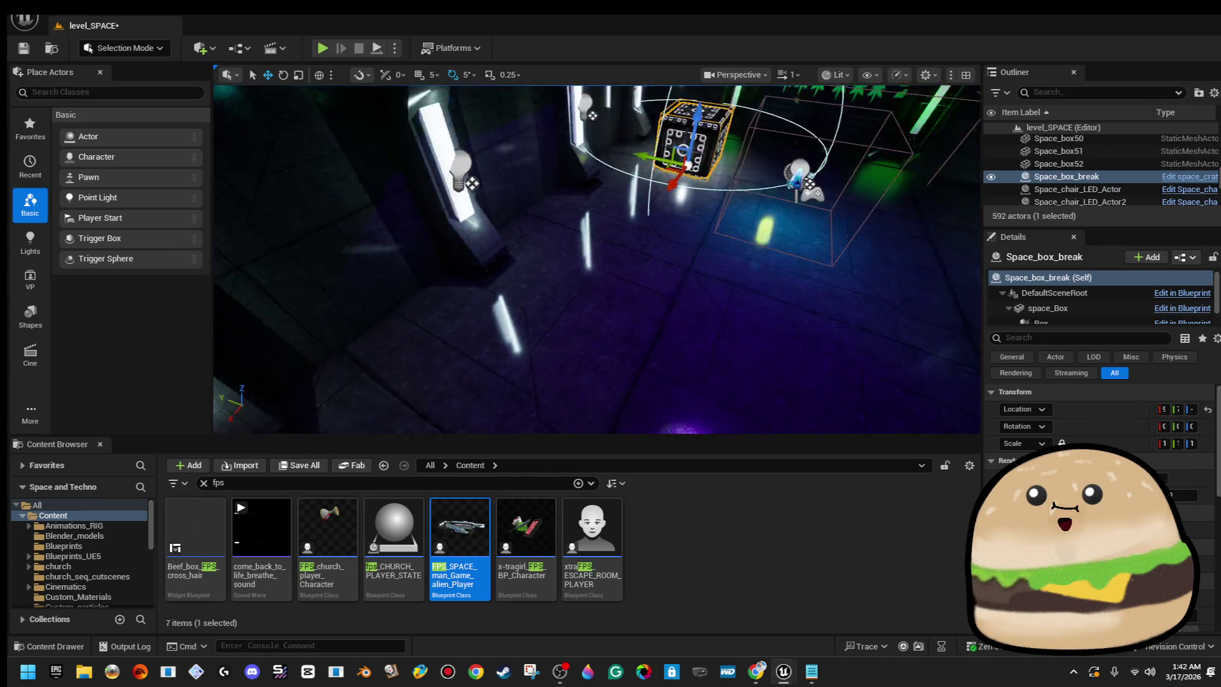
right_click(518, 242)
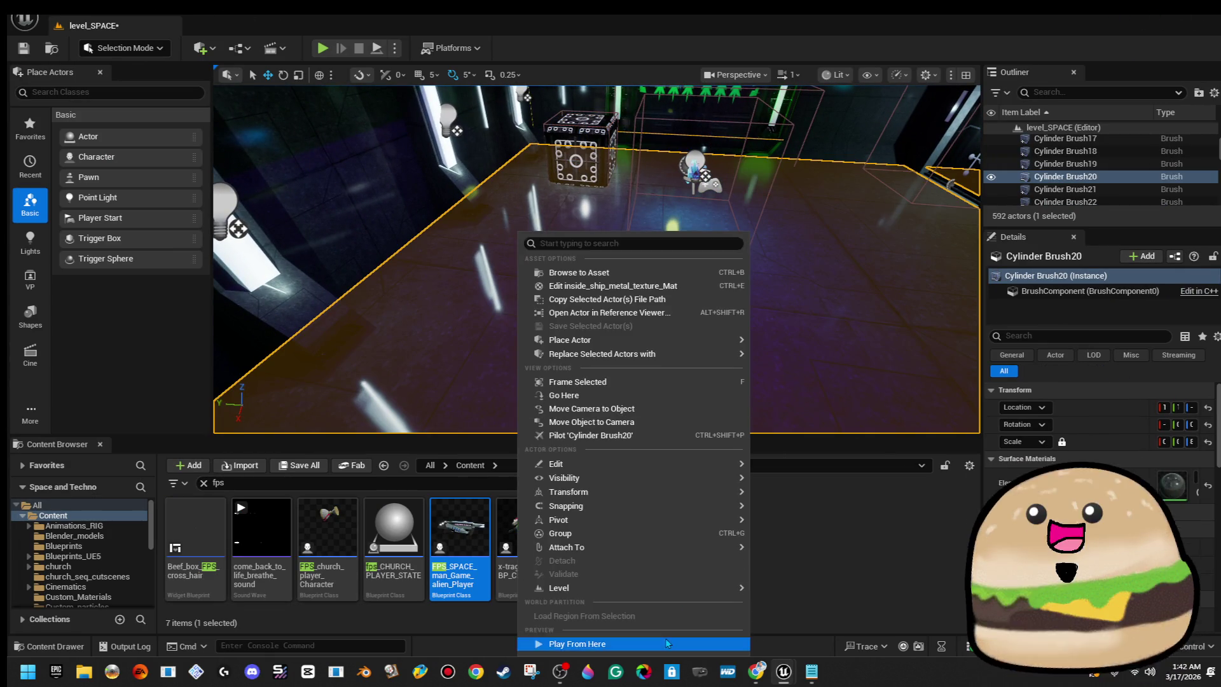
left_click(665, 641)
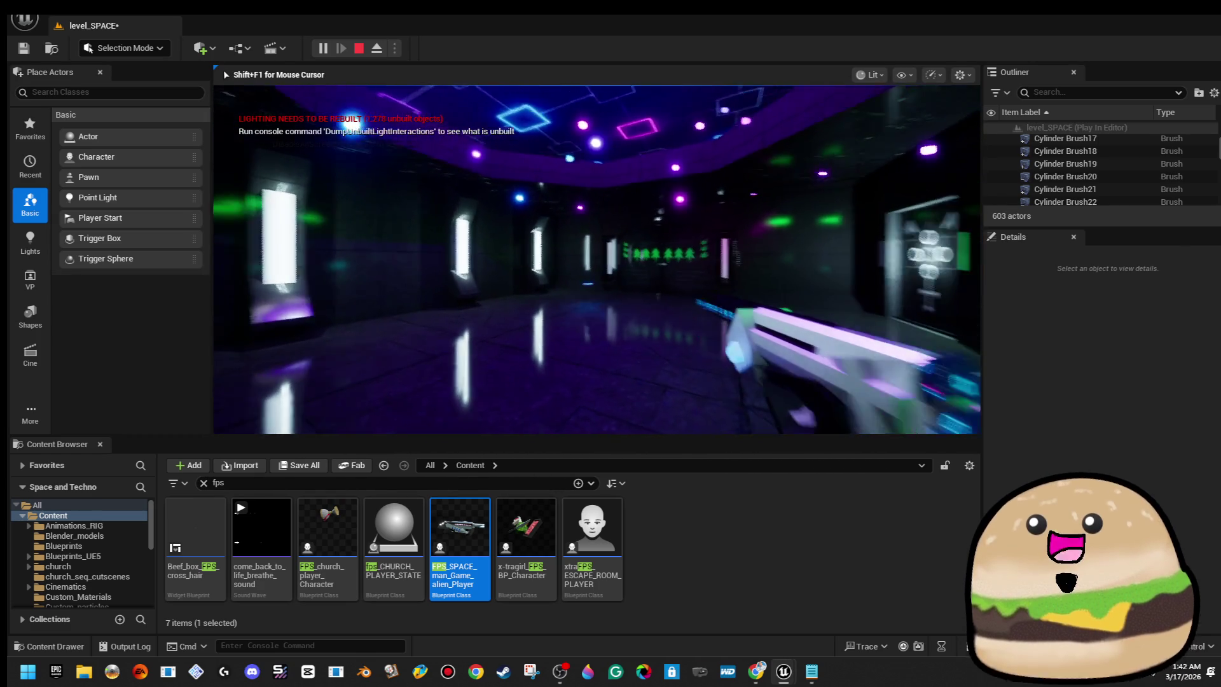
key("Escape")
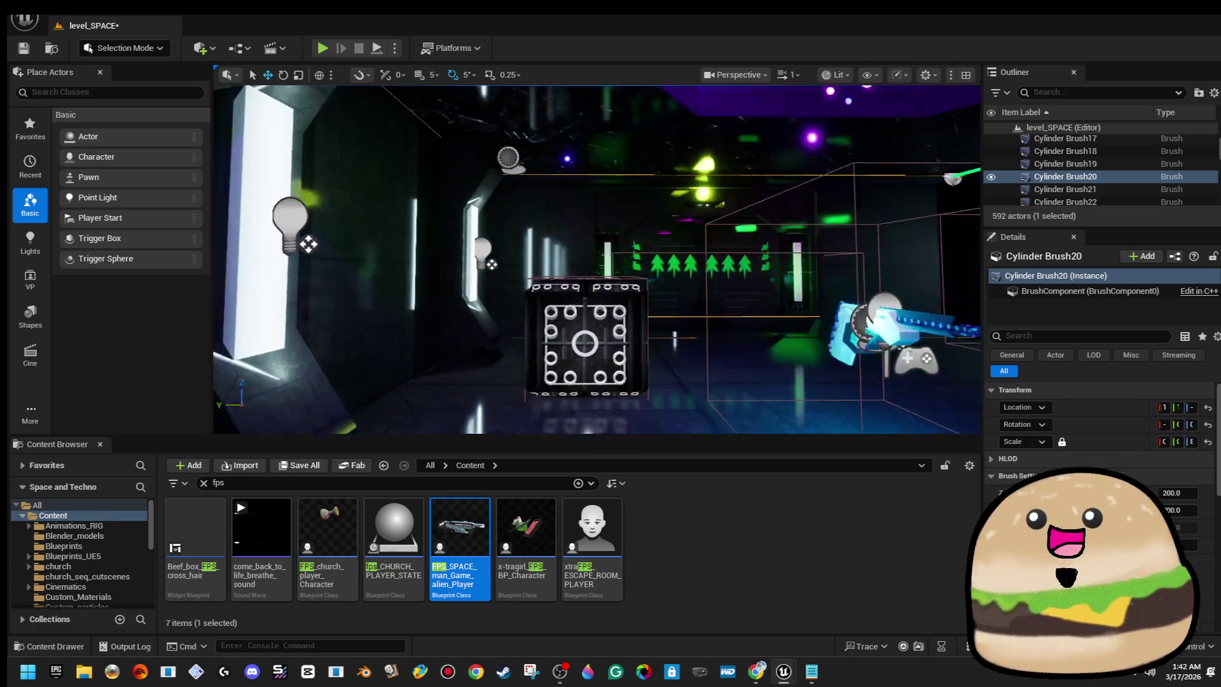
Open the crate blueprint and insert a Do Once node after the overlap event.
right_click(623, 305)
left_click(705, 285)
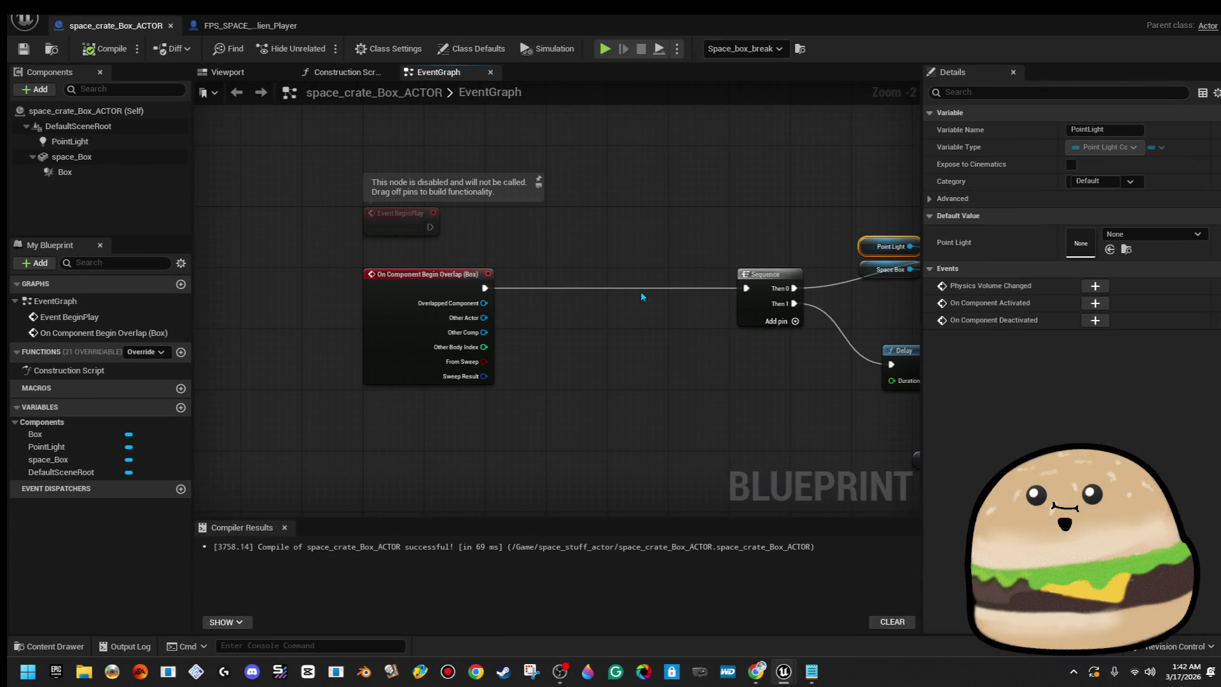
left_click_drag(536, 294, 553, 294)
type("do once")
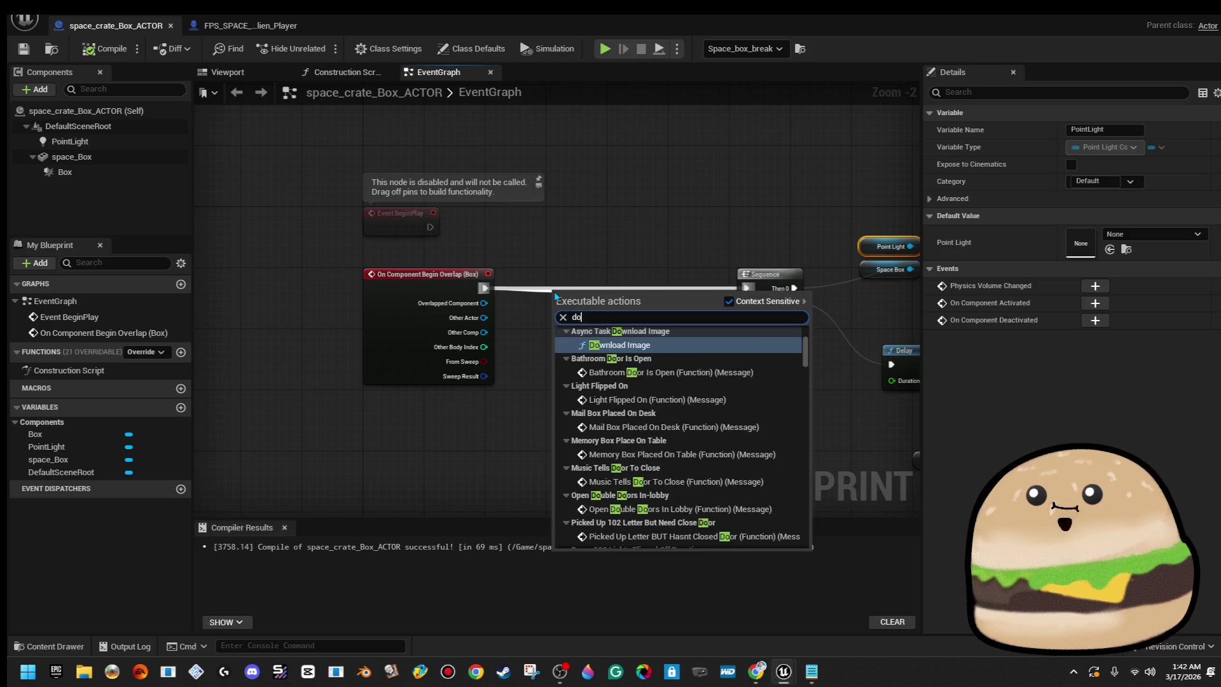
key("Return")
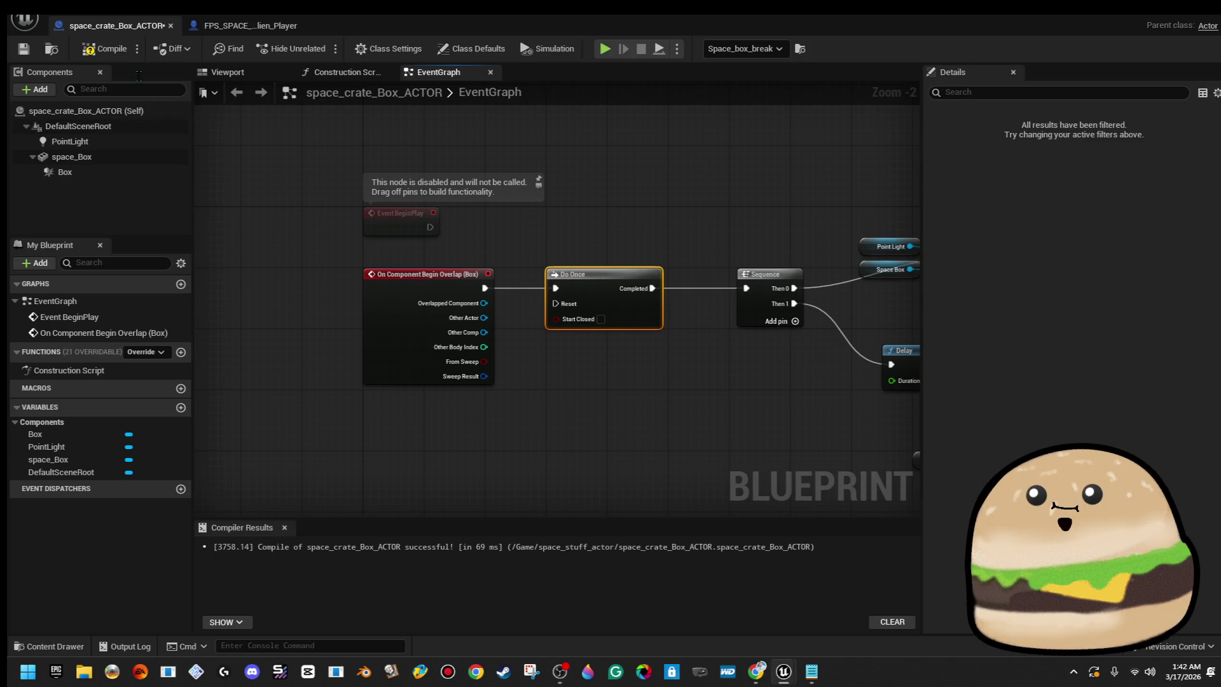
Compile and save the crate blueprint.
left_click(105, 49)
left_click(23, 48)
left_click_drag(699, 184, 143, 120)
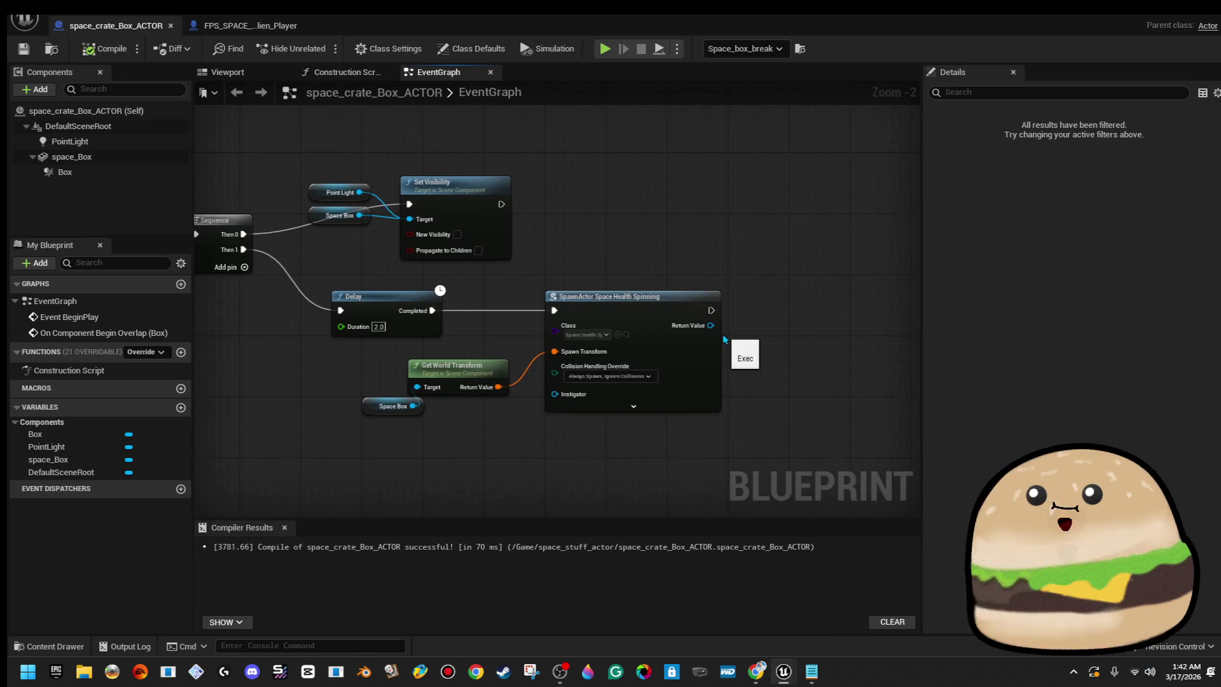
scroll(724, 339, "up", 2)
Pick keycard_space_SPINNING_RED as SpawnActor's Class via a 'spin' search, then save.
left_click(552, 341)
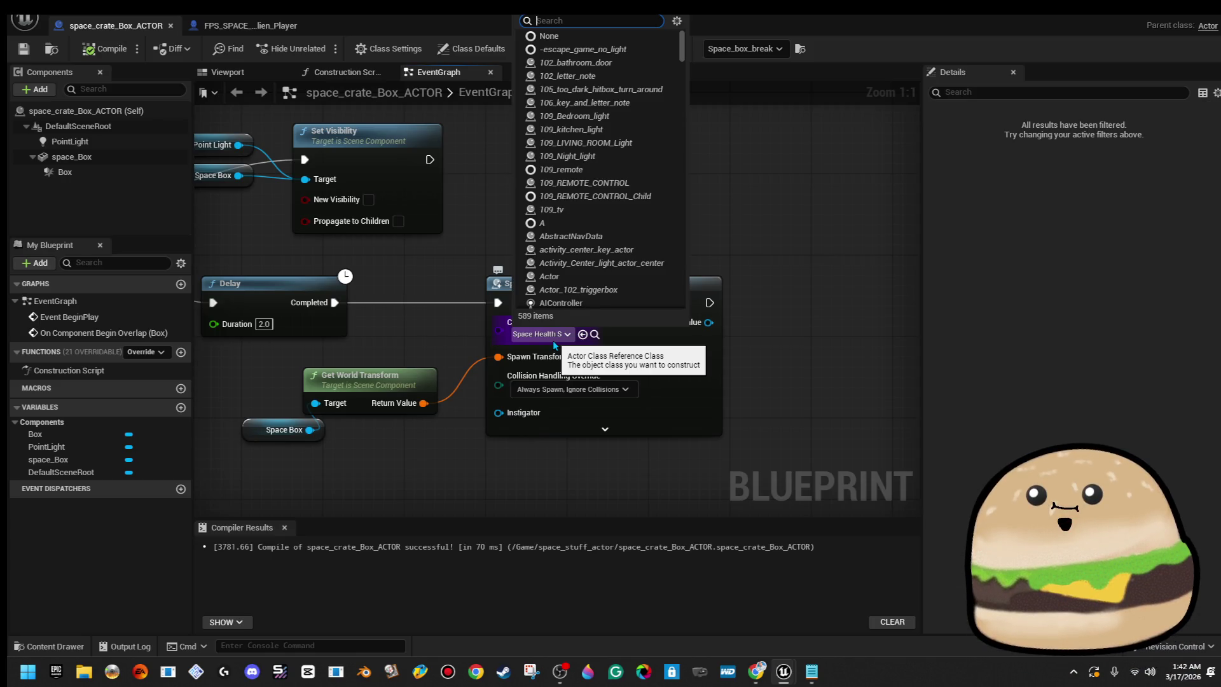
scroll(651, 248, "down", 3)
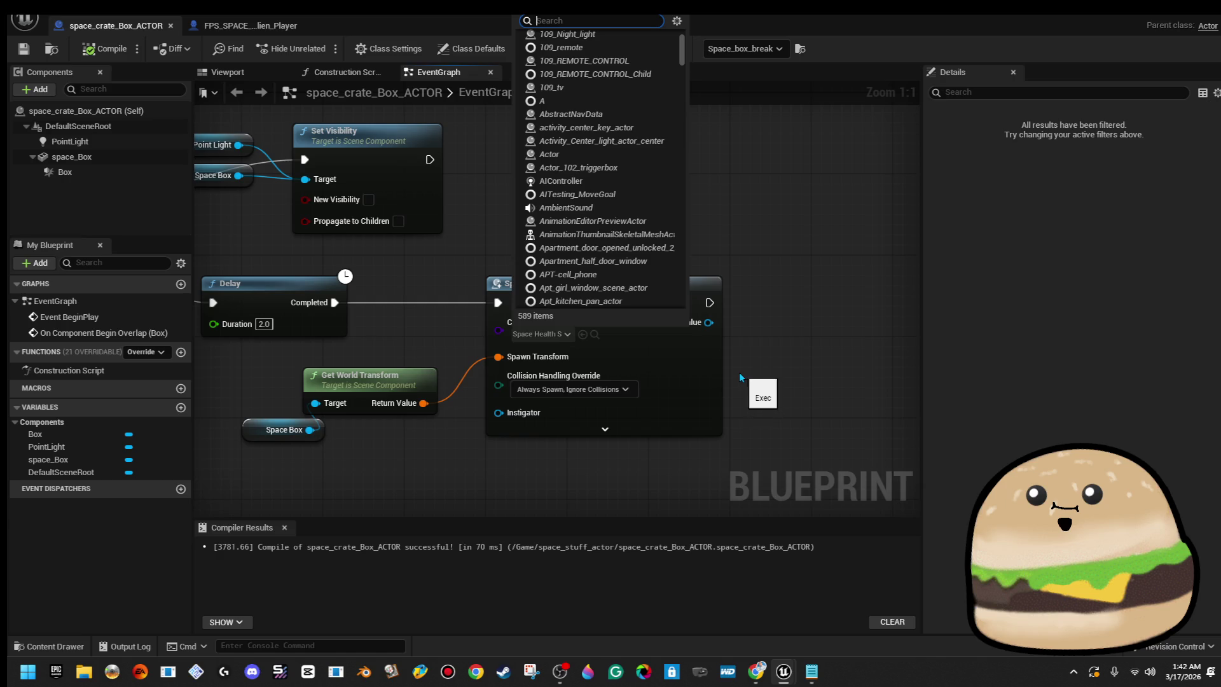
type("spin")
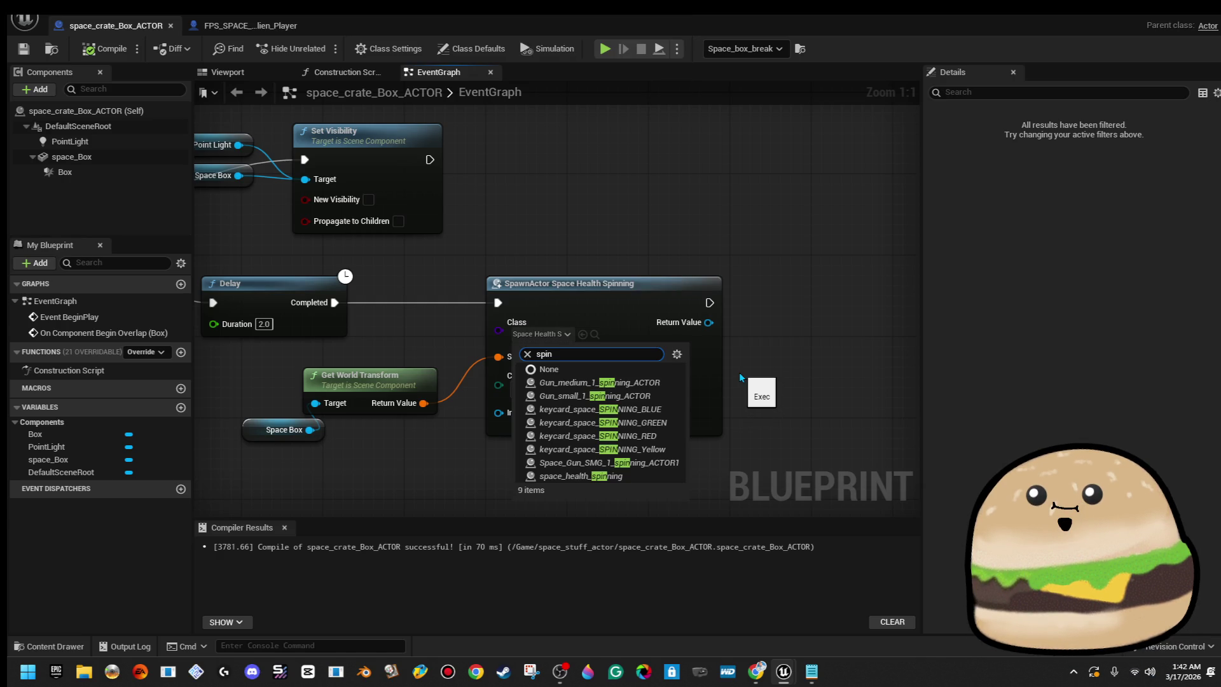
left_click(660, 436)
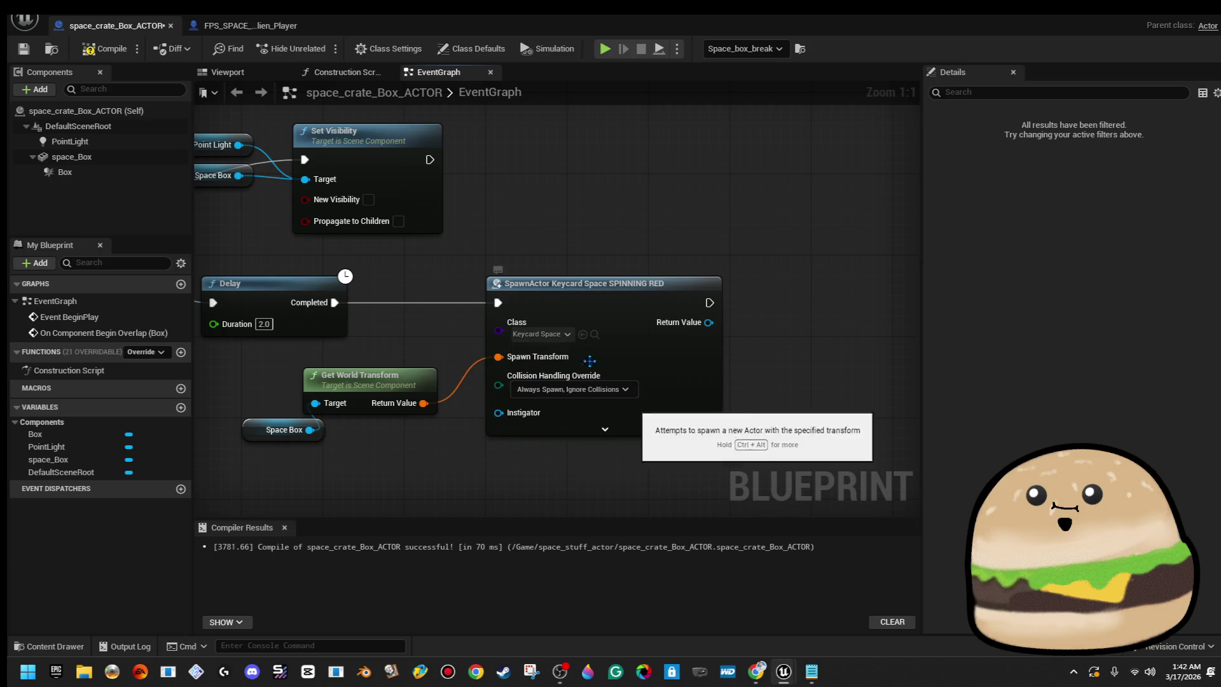
left_click(28, 55)
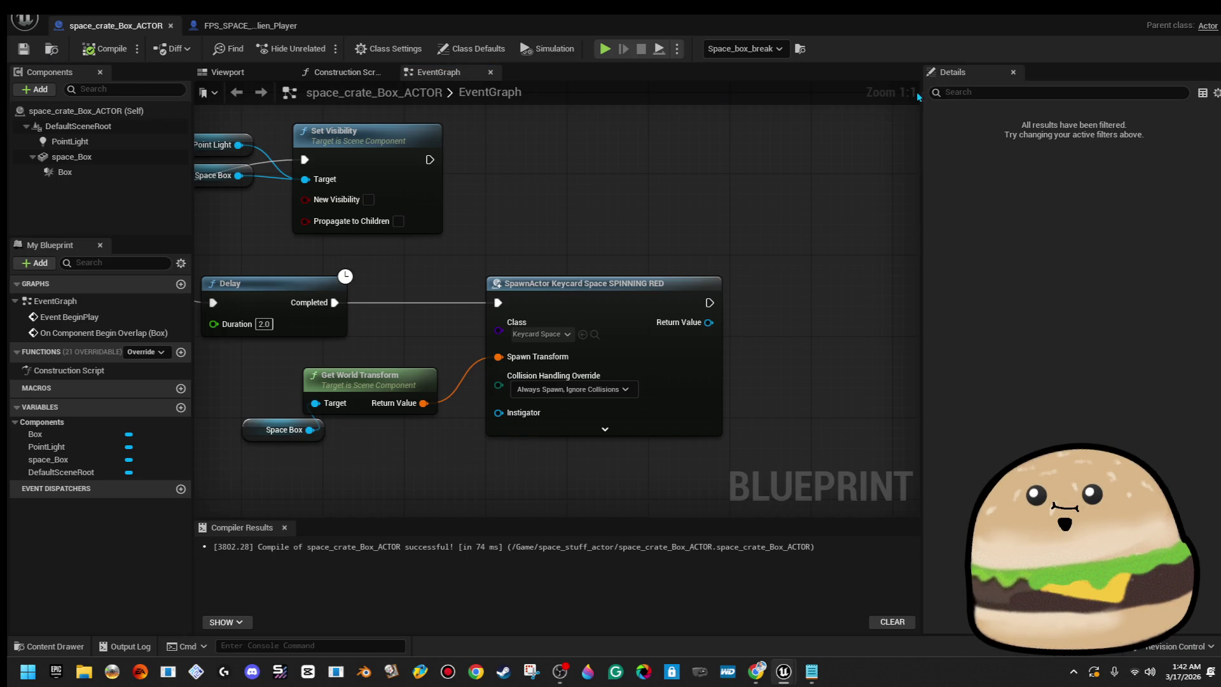
left_click_drag(890, 43, 1208, 101)
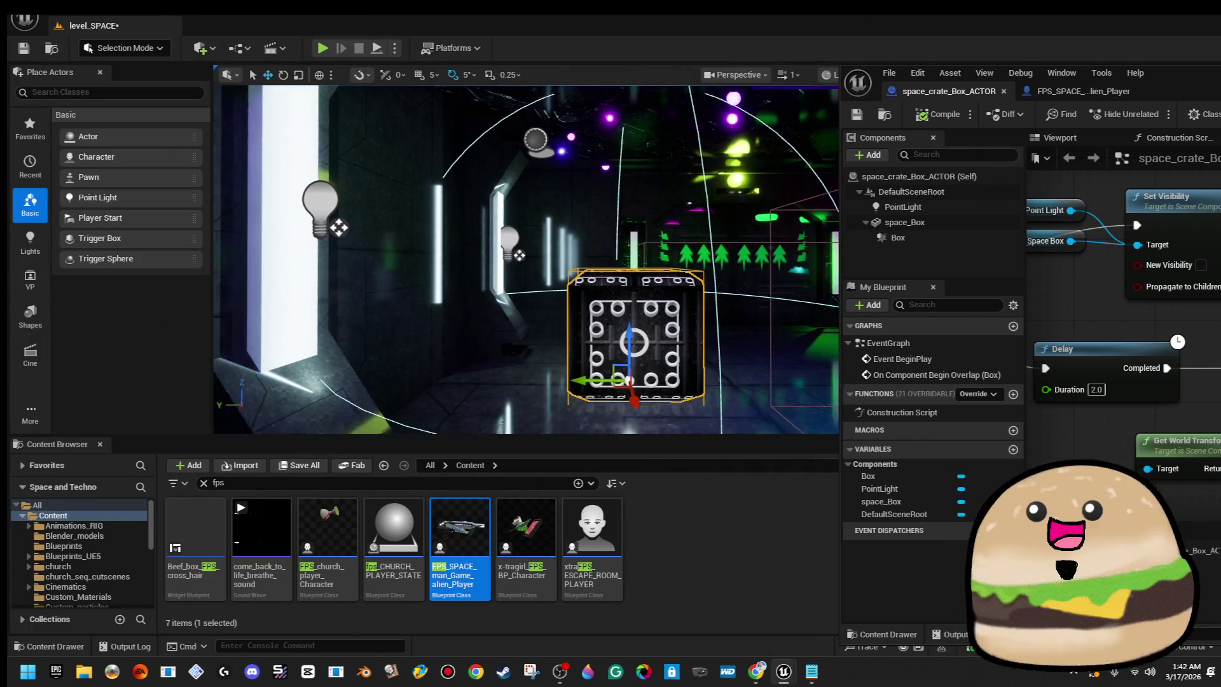
Play from here and walk into the crate to confirm it vanishes.
right_click(531, 331)
left_click(553, 645)
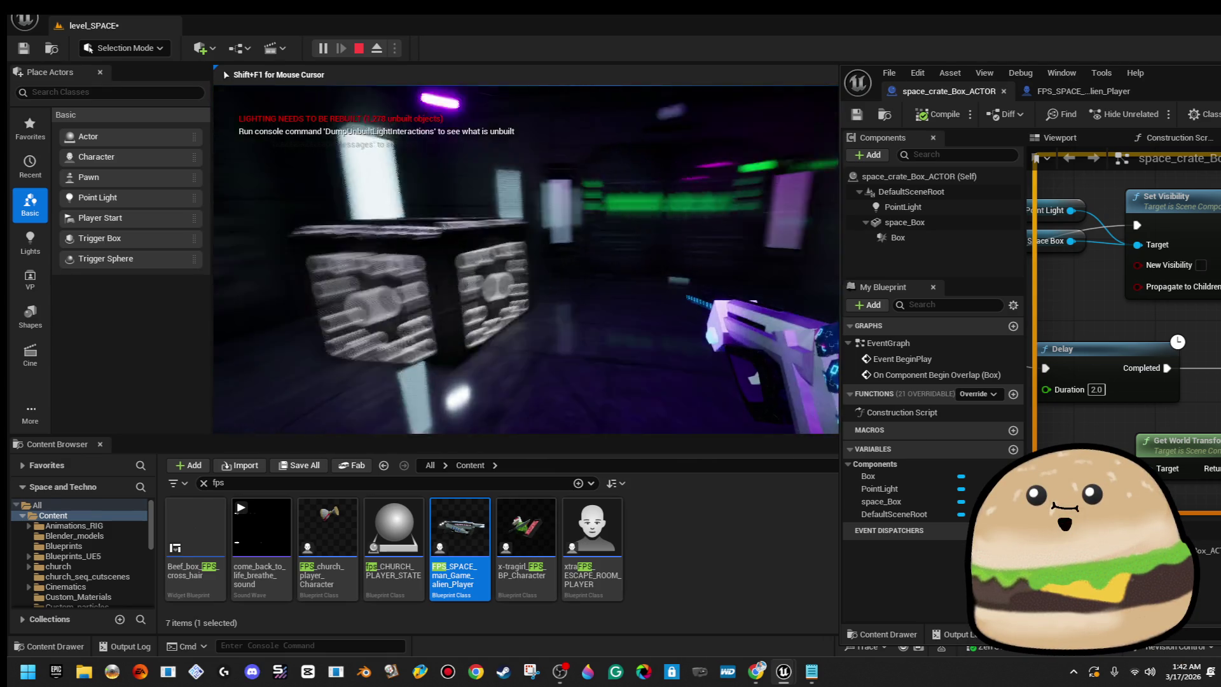
key("w")
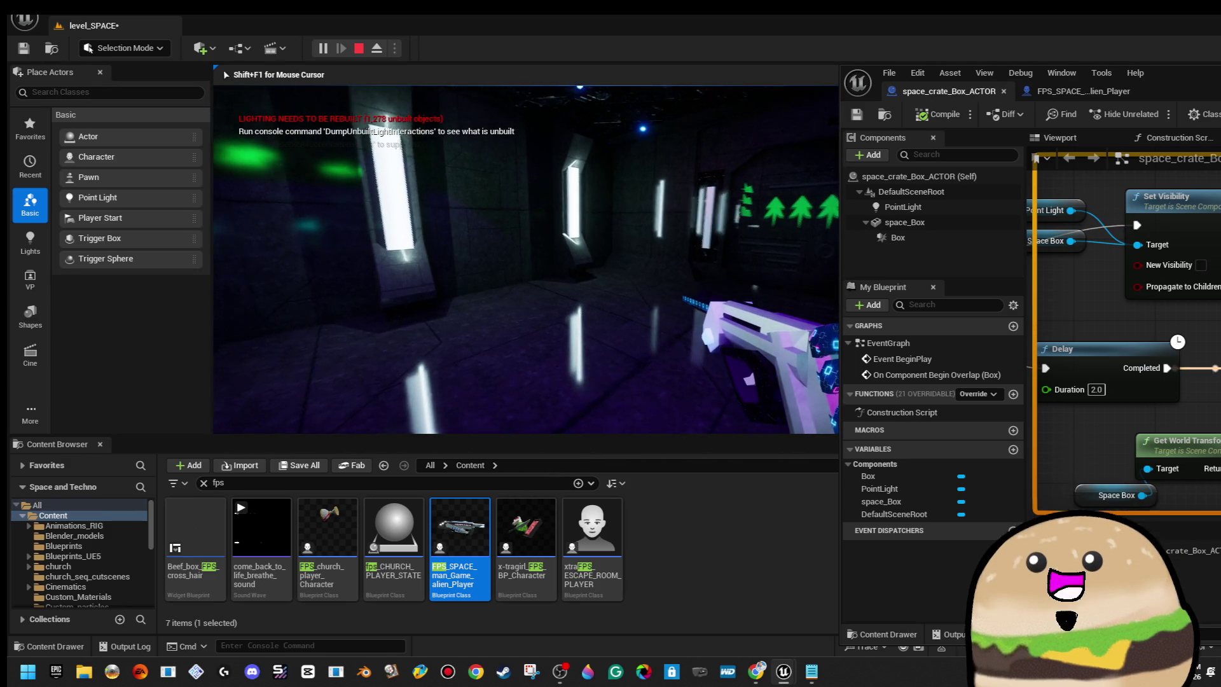
key("Escape")
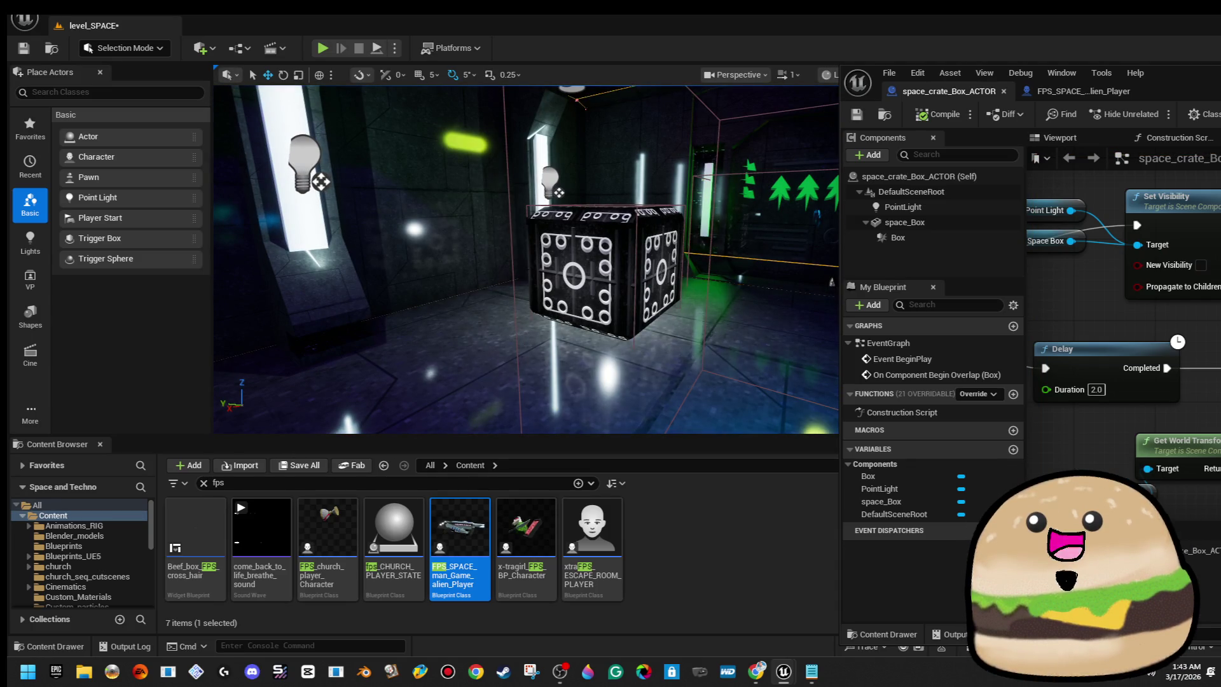
Add a Print String node printing Hello after the keycard SpawnActor node.
mouse_move(1220, 69)
left_mouse_down()
mouse_move(622, 76)
mouse_move(650, 69)
left_mouse_up()
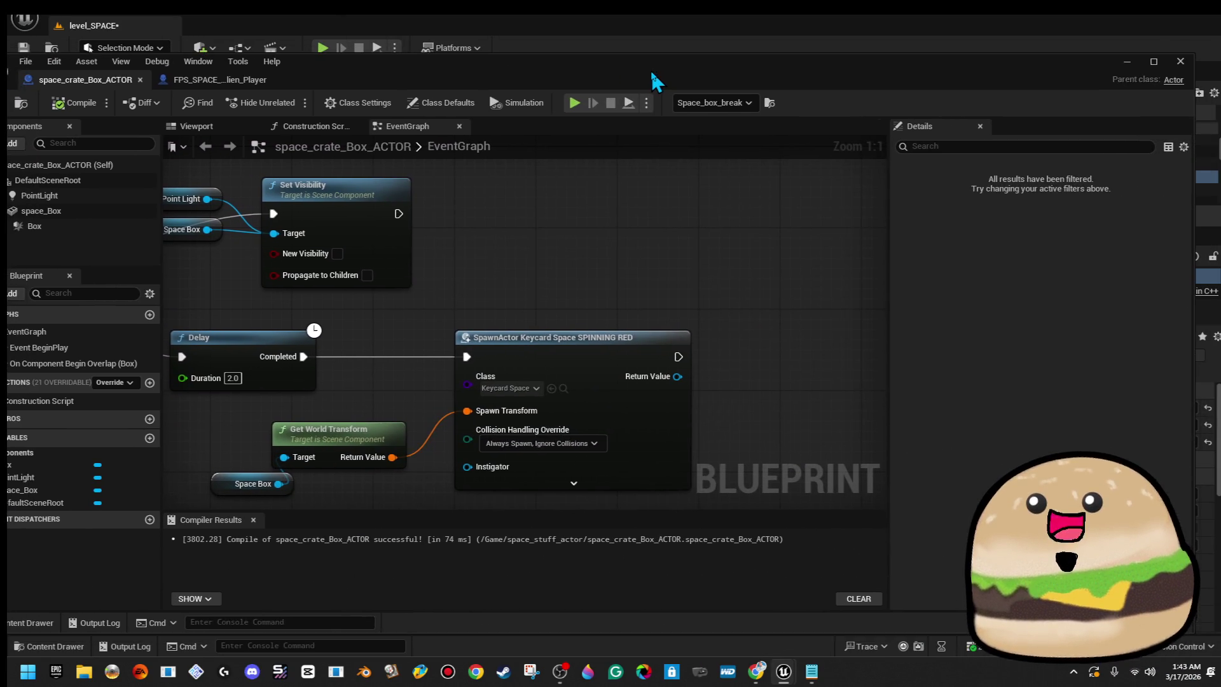
double_click(650, 70)
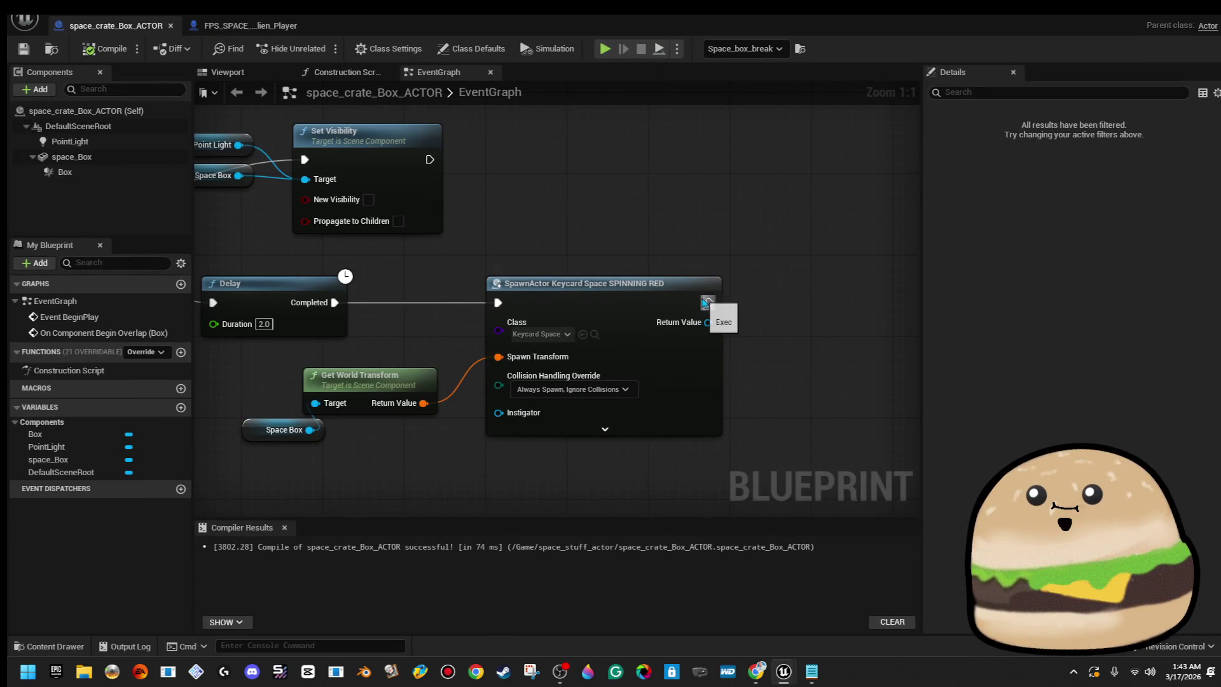
left_click_drag(705, 302, 796, 295)
type("print s")
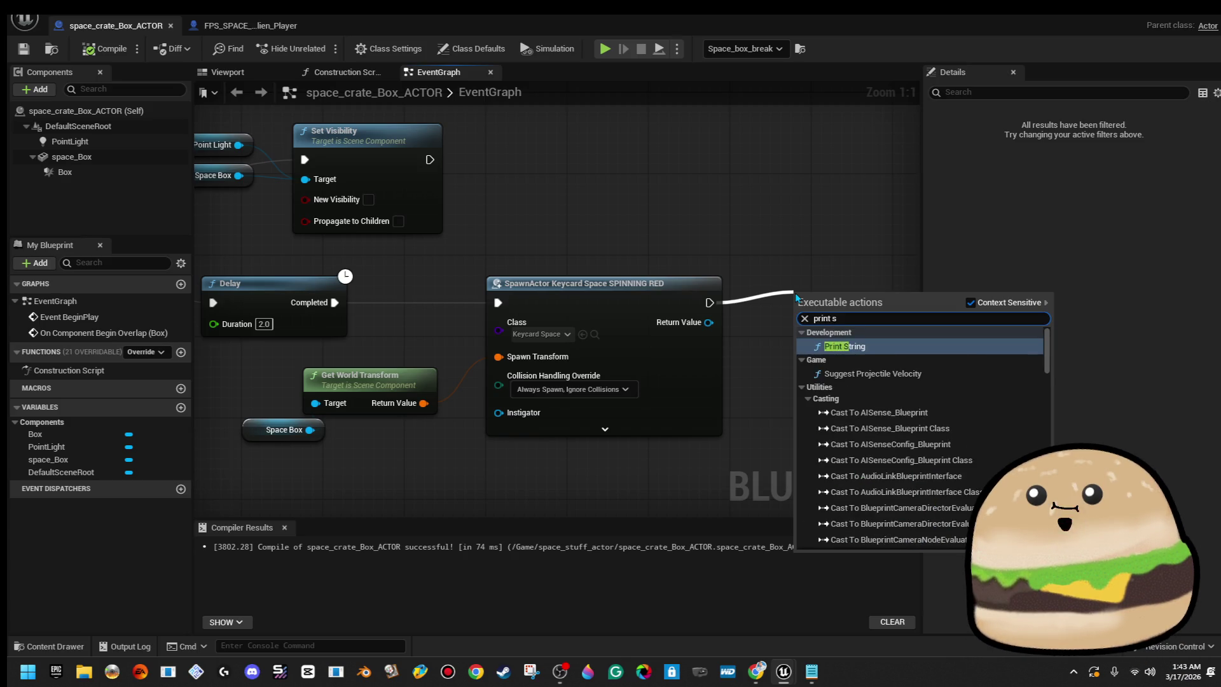
key("Return")
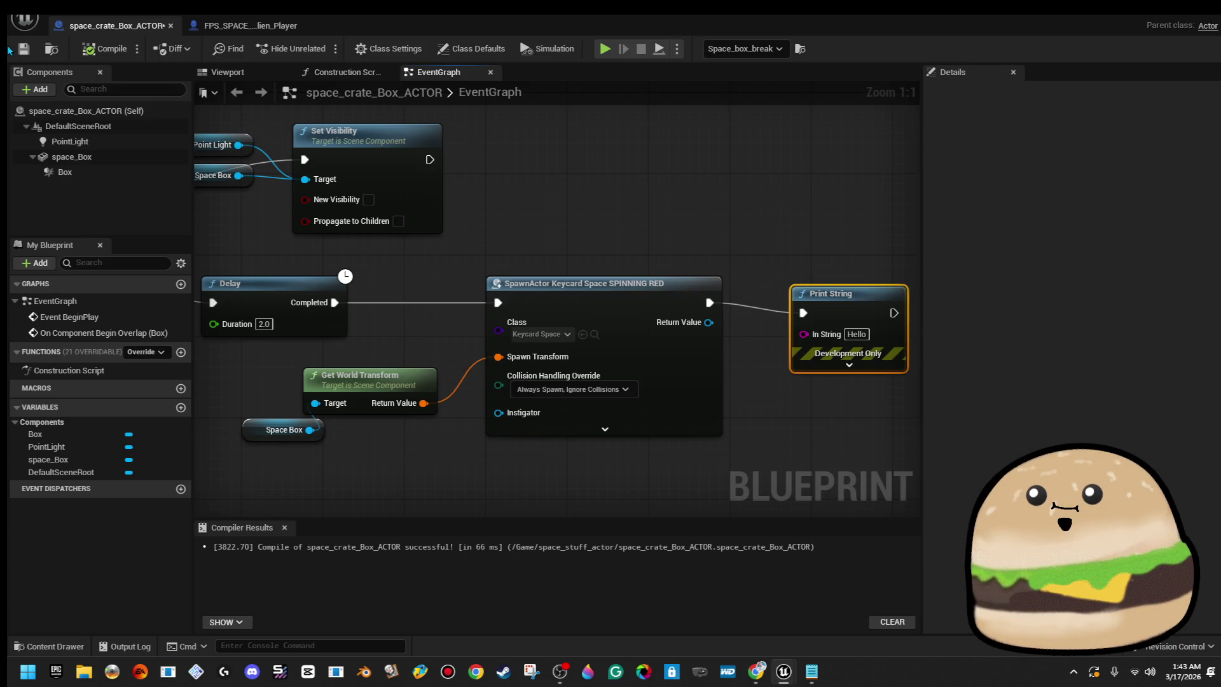
double_click(839, 22)
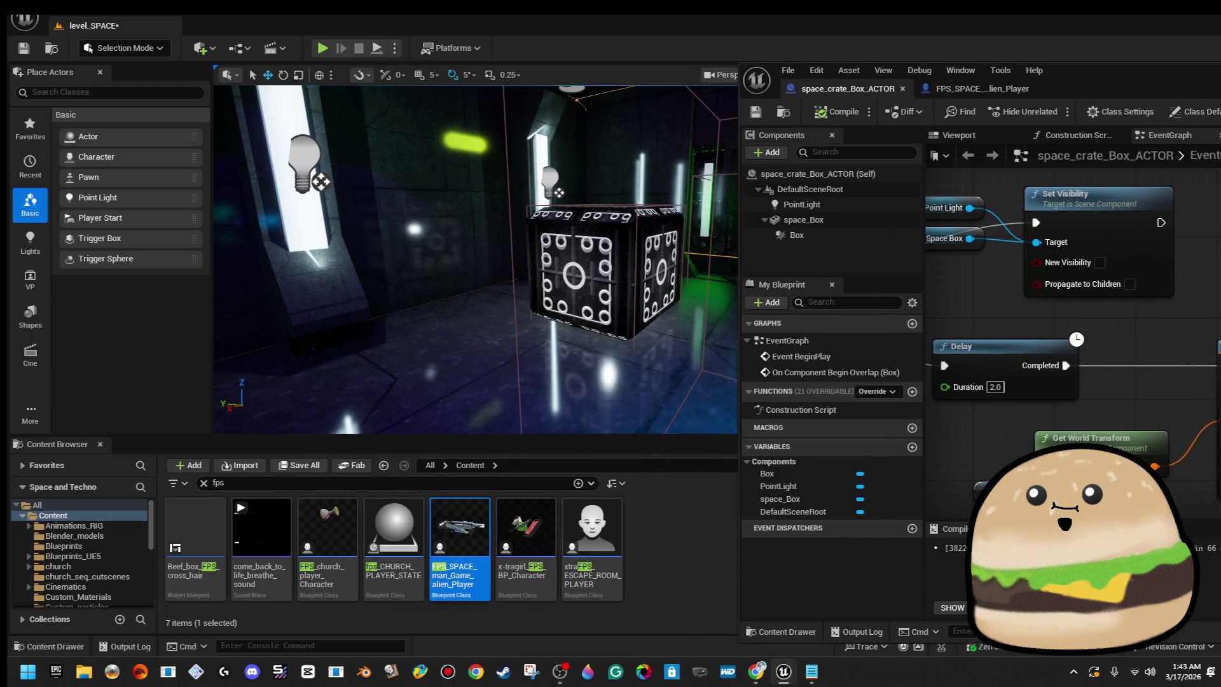
Play from here, walk past the crate to see Hello, and maximize the crate Blueprint editor.
right_click(512, 224)
left_click(553, 638)
key("w")
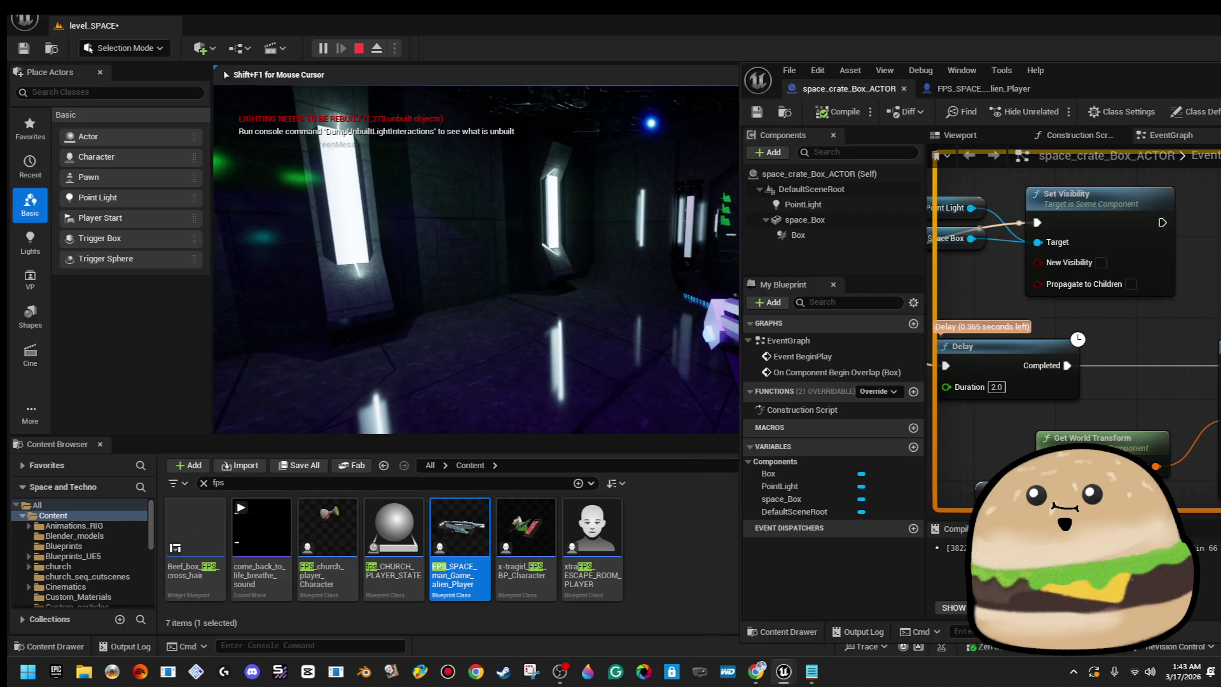
key("w")
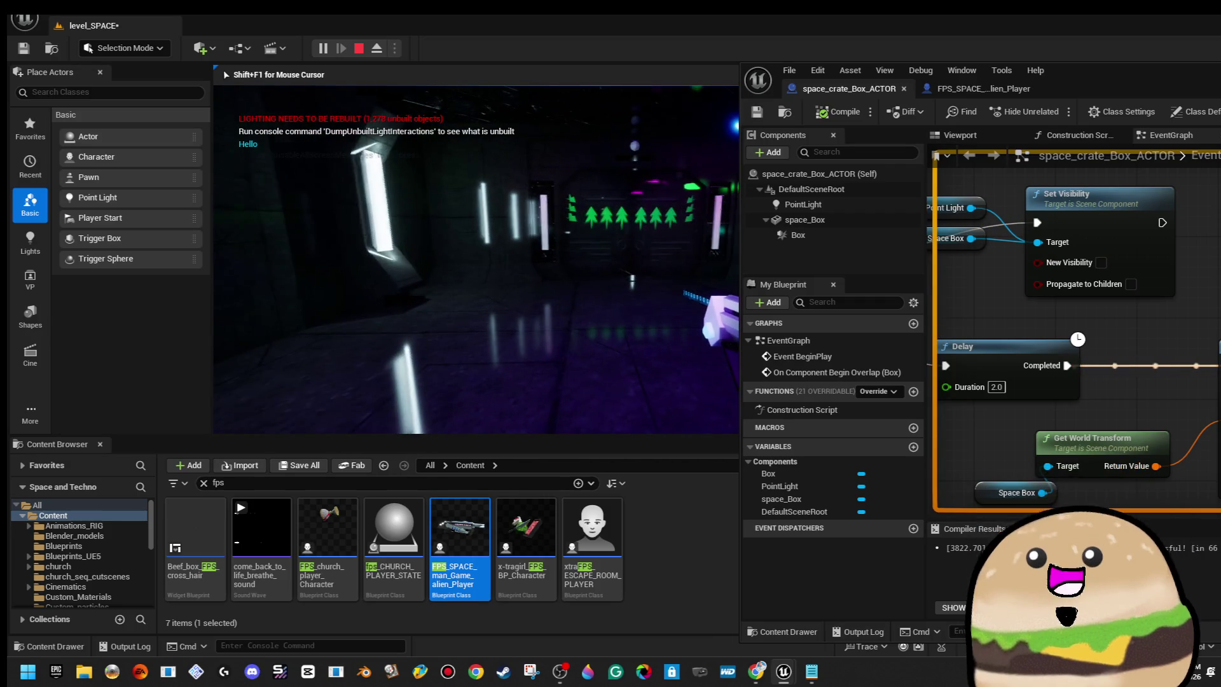
key("shift+F1")
double_click(1068, 72)
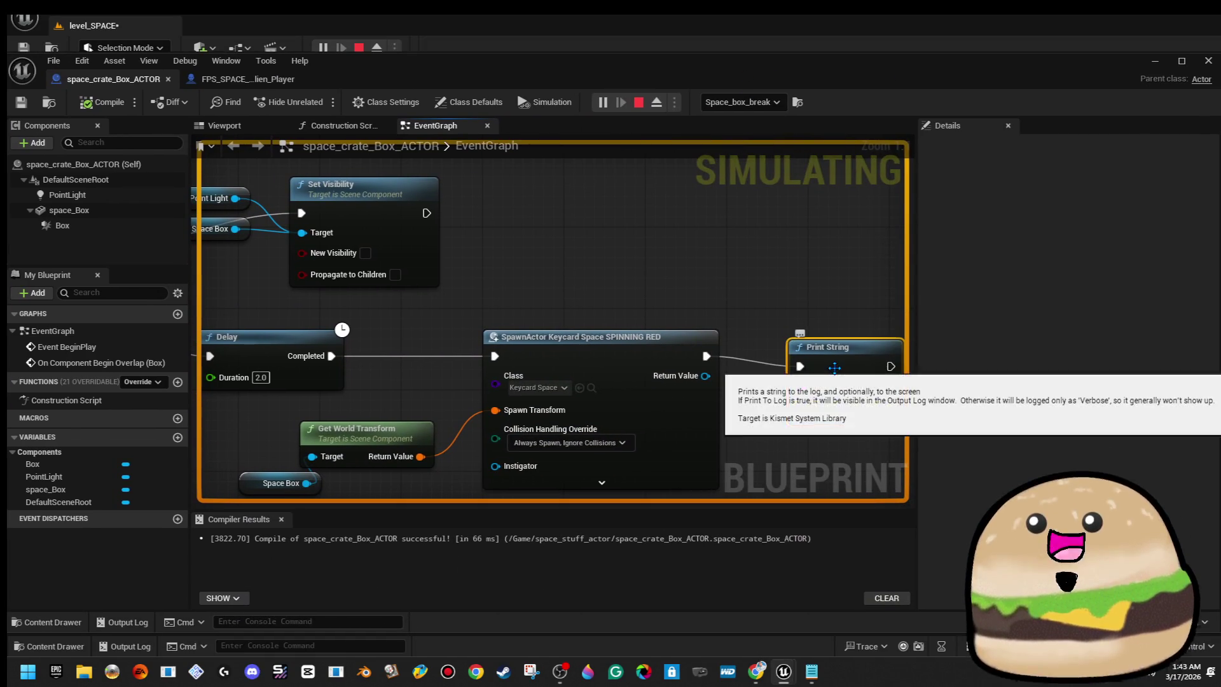
Delete the Print String node and expand SpawnActor's advanced pins to review its scale and collision options.
key("Delete")
left_click(628, 389)
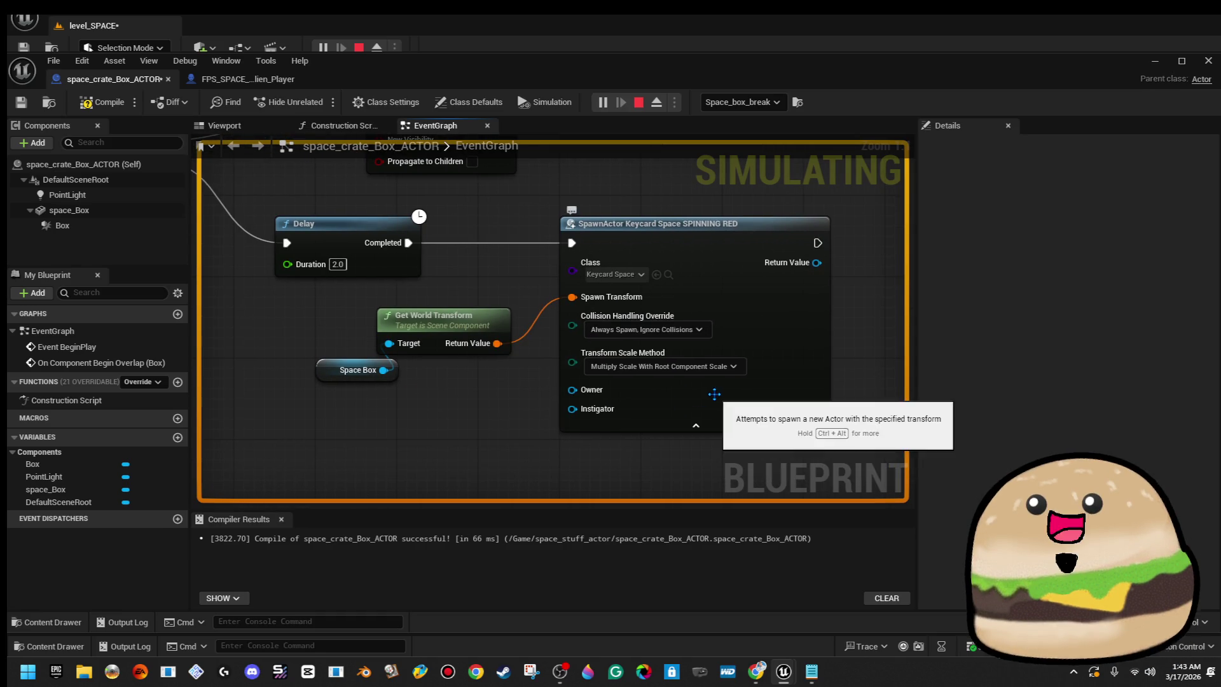
left_click(717, 366)
left_click(715, 369)
left_click(692, 333)
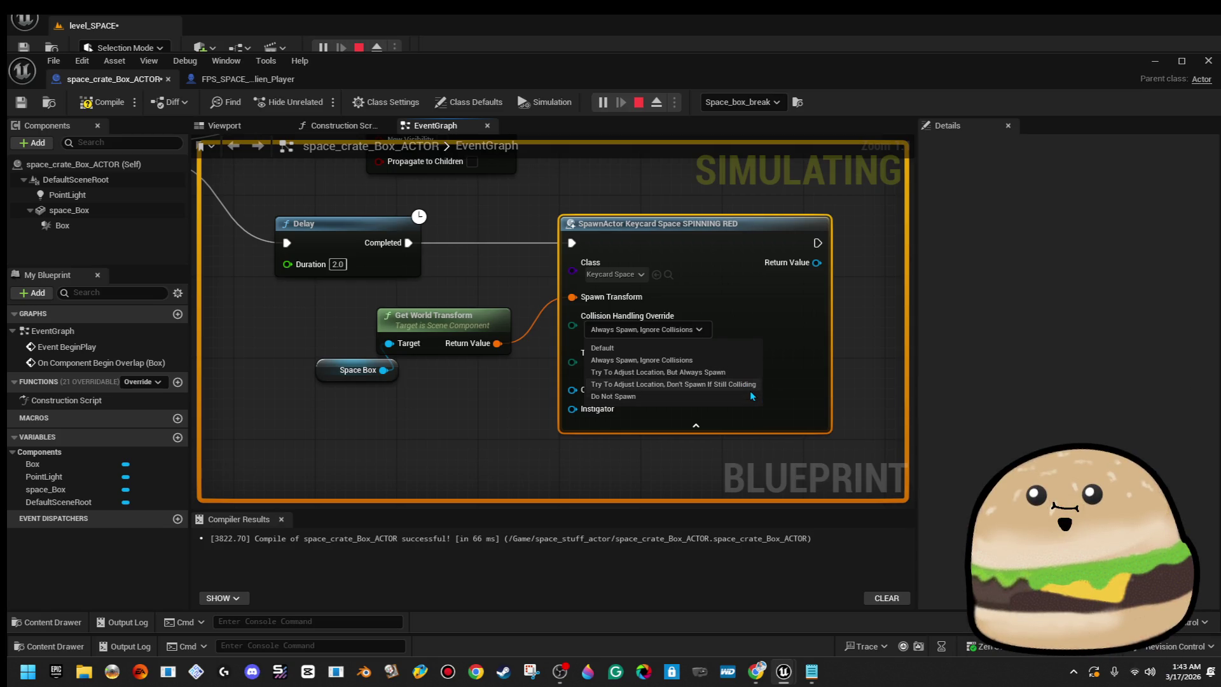
left_click(520, 389)
scroll(520, 389, "down", 1)
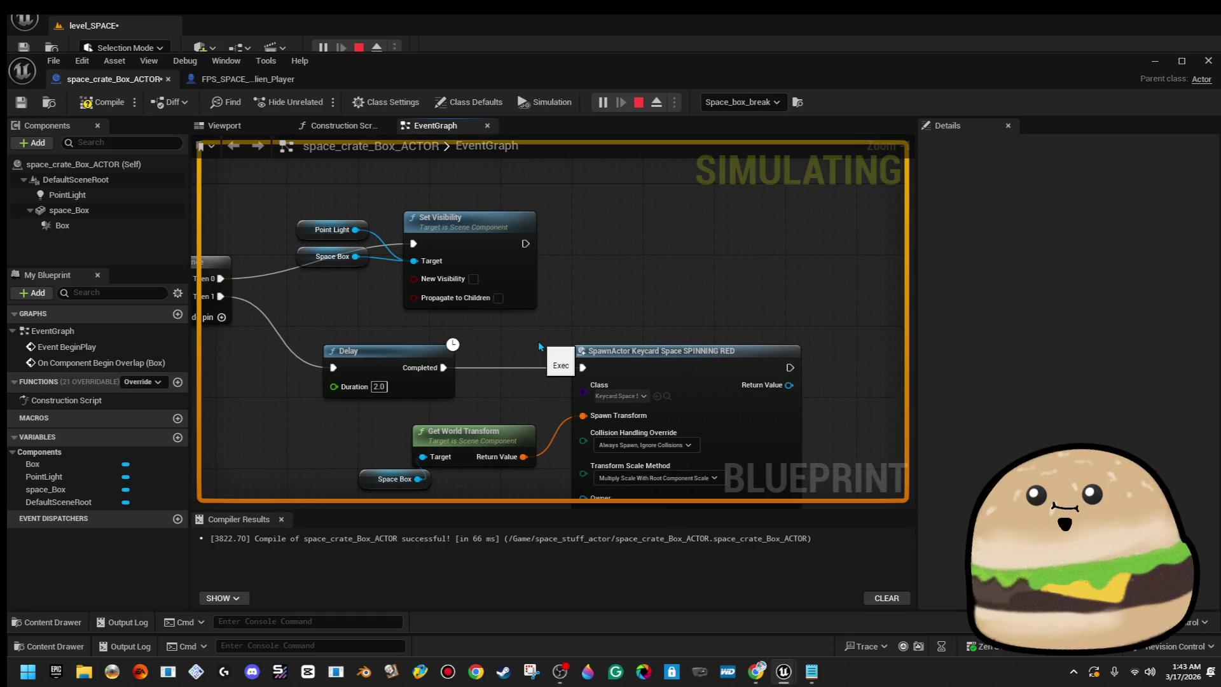
Search 'collision' from Set Visibility's exec pin, then delete the mistakenly added Set Disable Collision node.
left_click_drag(539, 346, 556, 390)
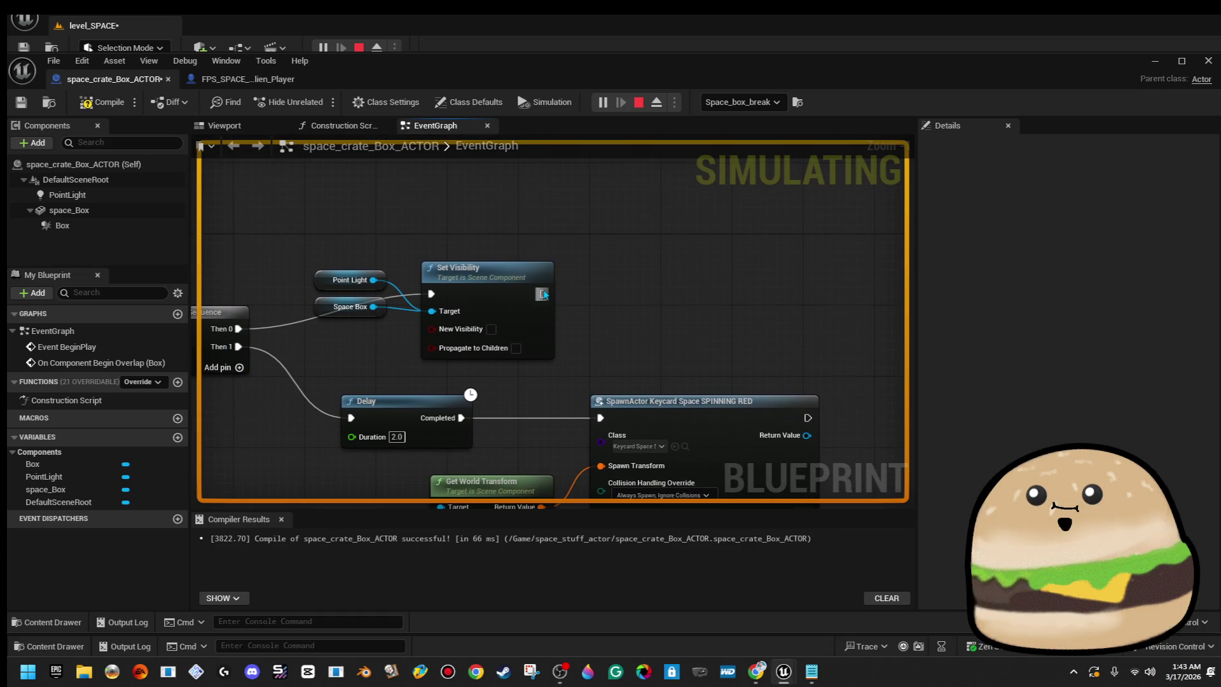
left_click_drag(613, 293, 613, 293)
type("no col")
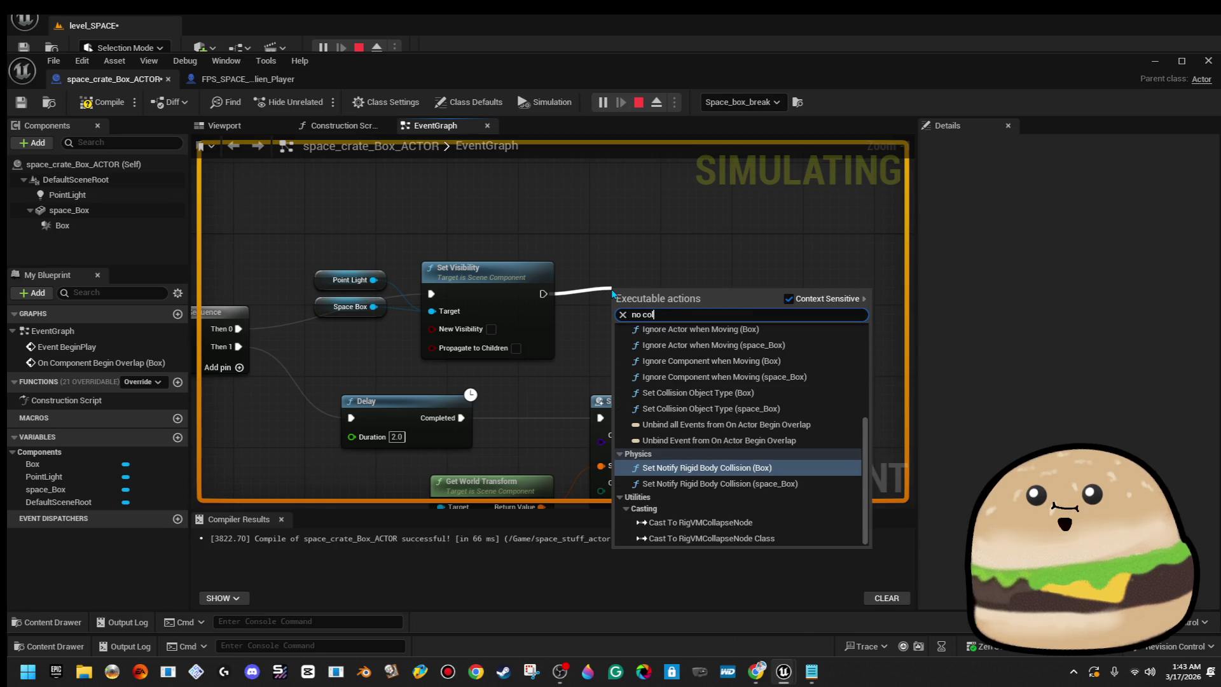
key("BackSpace")
key("BackSpace")
key("BackSpace")
type("collision")
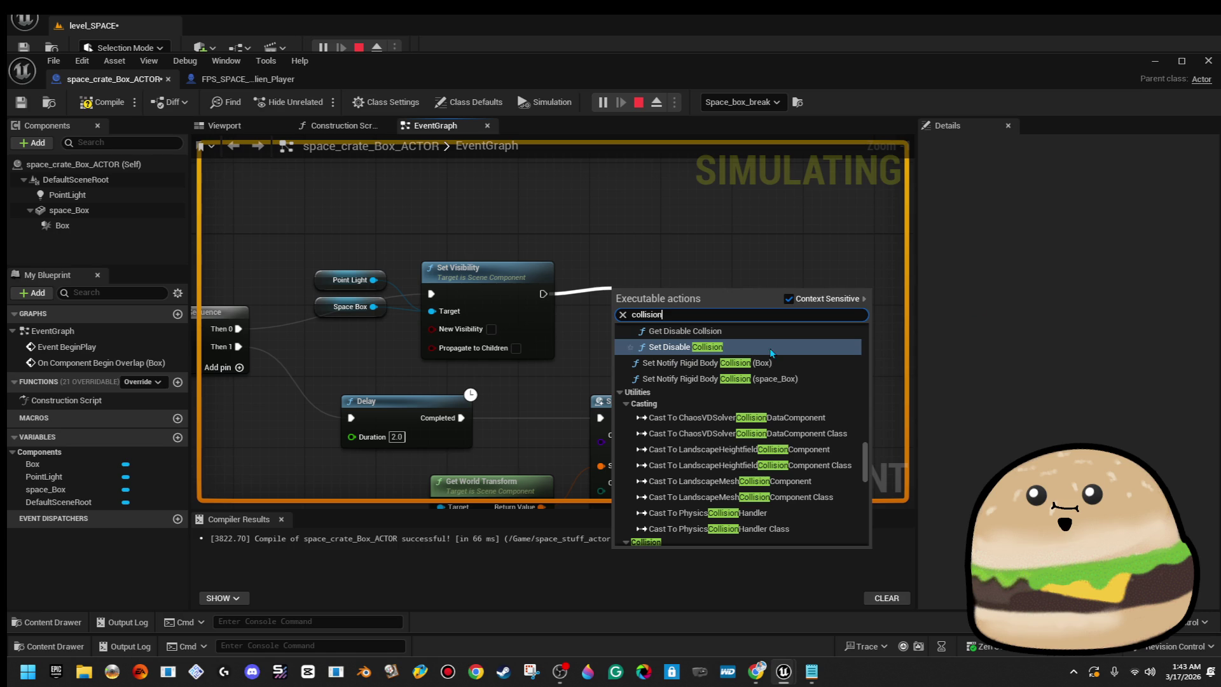
scroll(741, 343, "up", 1)
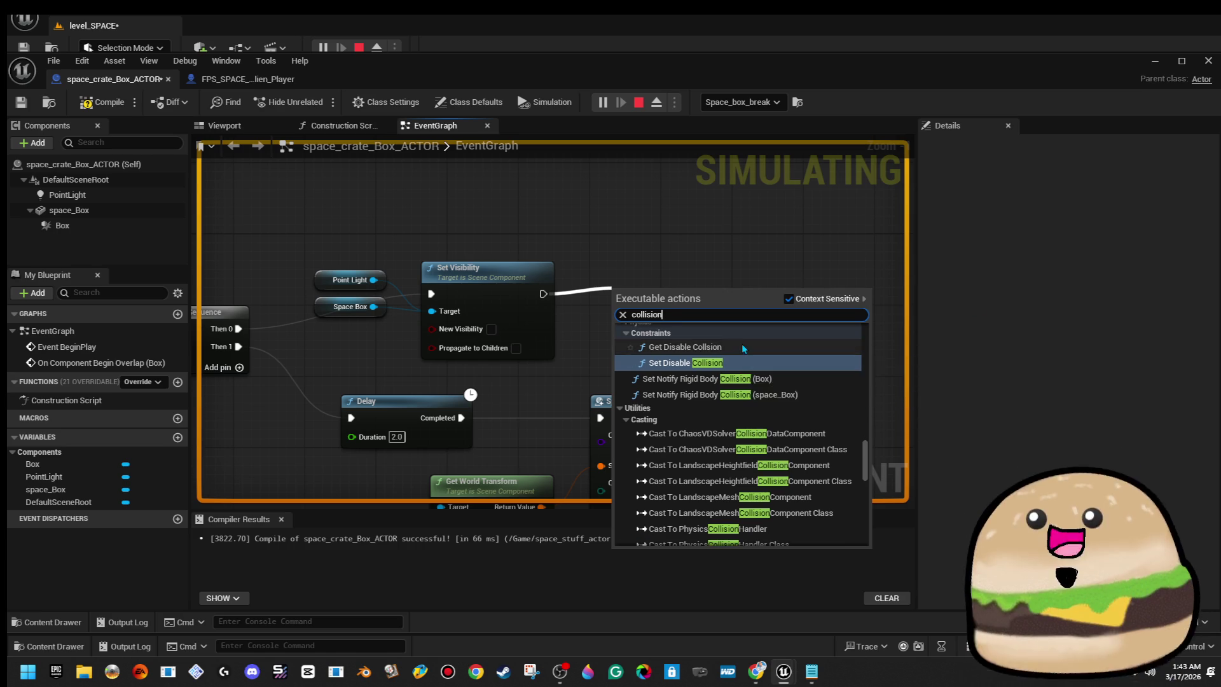
scroll(792, 395, "up", 5)
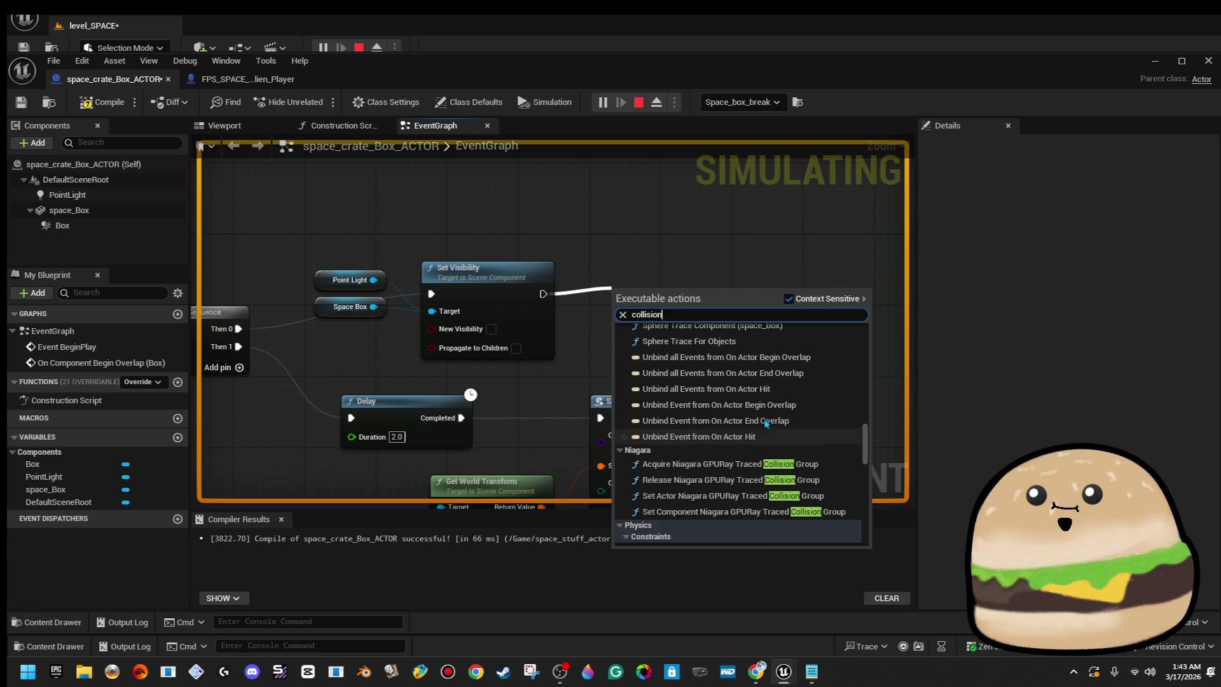
scroll(766, 423, "down", 3)
left_click(740, 446)
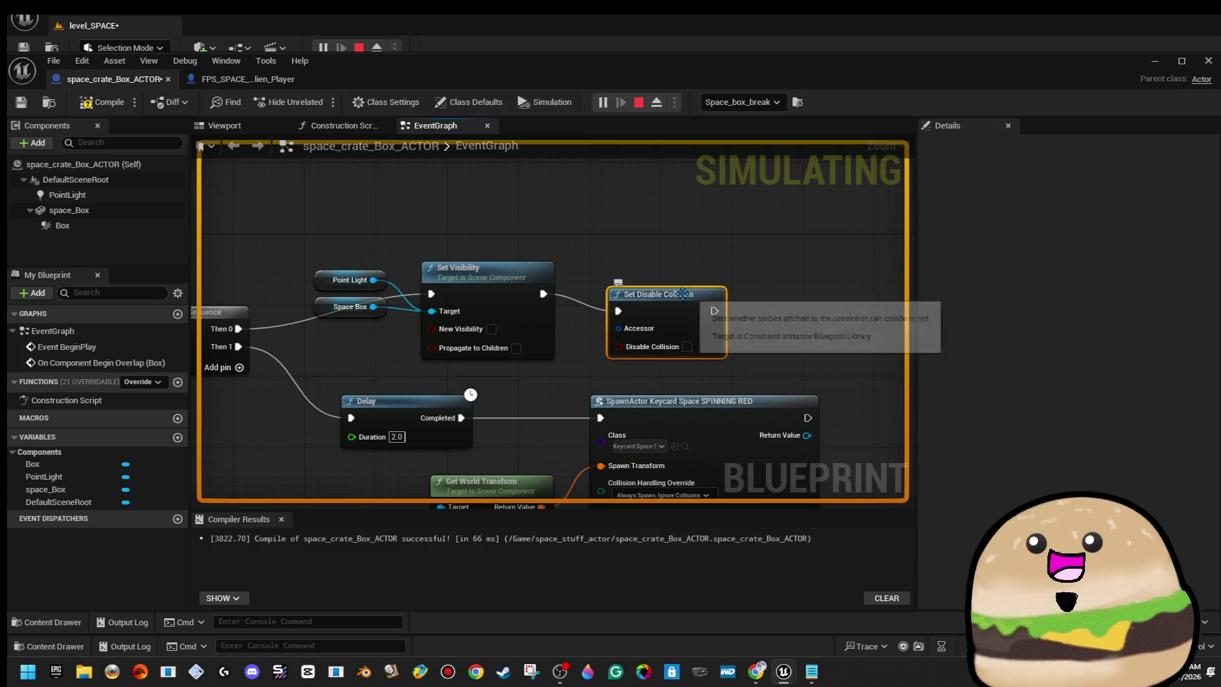
key("Delete")
Chain a Set Actor Enable Collision node after Set Visibility and stop the simulation.
left_click_drag(543, 293, 633, 260)
type("collis")
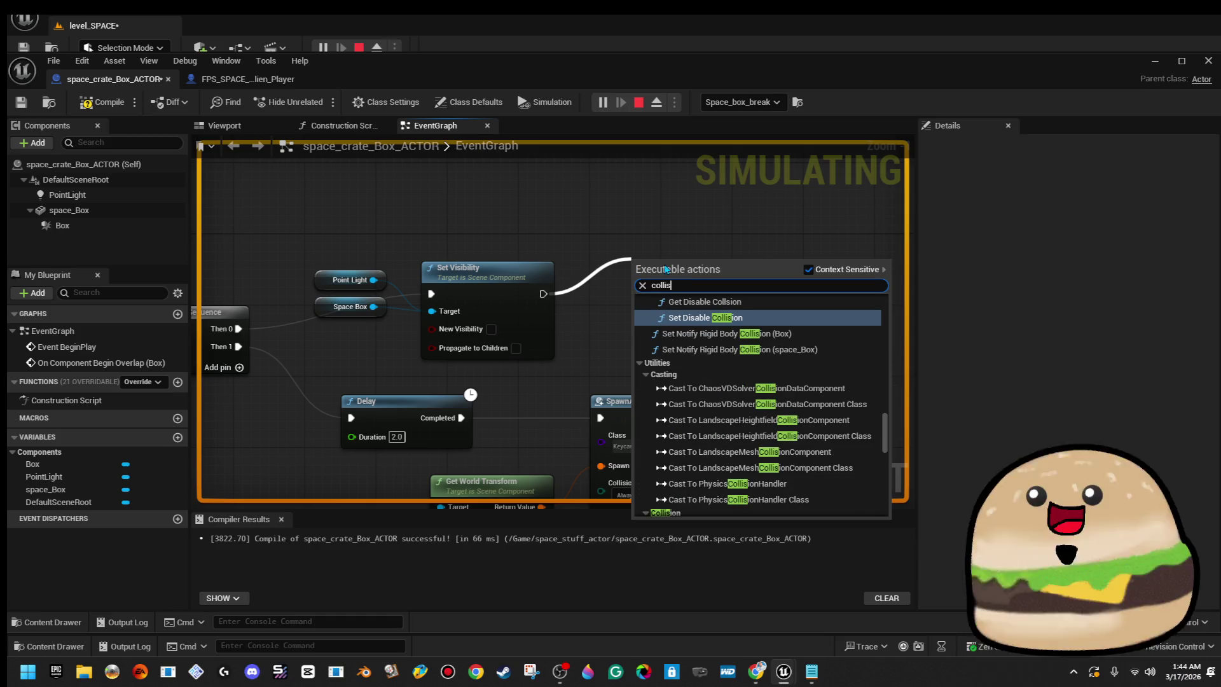
scroll(846, 444, "up", 4)
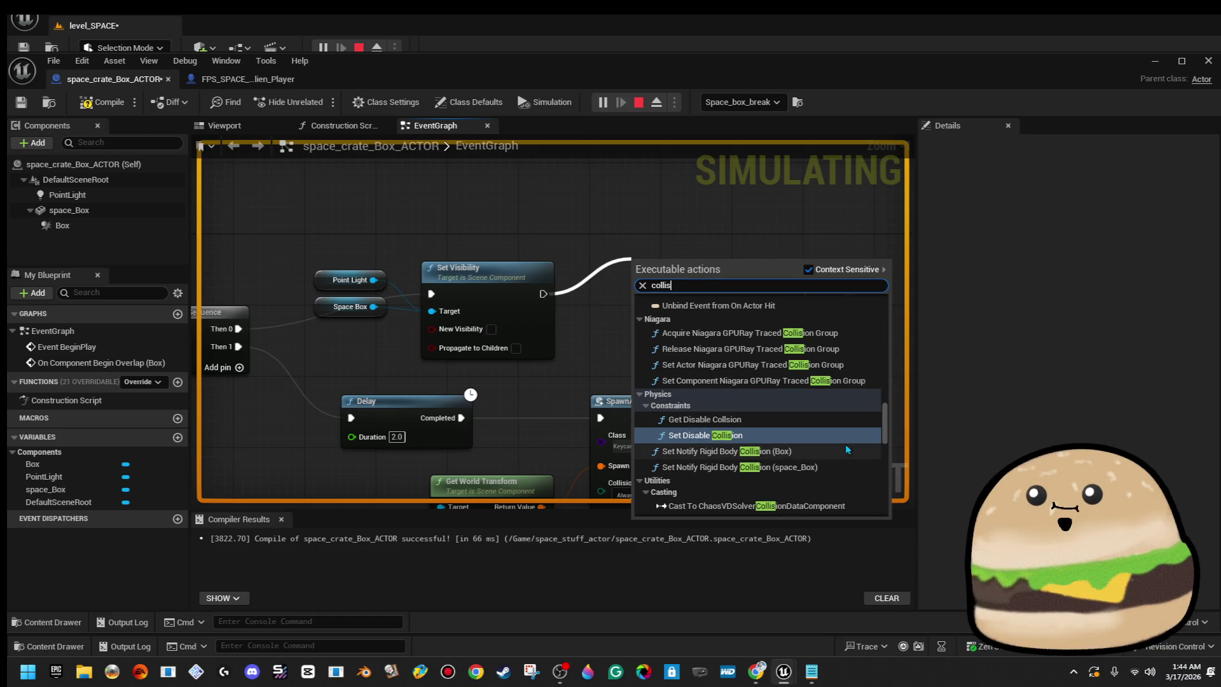
scroll(844, 444, "up", 5)
scroll(845, 444, "up", 5)
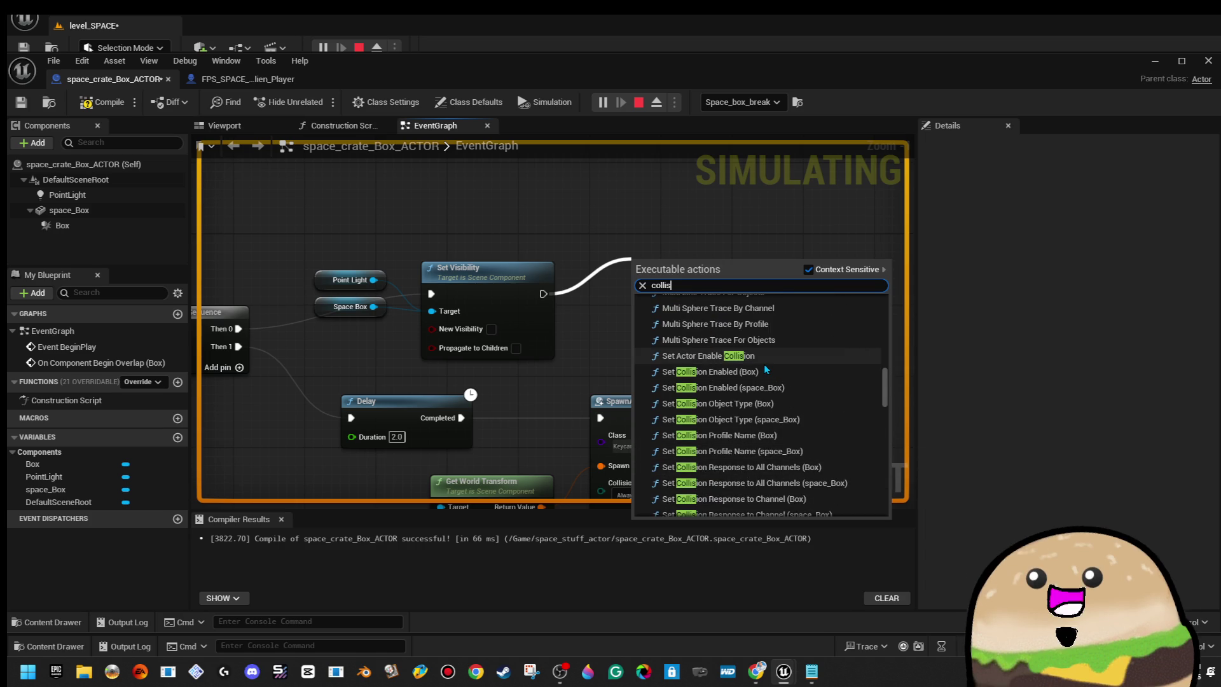
left_click(764, 363)
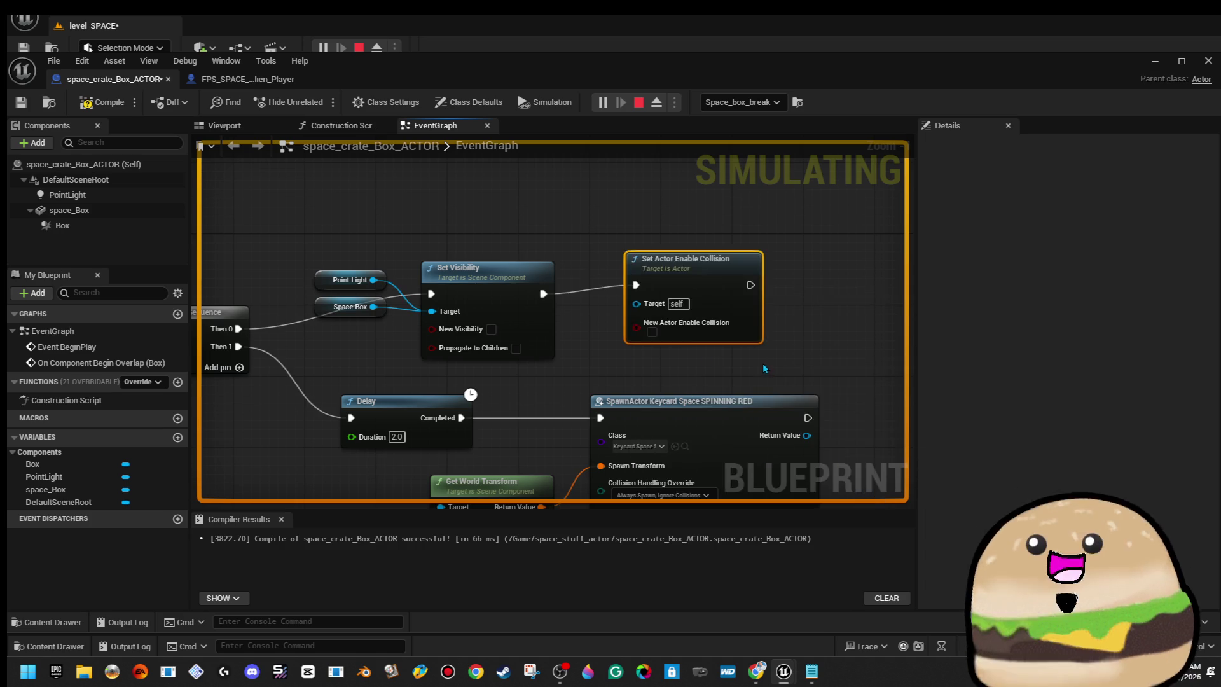
left_click(637, 104)
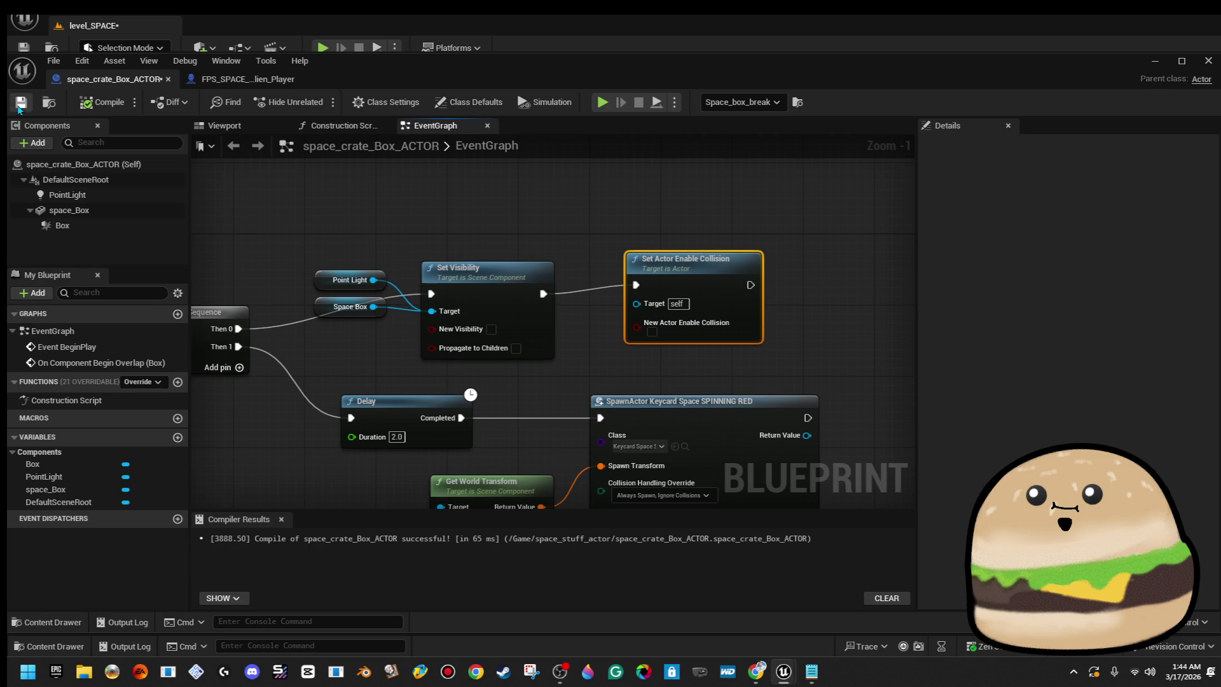
Close the crate Blueprint, play the level from a viewport spot, then stop with Esc.
left_click(1208, 61)
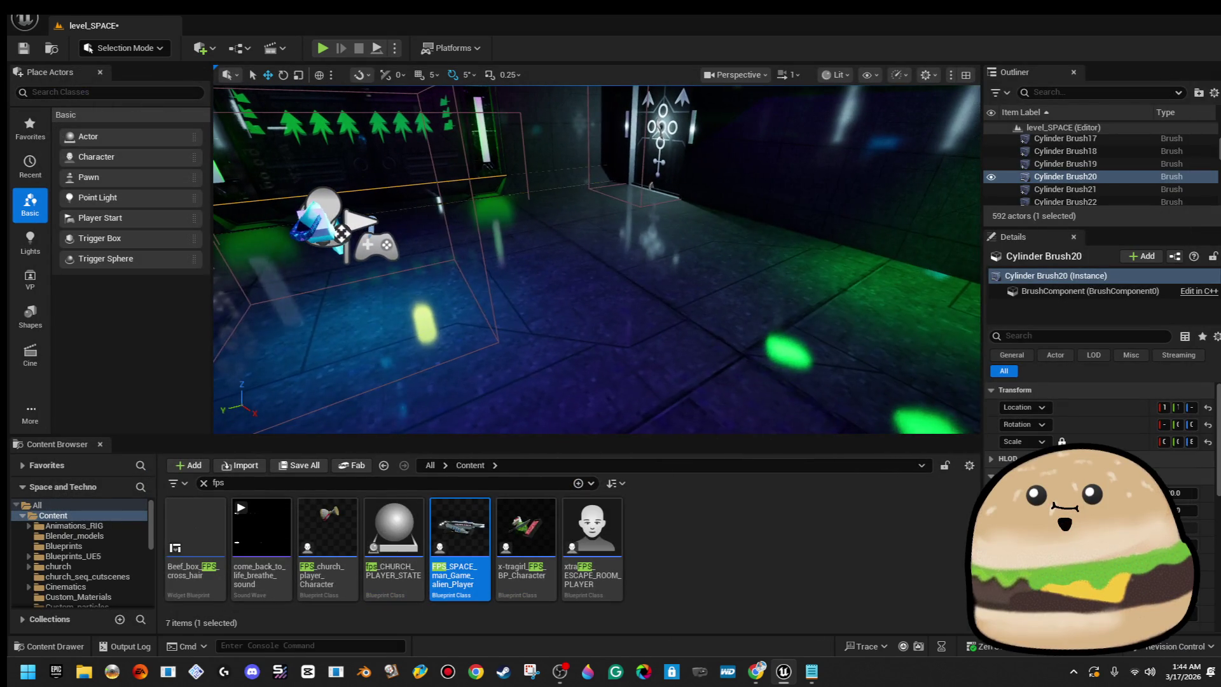
right_click(699, 233)
left_click(814, 644)
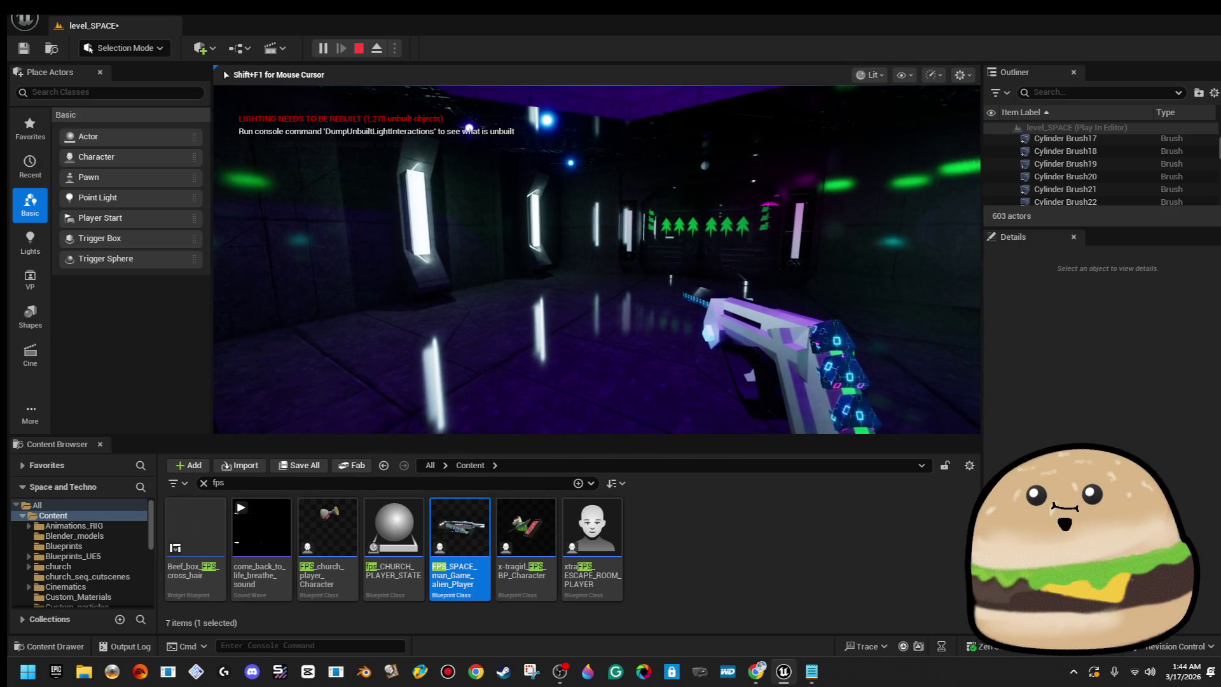
key("Escape")
right_click(553, 231)
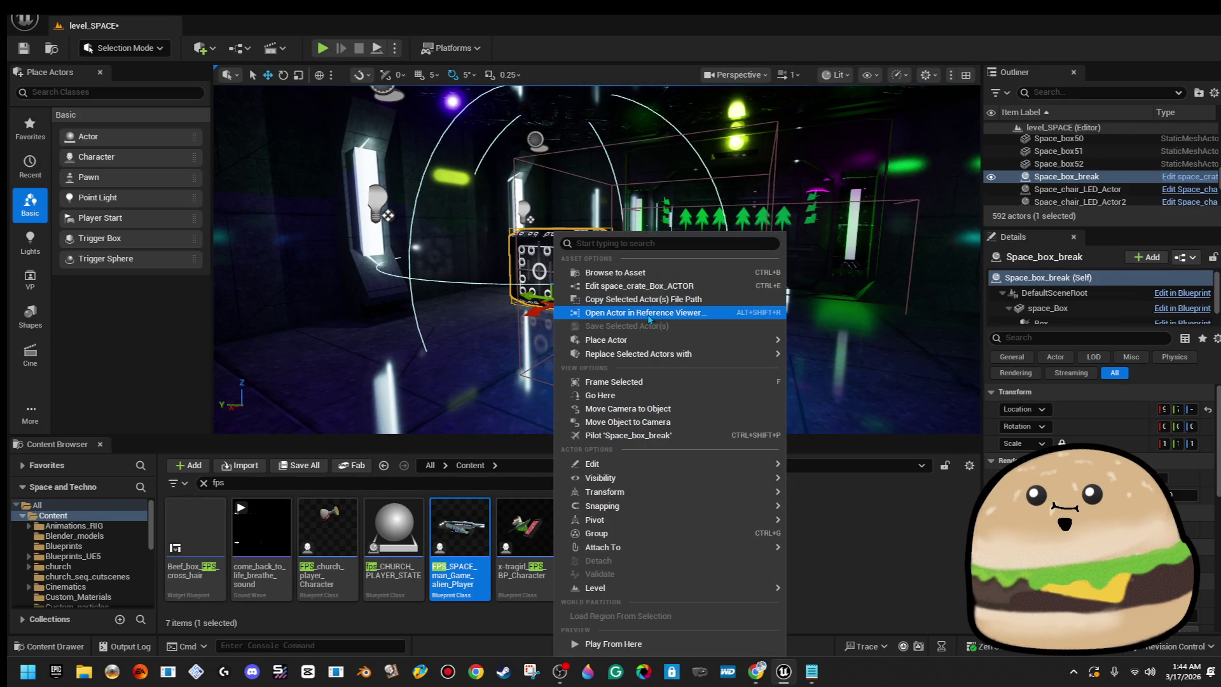
Reopen the space_crate_Box_ACTOR Blueprint and bring the SpawnActor node into view.
left_click(604, 284)
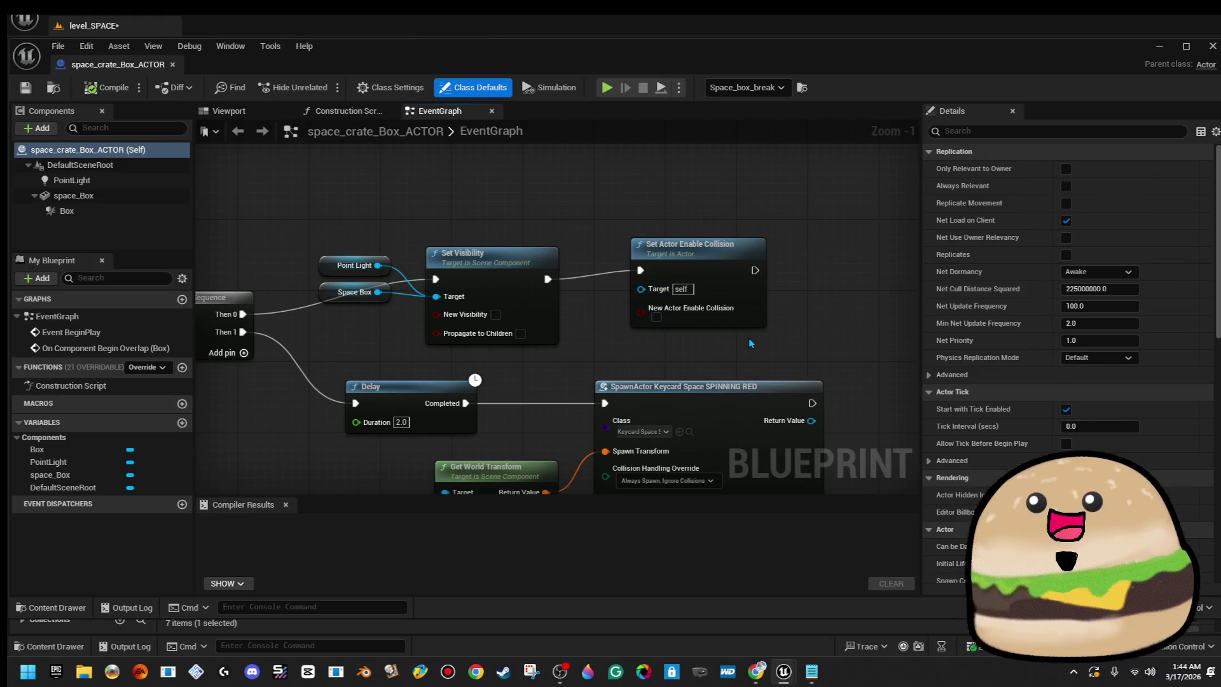
scroll(678, 278, "down", 1)
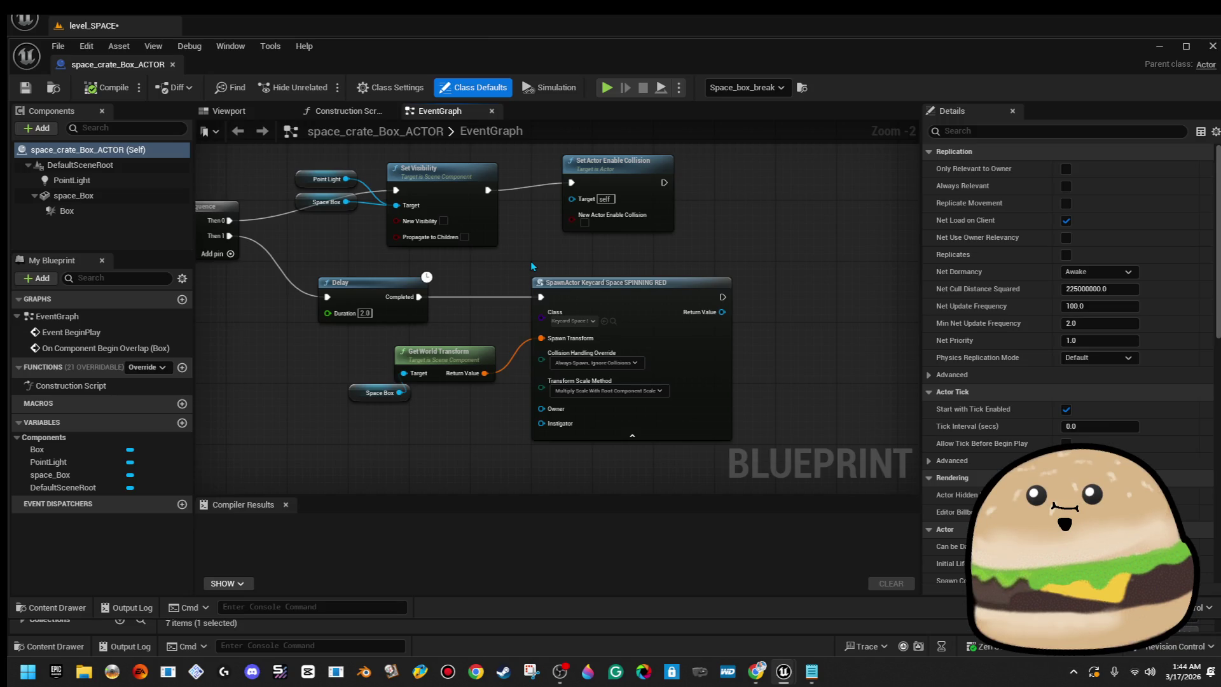
left_click_drag(509, 257, 549, 263)
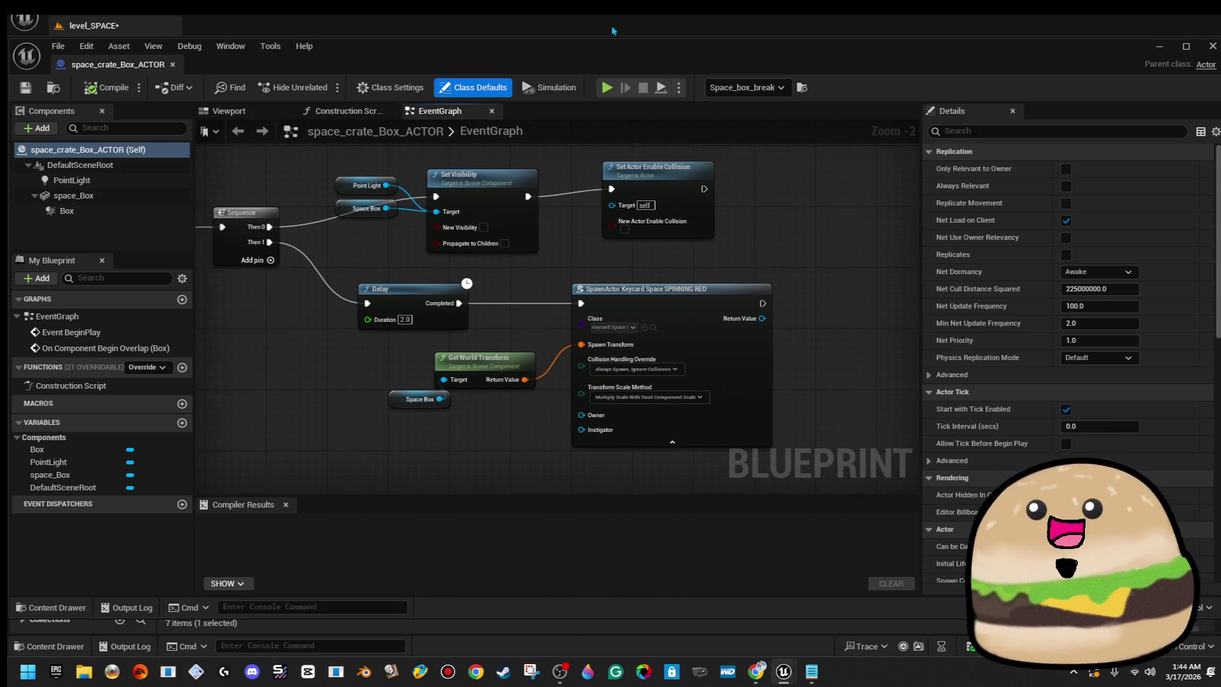
mouse_move(763, 303)
left_mouse_down()
mouse_move(775, 303)
mouse_move(654, 296)
left_mouse_up()
key("Escape")
Delete the Get World Transform and Space Box getter nodes and recompile the Blueprint.
left_click(356, 350)
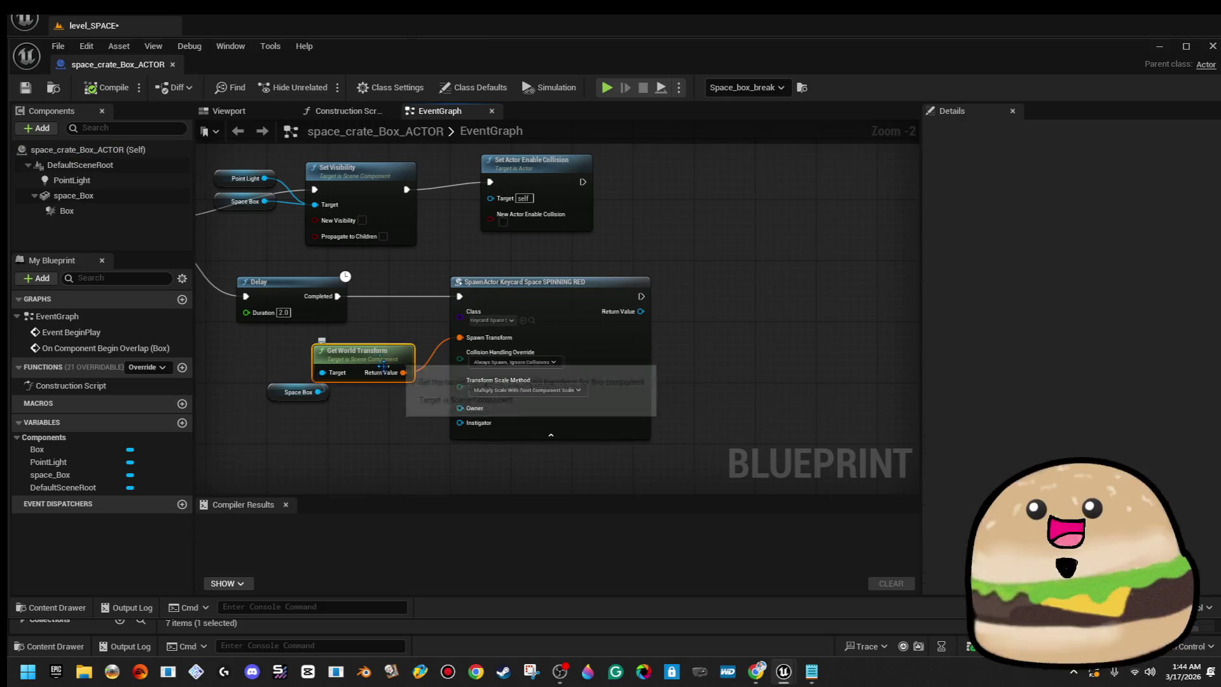
key("Delete")
left_click(293, 396)
key("Delete")
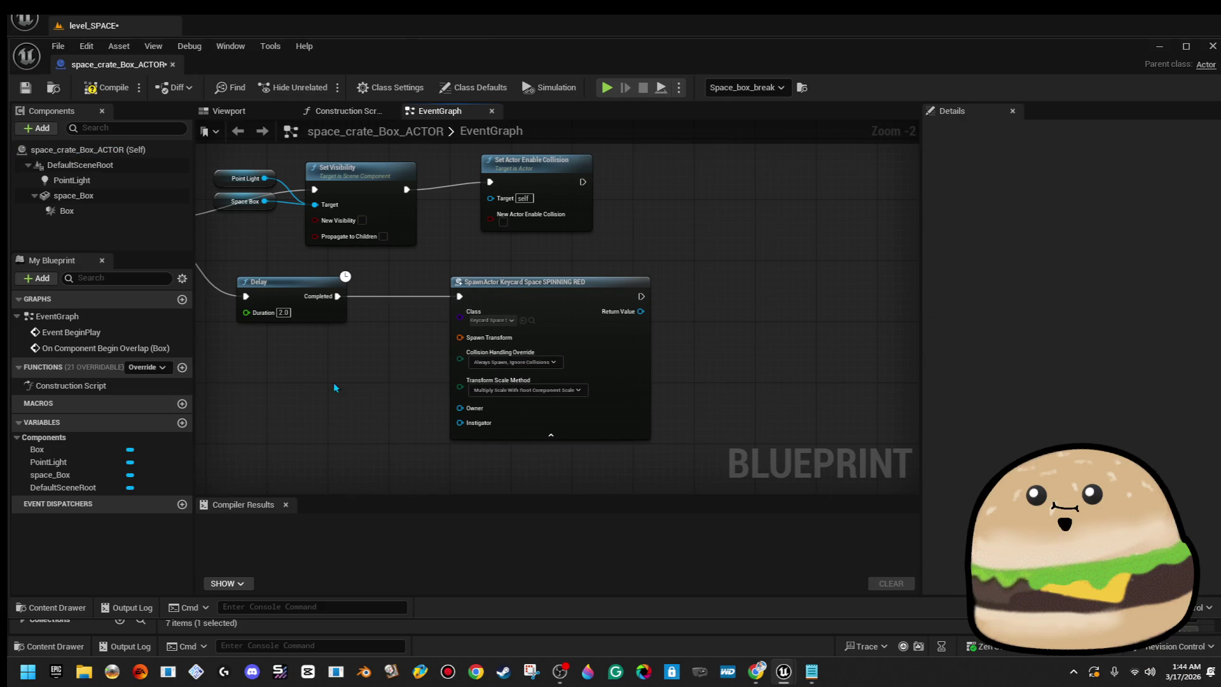
left_click_drag(294, 366, 384, 345)
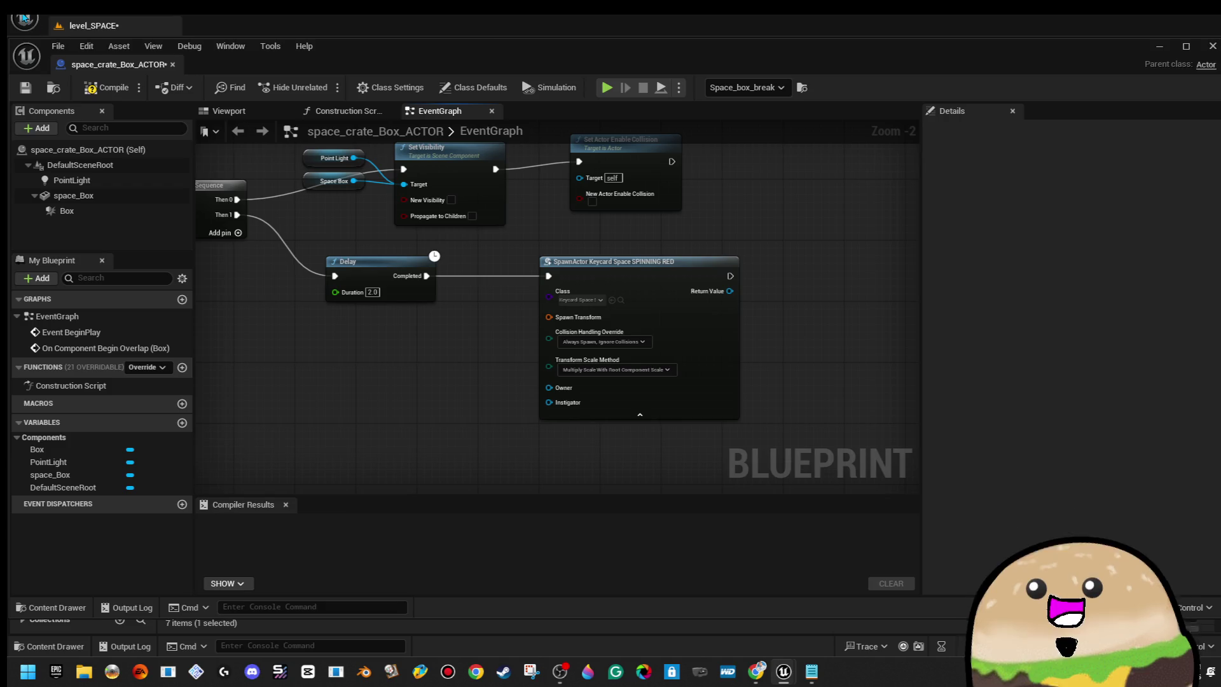
left_click(92, 89)
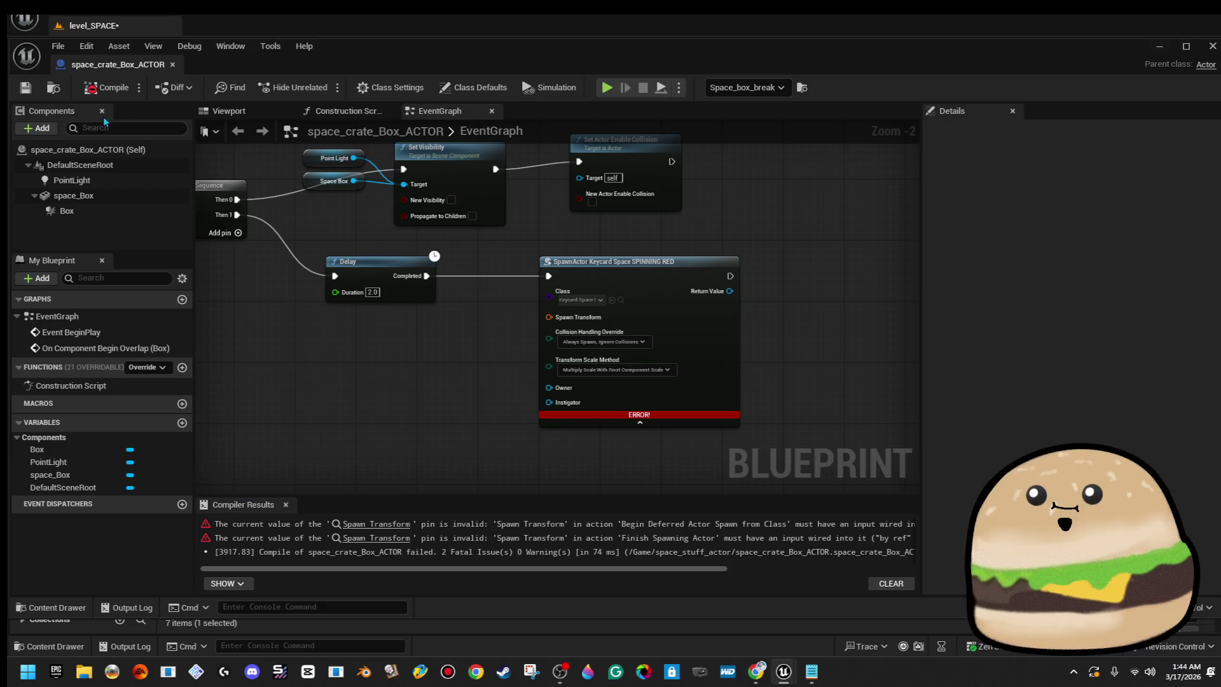
left_click(42, 129)
Add an Arrow component to the crate named spawn_point and select it.
type("arr")
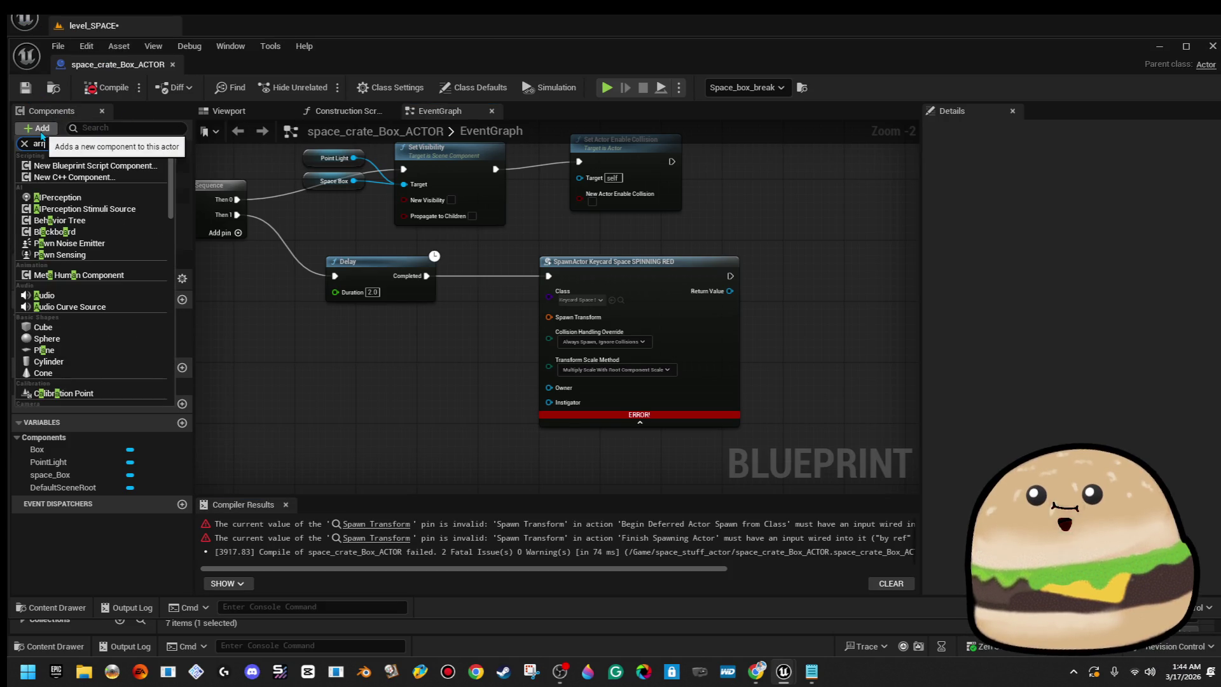
type("or")
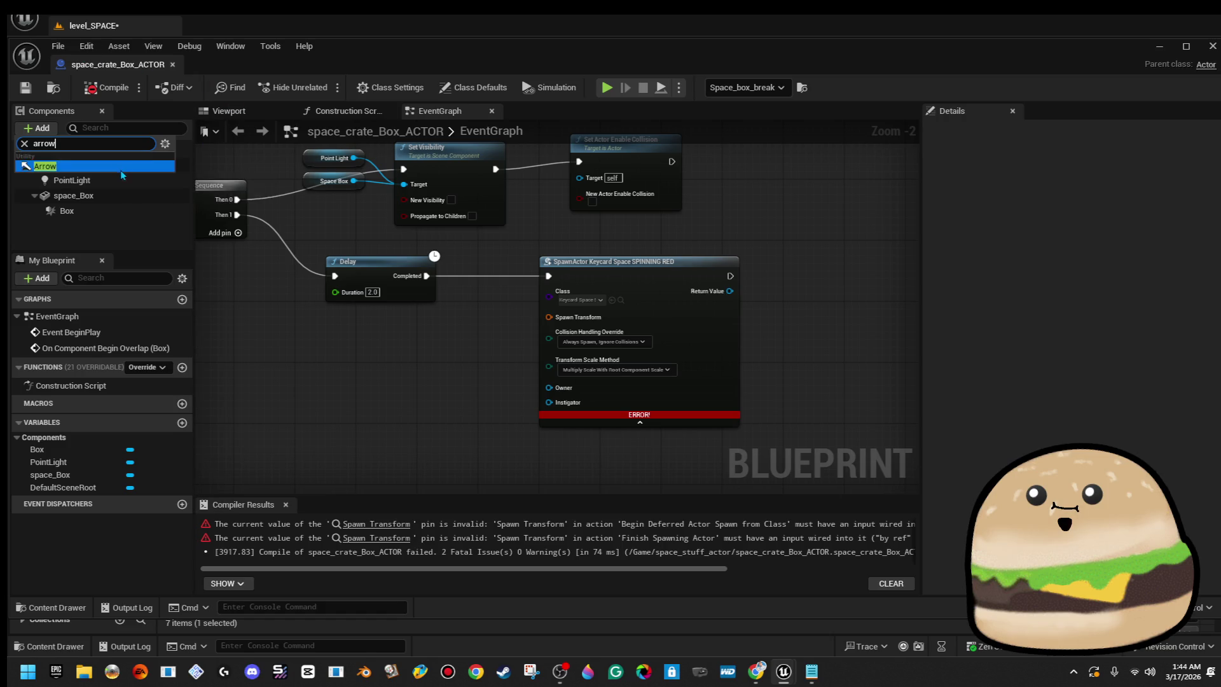
left_click(120, 167)
type("spawn_p")
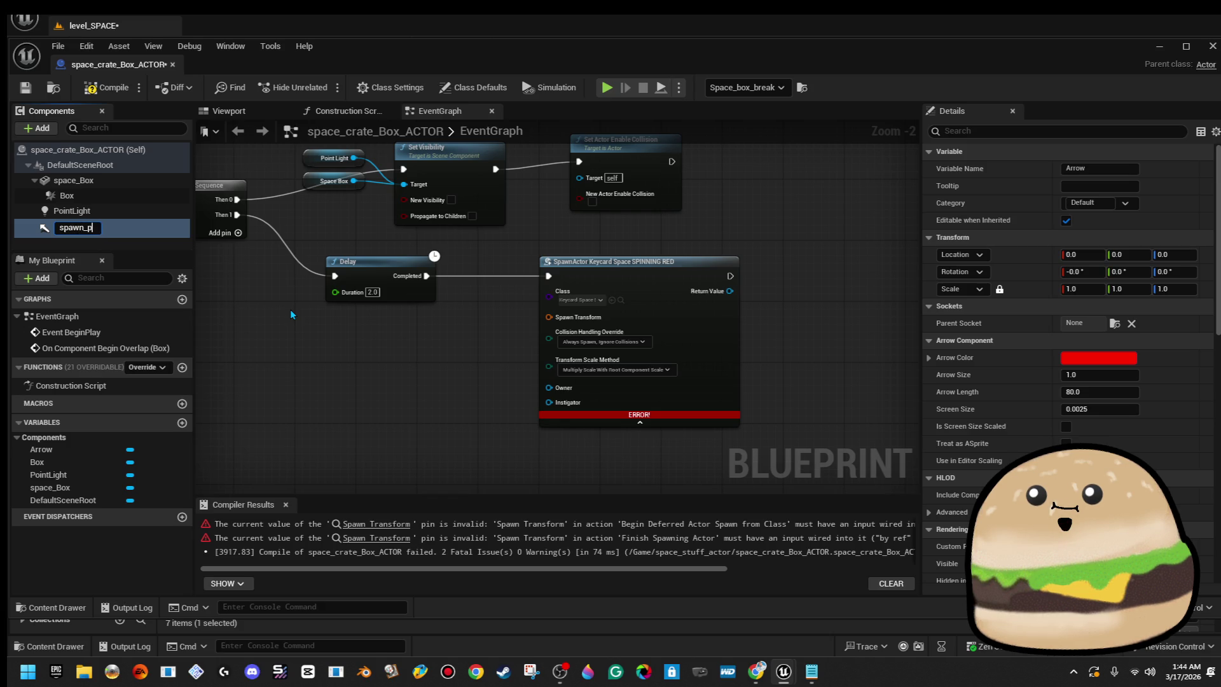
type("oint")
key("Return")
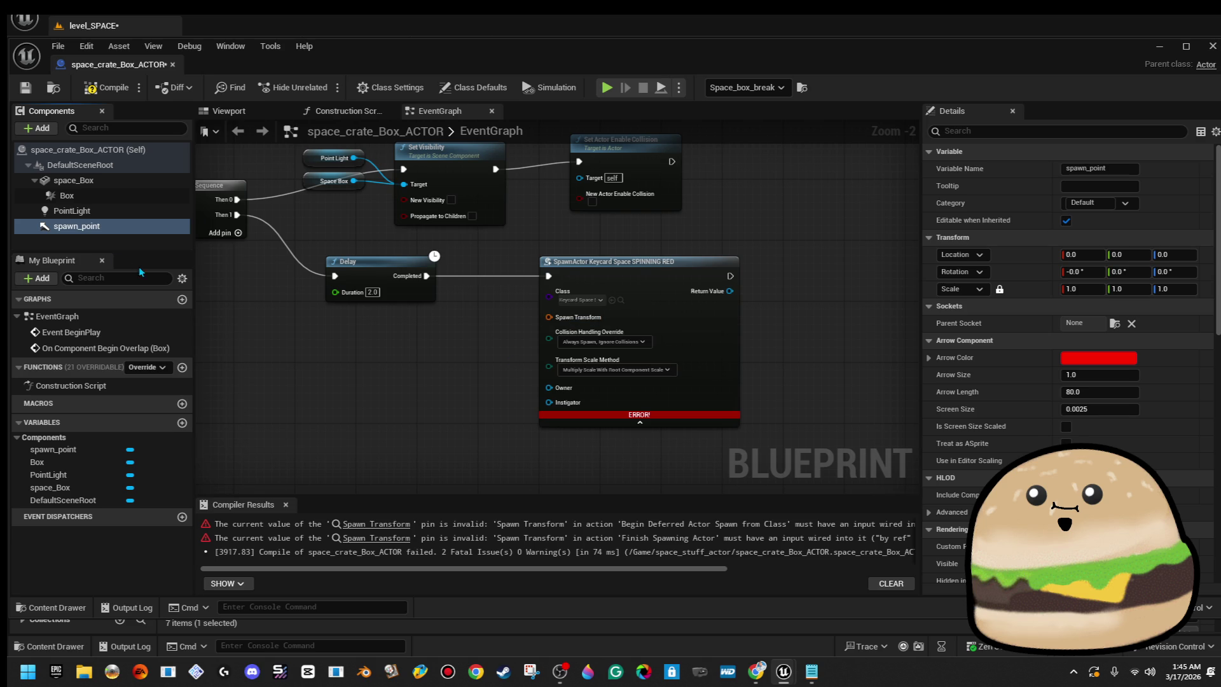
left_click(111, 240)
left_click(76, 226)
Place a spawn_point reference with a Get World Transform node, removing the stray Get Closest Physics node.
mouse_move(76, 227)
left_mouse_down()
mouse_move(340, 379)
mouse_move(417, 368)
left_mouse_up()
type("get world tran")
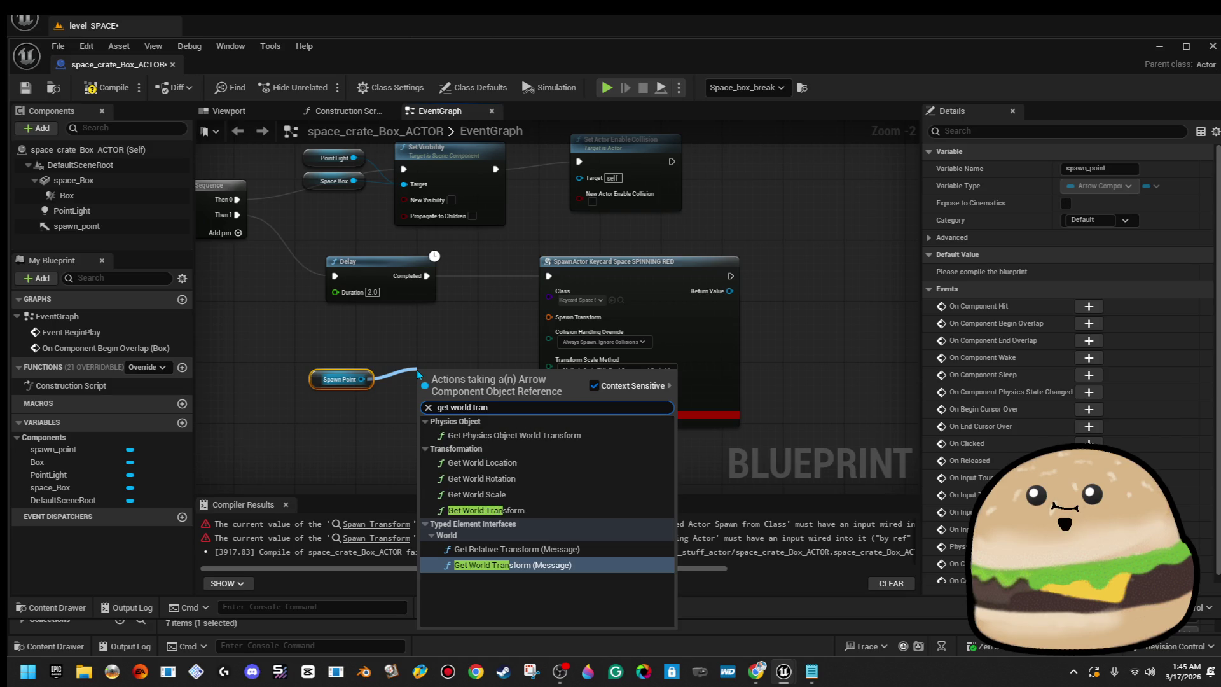
key("Up")
key("Up")
key("Up")
key("Down")
key("Return")
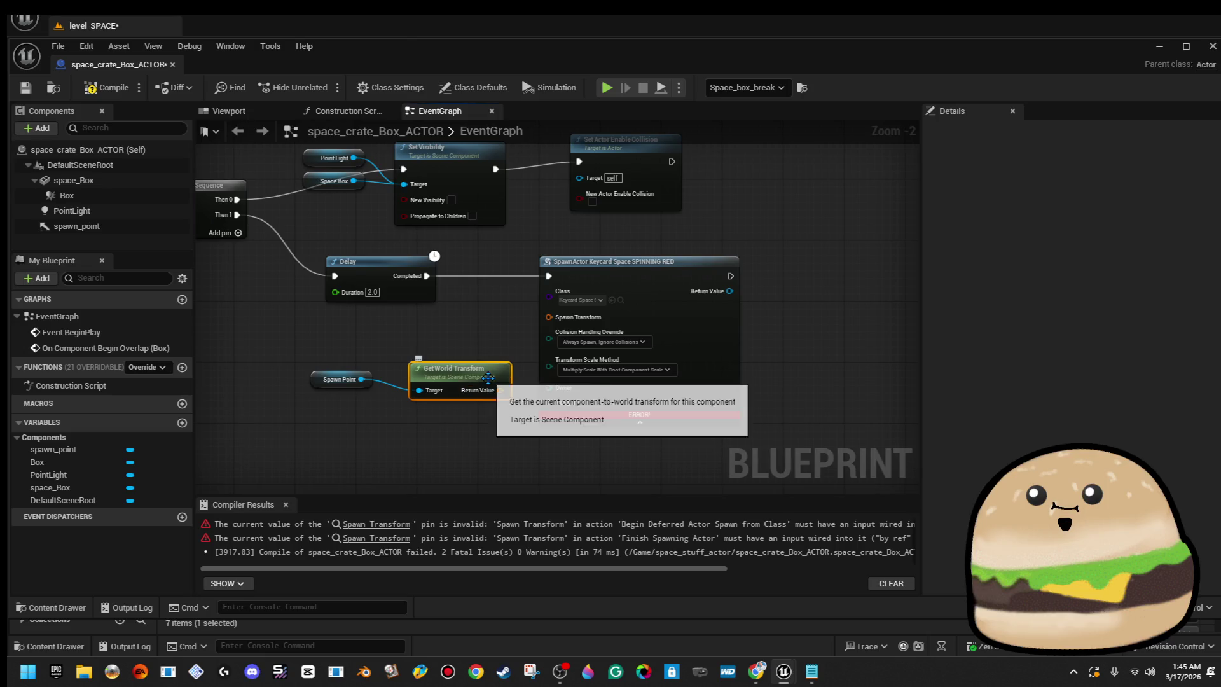
left_click_drag(361, 379, 398, 338)
type("getworldloc")
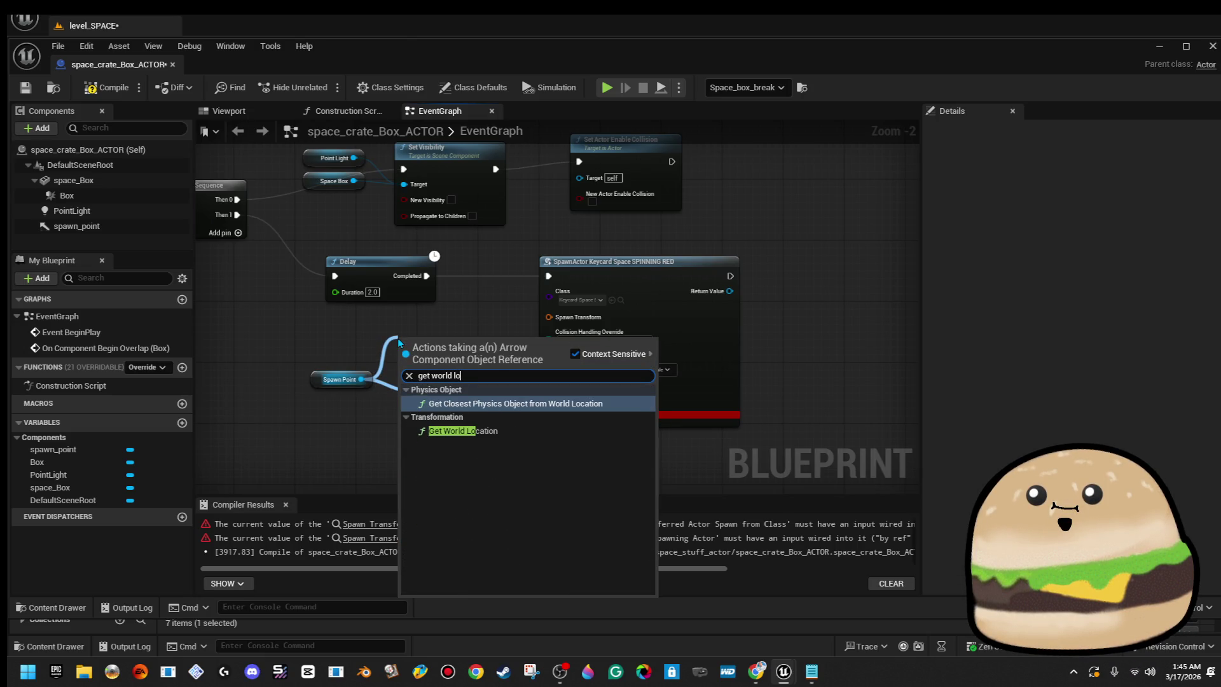
key("Return")
left_click_drag(478, 347, 432, 340)
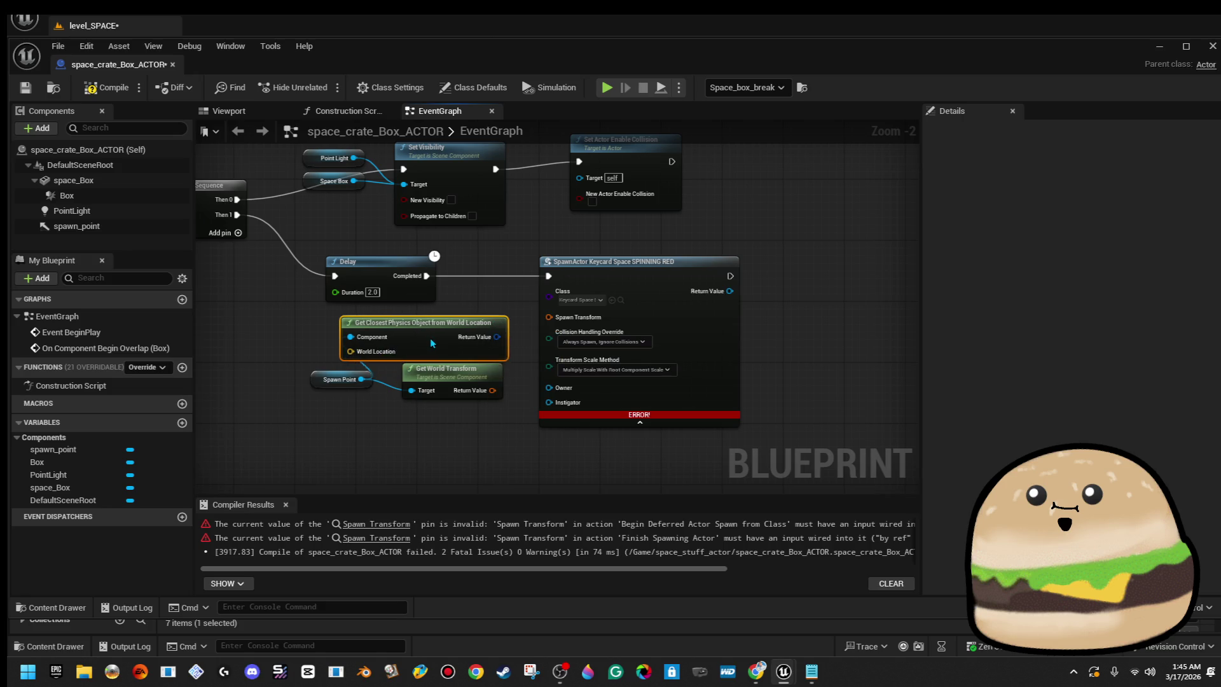
key("Delete")
Wire the world transform into Spawn Transform, compile, and select spawn_point in the Viewport.
mouse_move(492, 390)
left_mouse_down()
mouse_move(550, 362)
mouse_move(562, 327)
mouse_move(518, 394)
mouse_move(493, 390)
left_mouse_up()
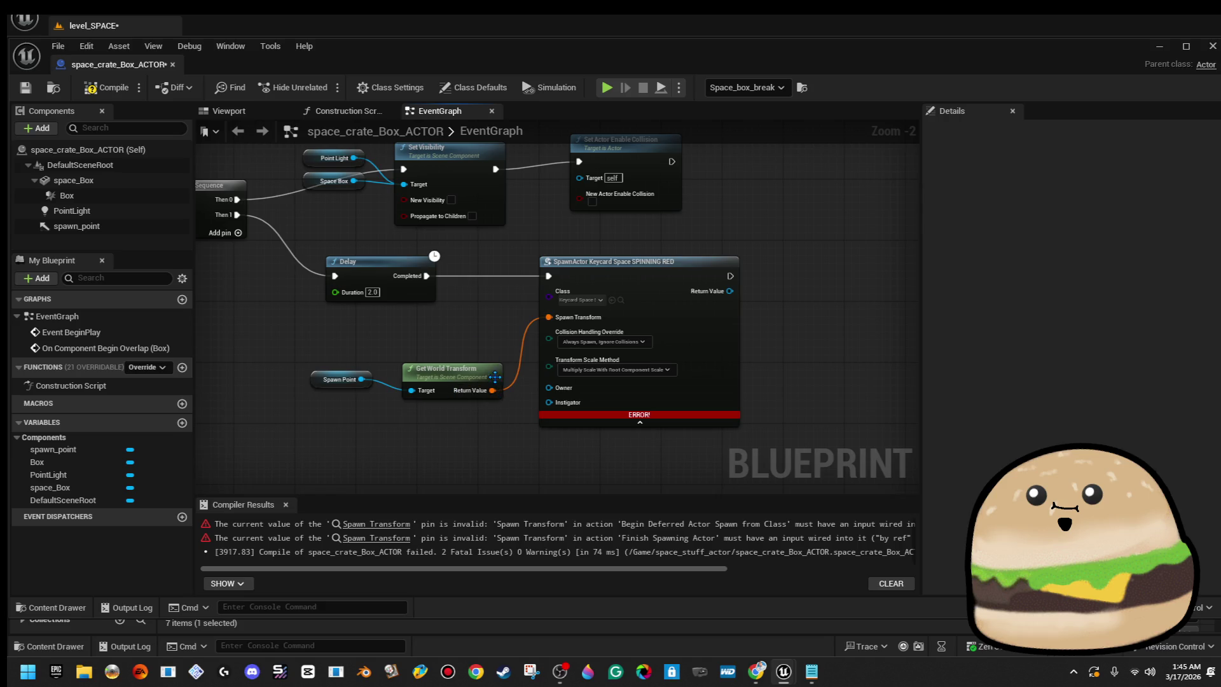
left_click(103, 93)
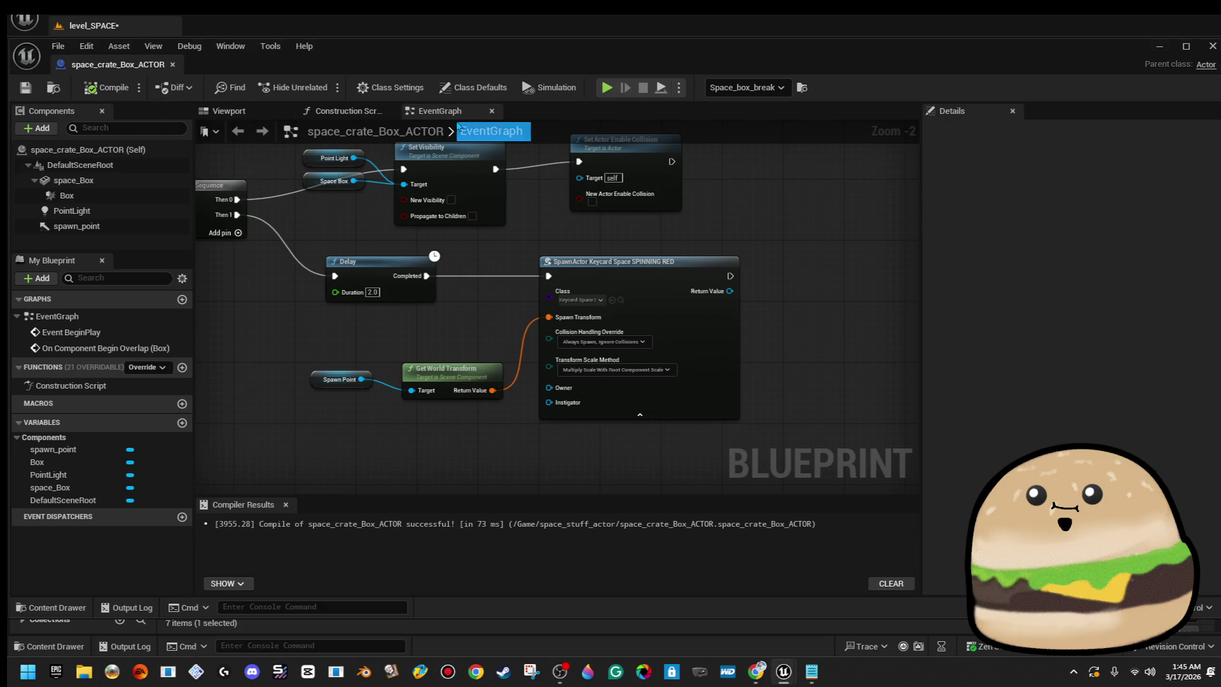
left_click(229, 111)
left_click(636, 408)
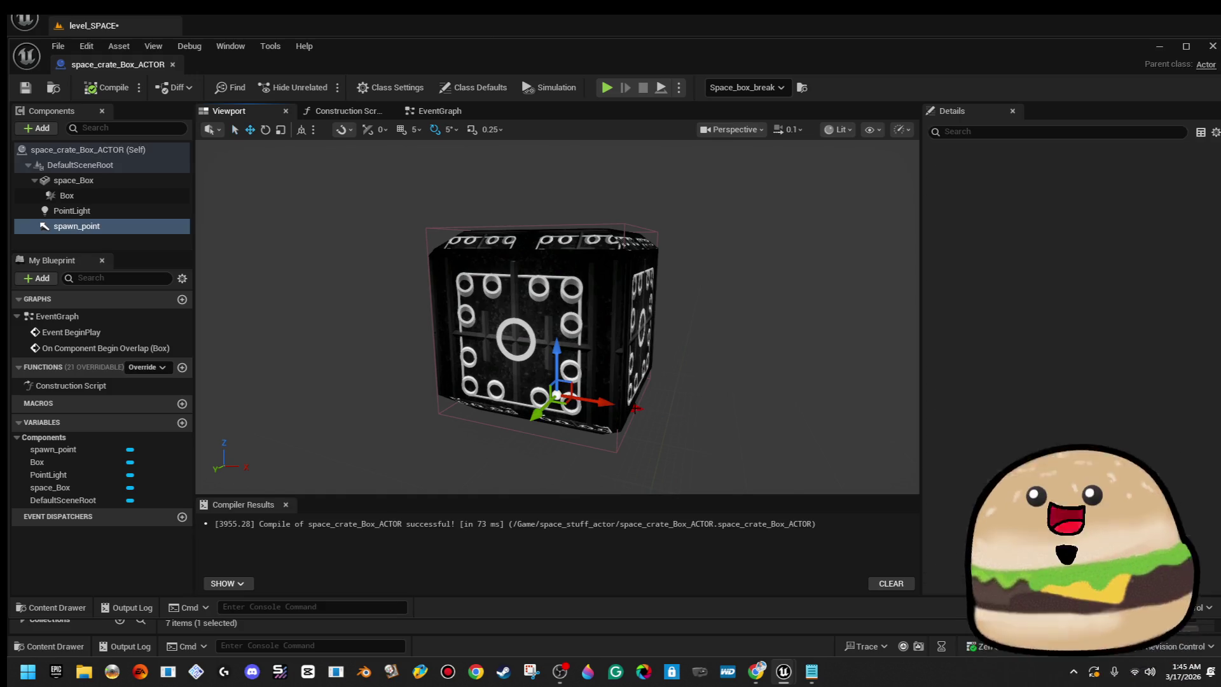
Raise the spawn_point to Z 71.6 and recompile the Blueprint.
left_click_drag(556, 341, 559, 262)
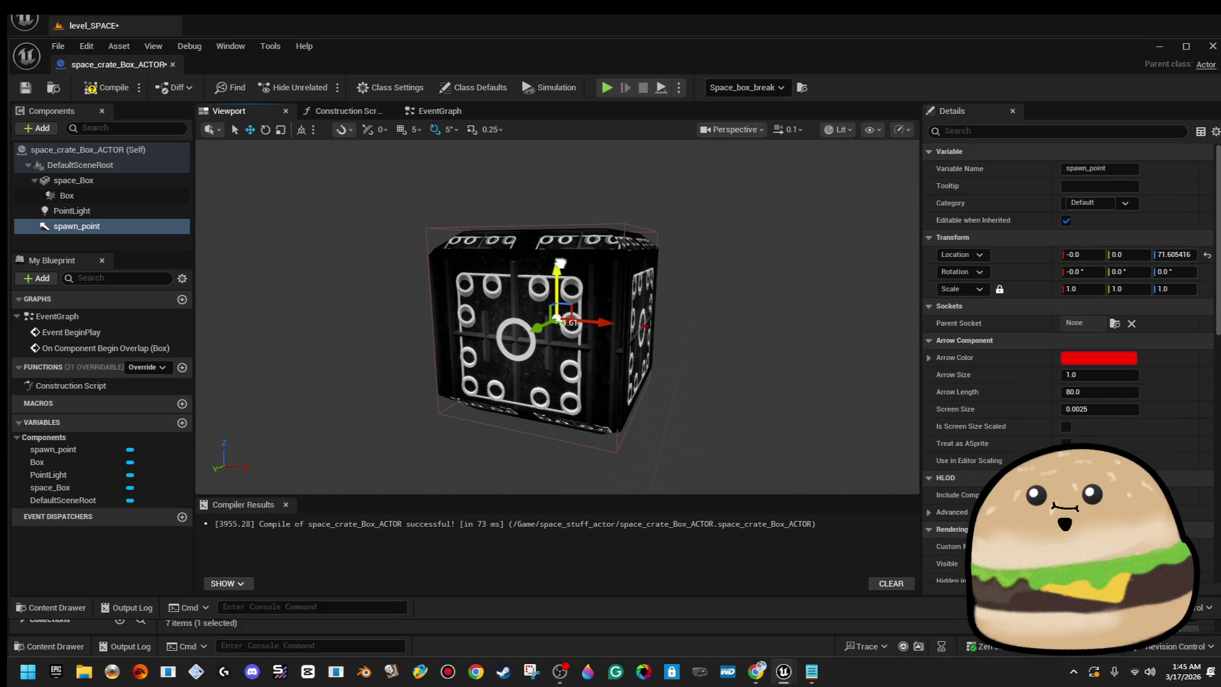
key("f")
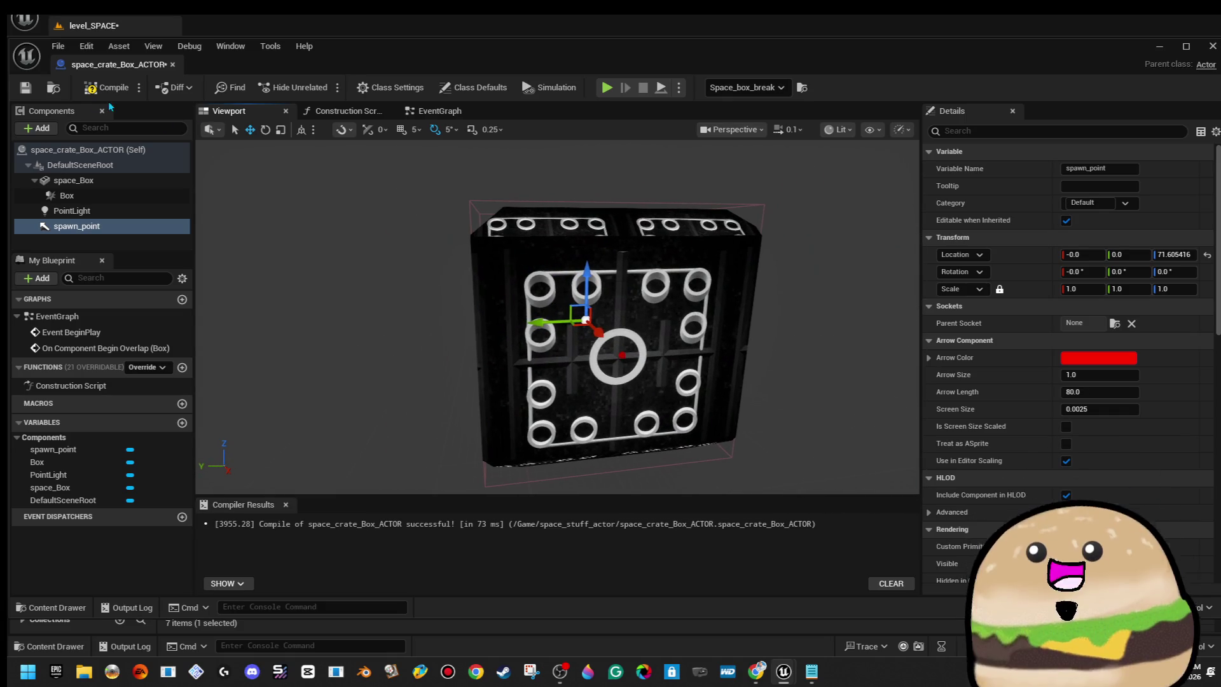
left_click(106, 87)
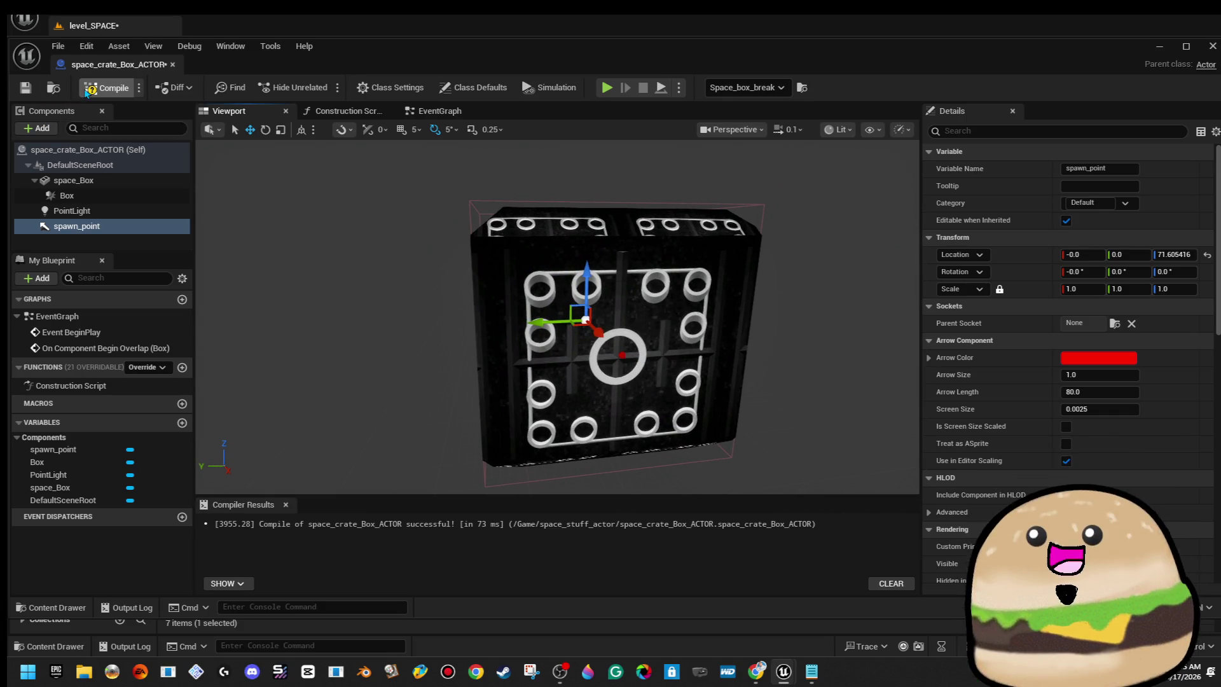
Play the level from a floor spot, stop it, then reopen the crate's Blueprint.
left_click(95, 25)
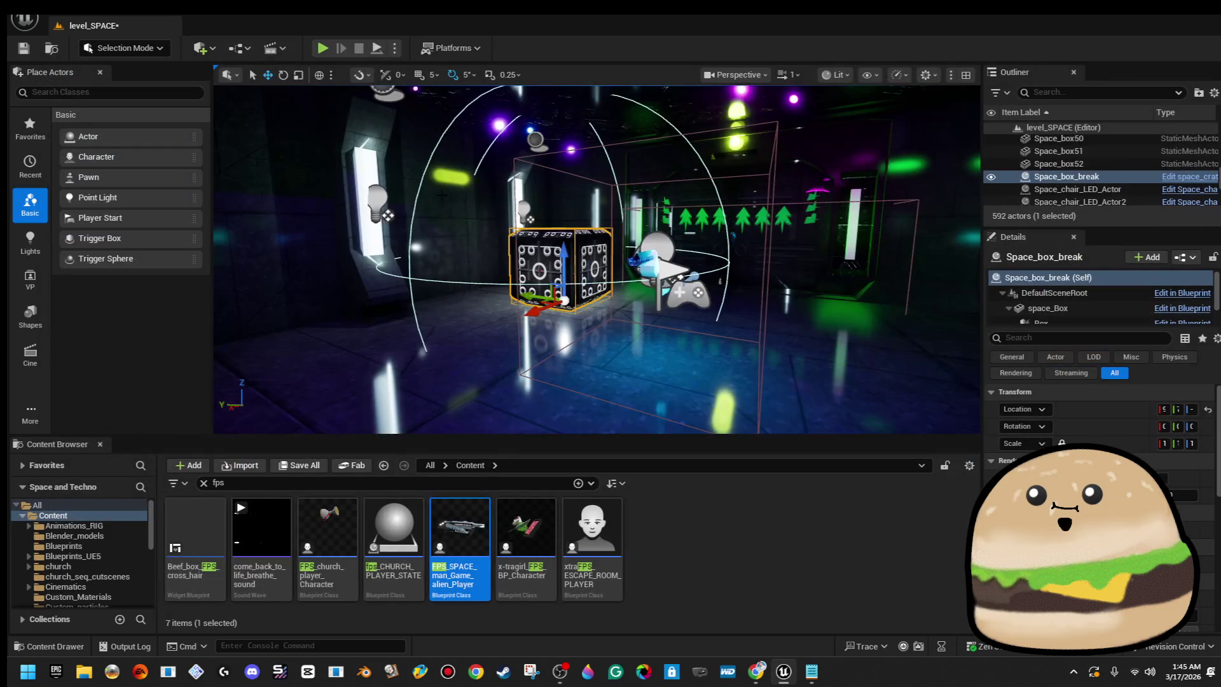
right_click(504, 234)
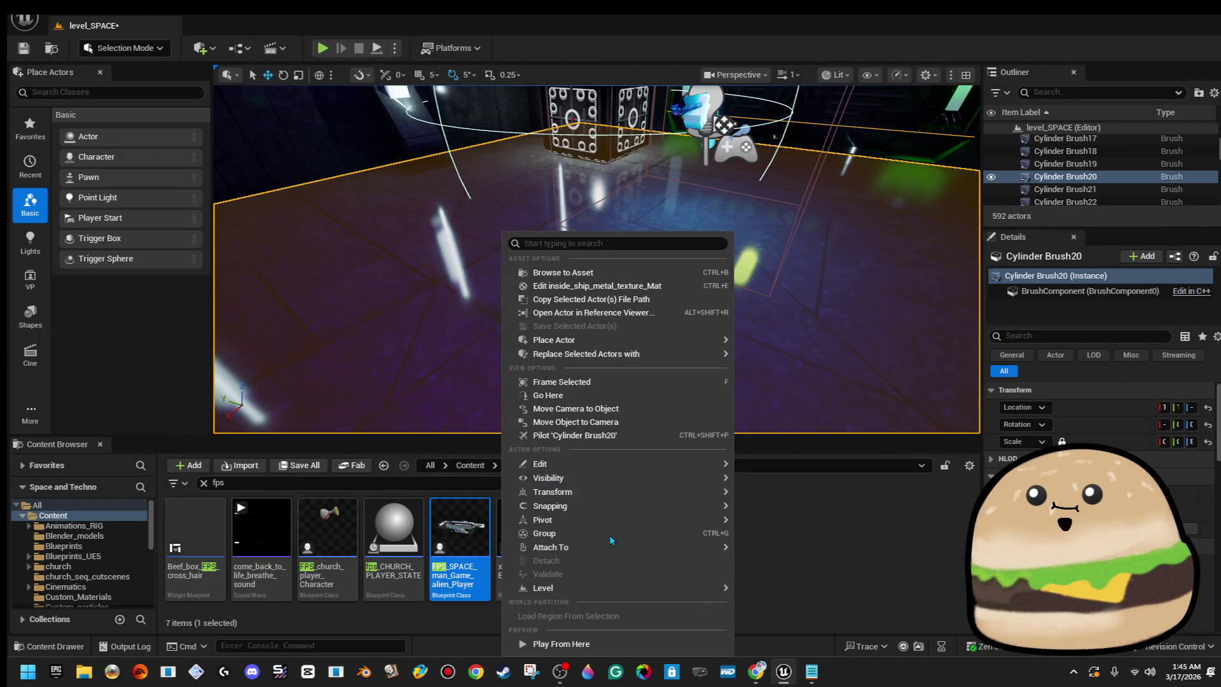
left_click(588, 643)
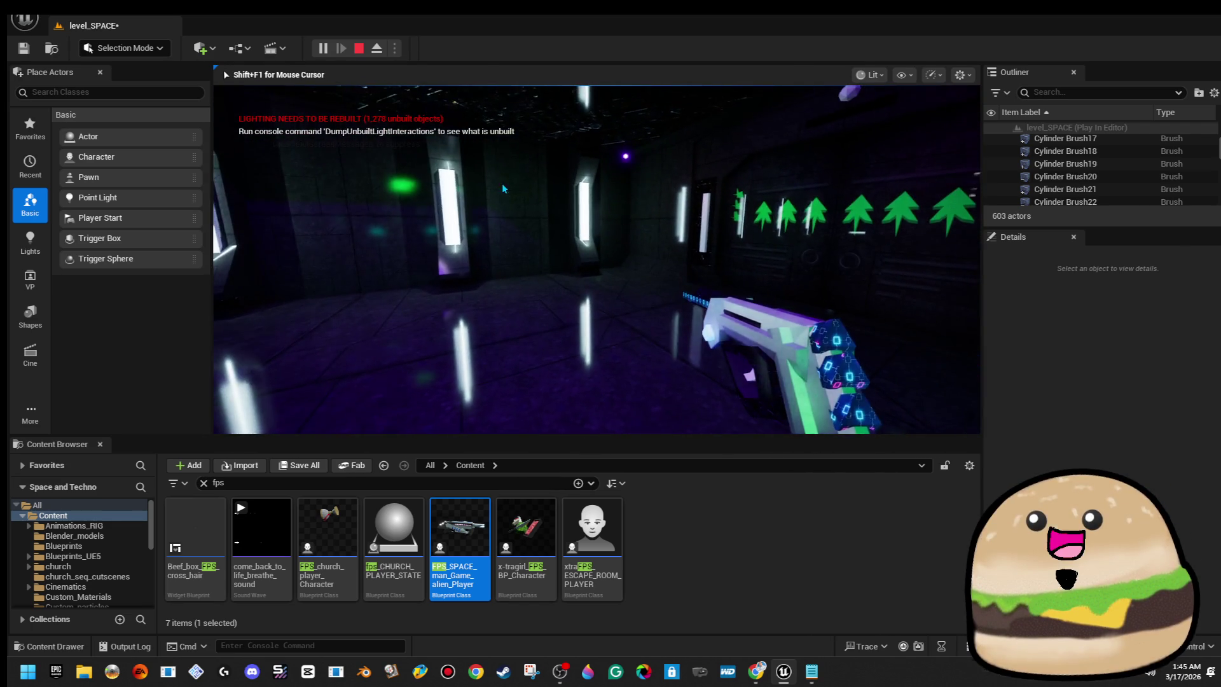
key("Escape")
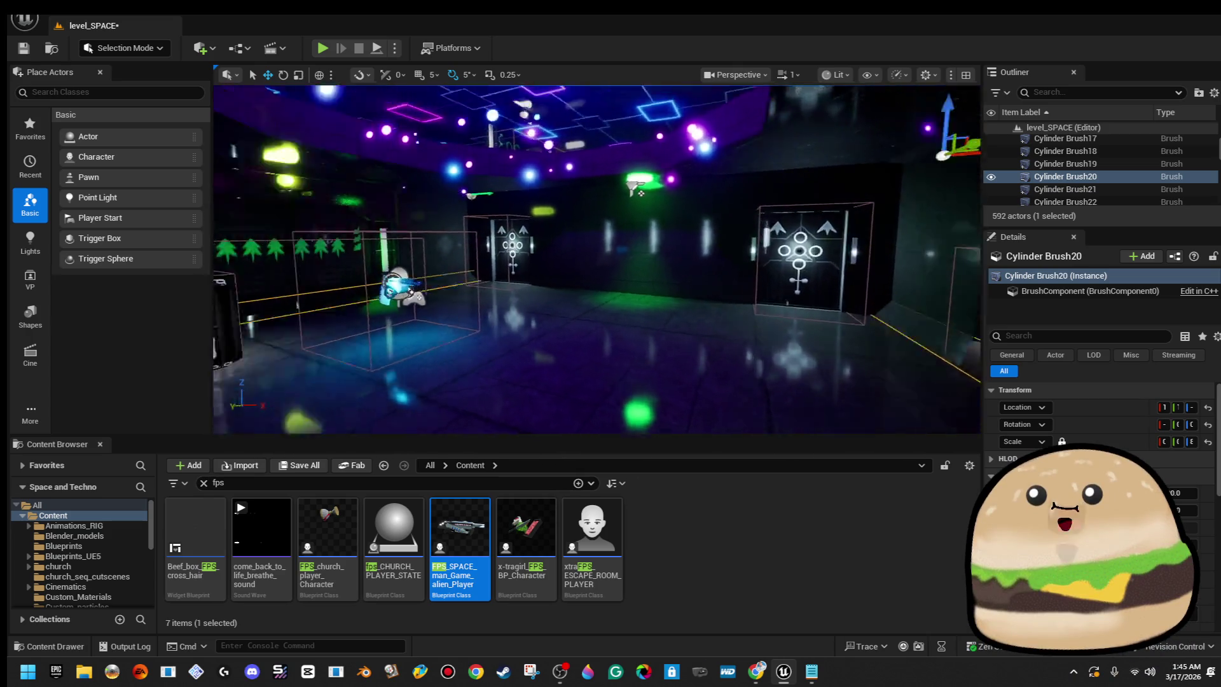
key("w")
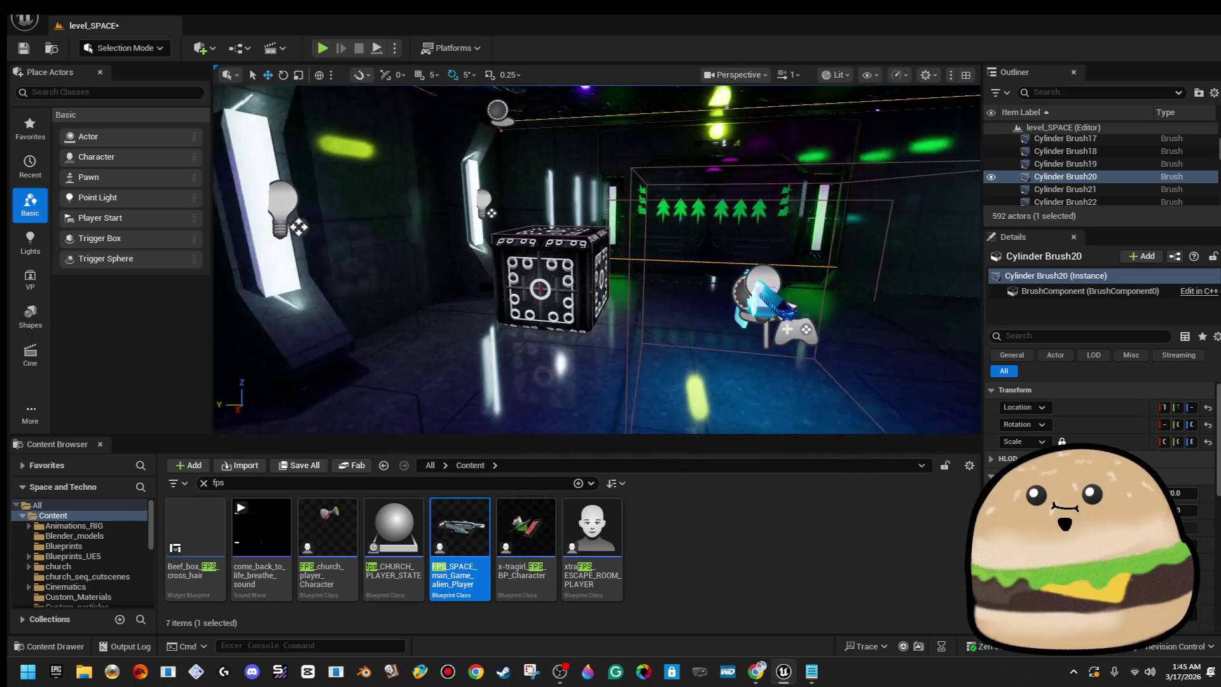
right_click(545, 237)
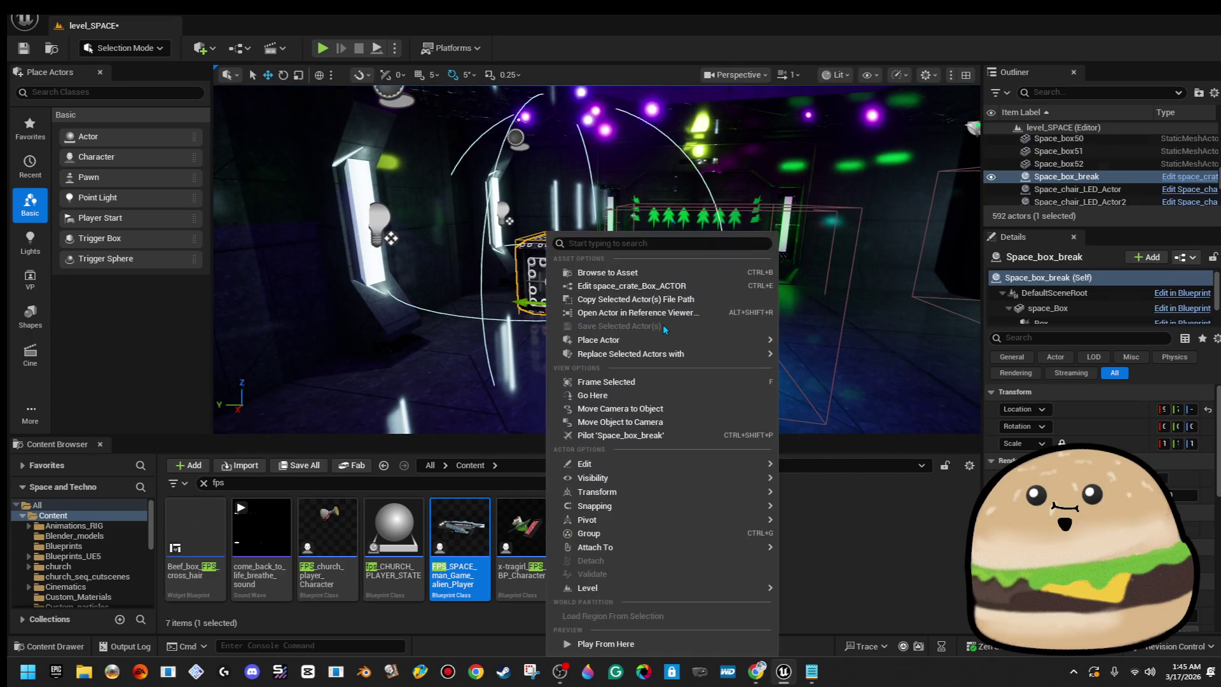
left_click(658, 286)
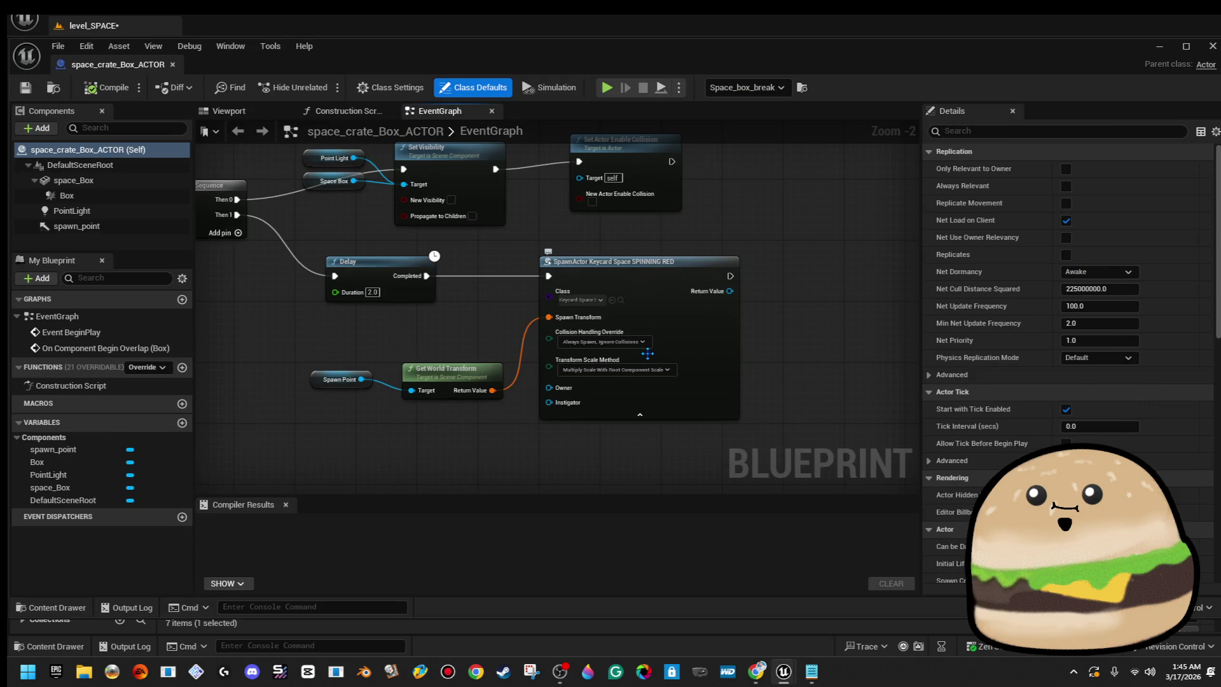
Set the SpawnActor class to space_health_spinning and compile.
scroll(591, 304, "up", 2)
left_click(592, 304)
type("hea")
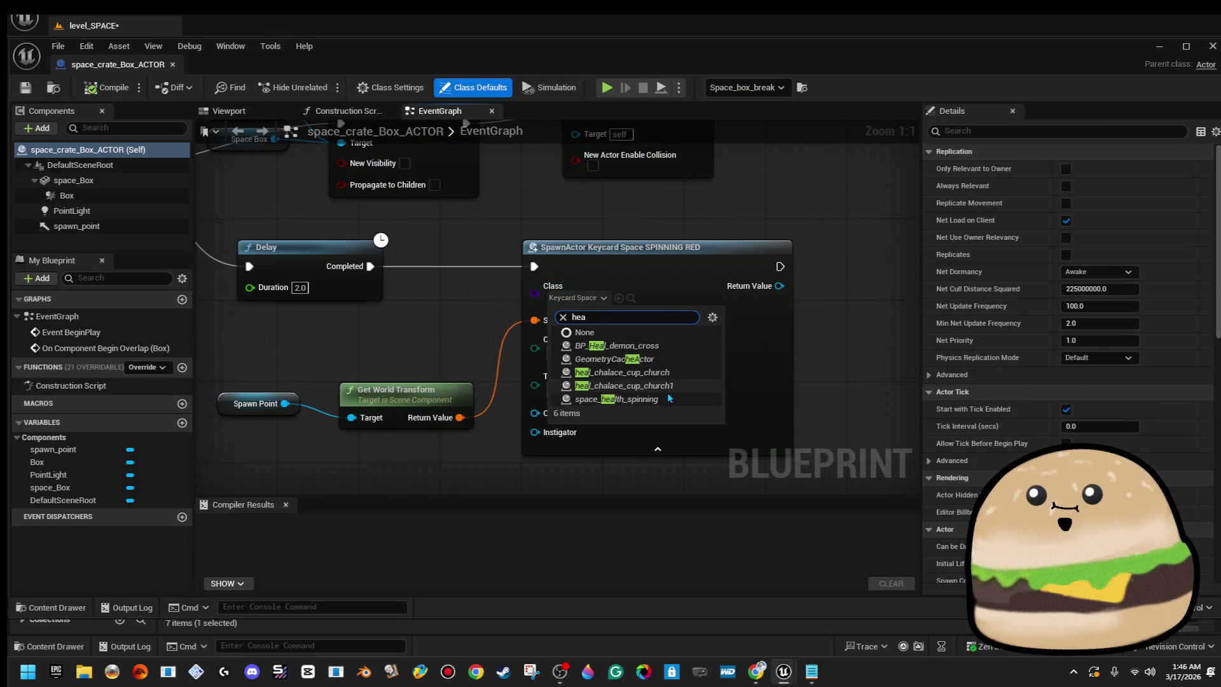
left_click(666, 398)
left_click(107, 87)
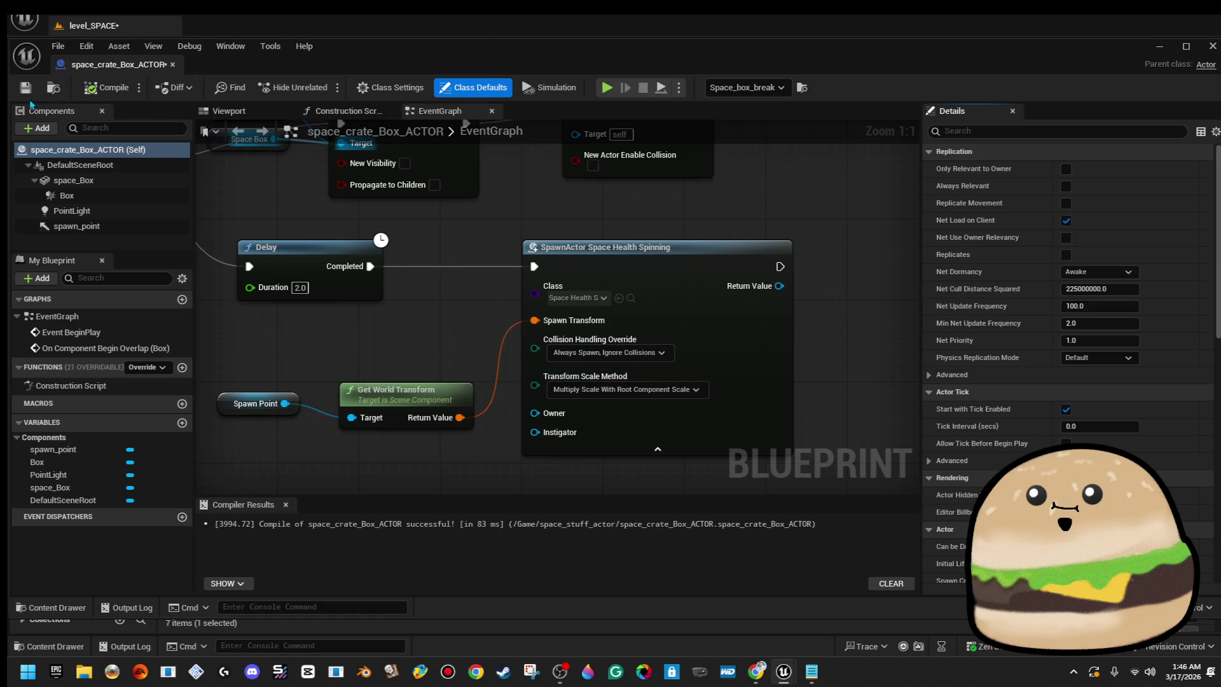
Play the level from a floor spot and shoot the crate to reveal the health pickup.
left_click(172, 64)
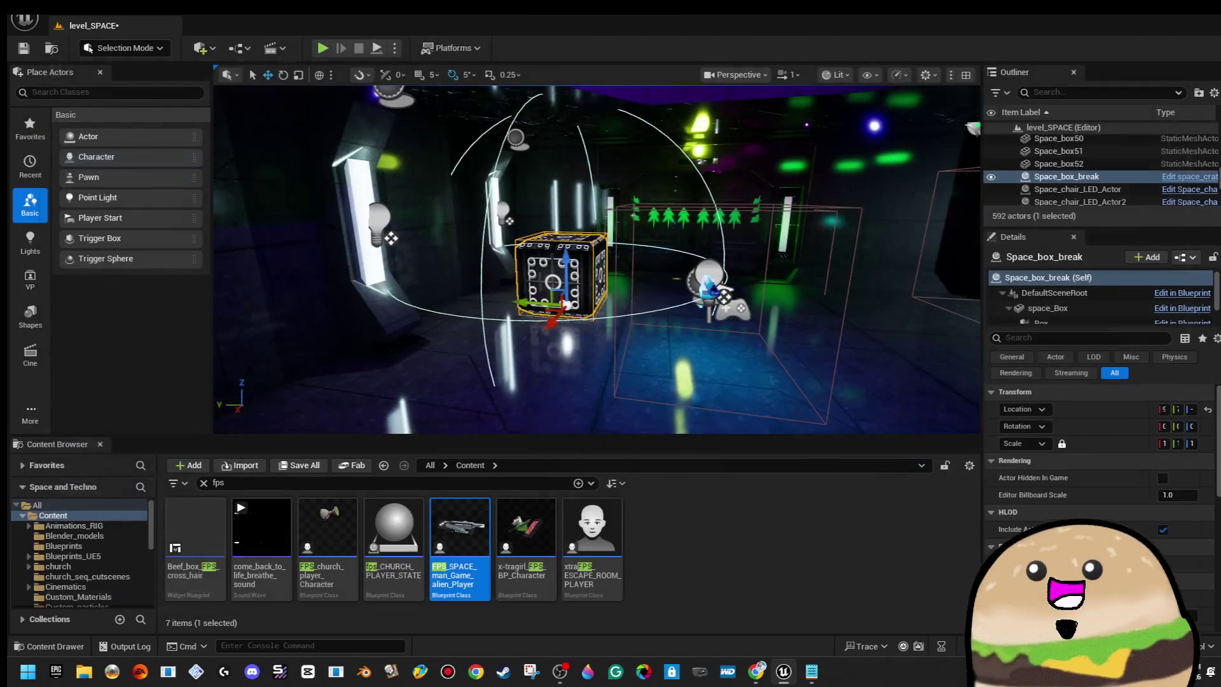
right_click(567, 233)
left_click(700, 642)
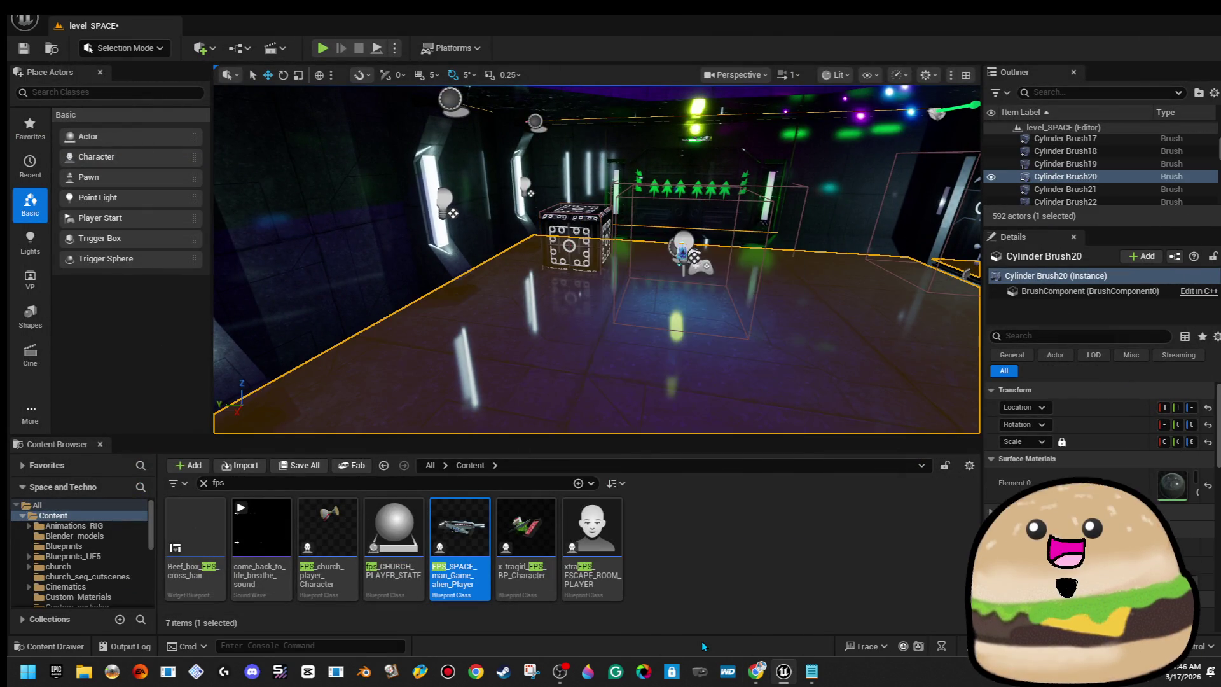
left_click(596, 258)
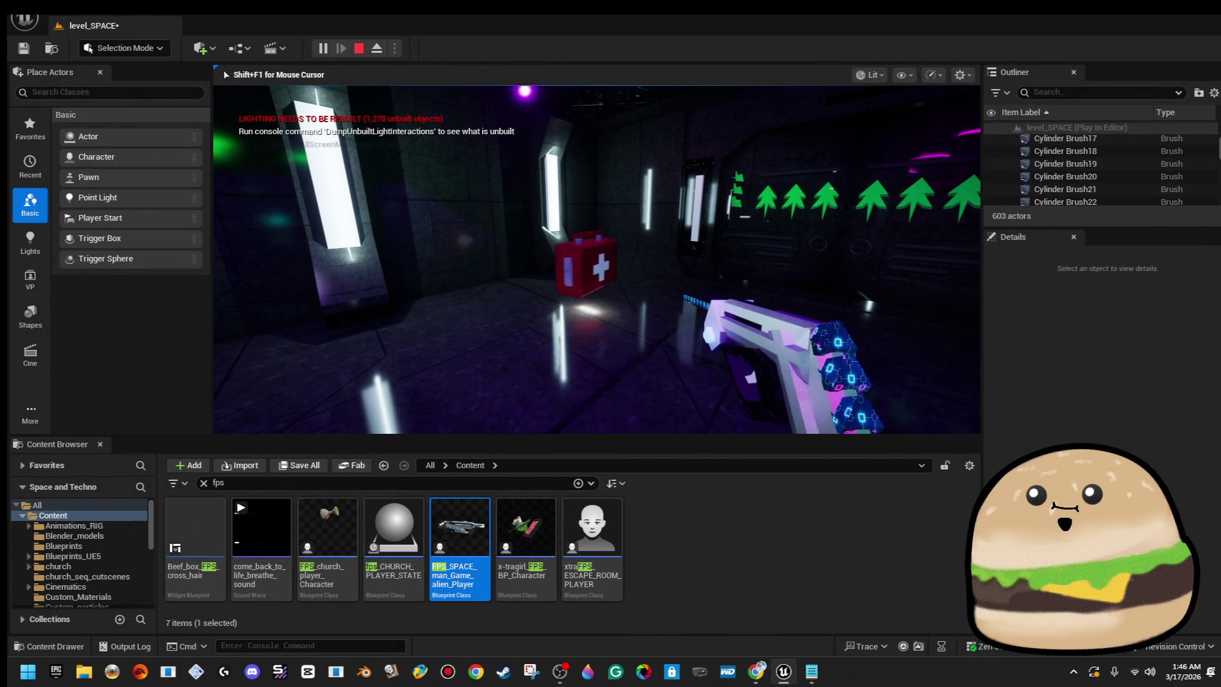
key("Escape")
right_click(599, 299)
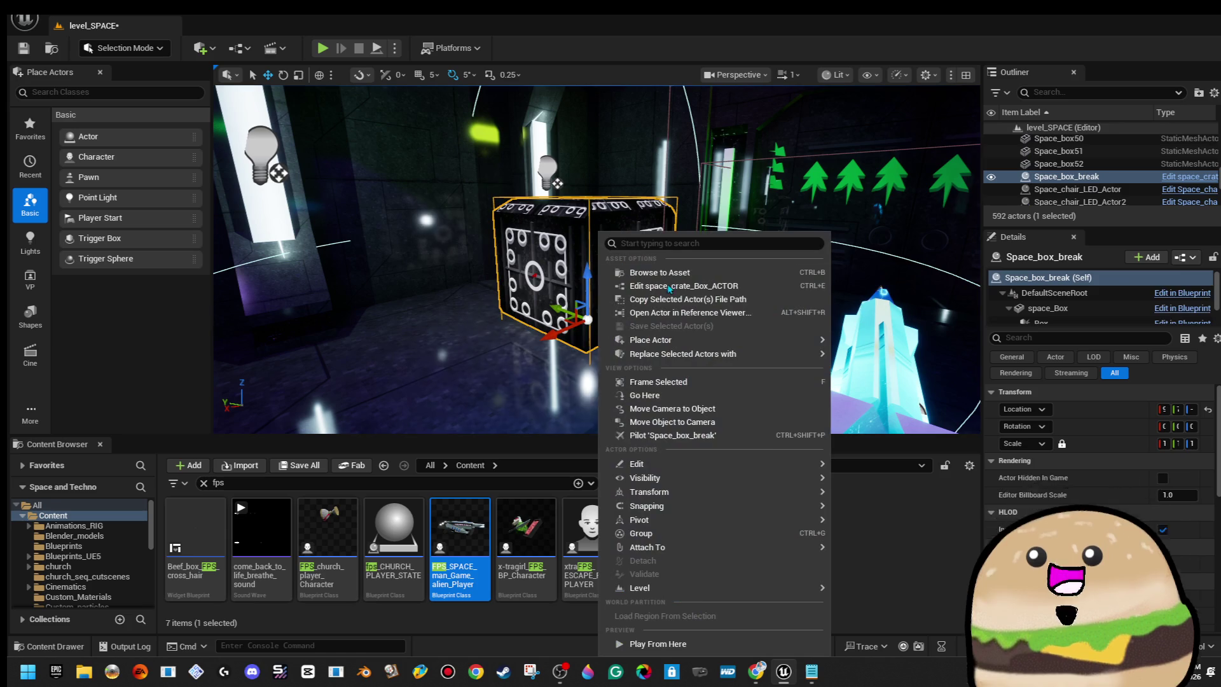
Delete the Delay node and wire Sequence Then 1 straight into the SpawnActor node.
left_click(702, 287)
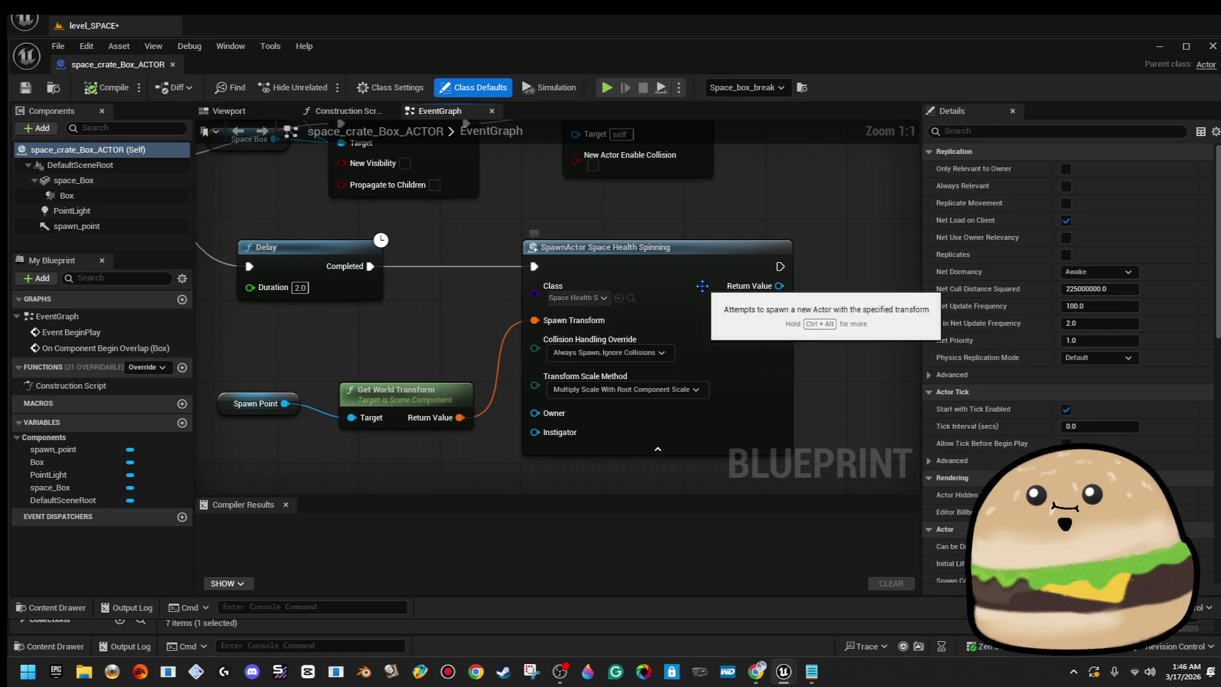
left_click_drag(499, 344, 656, 341)
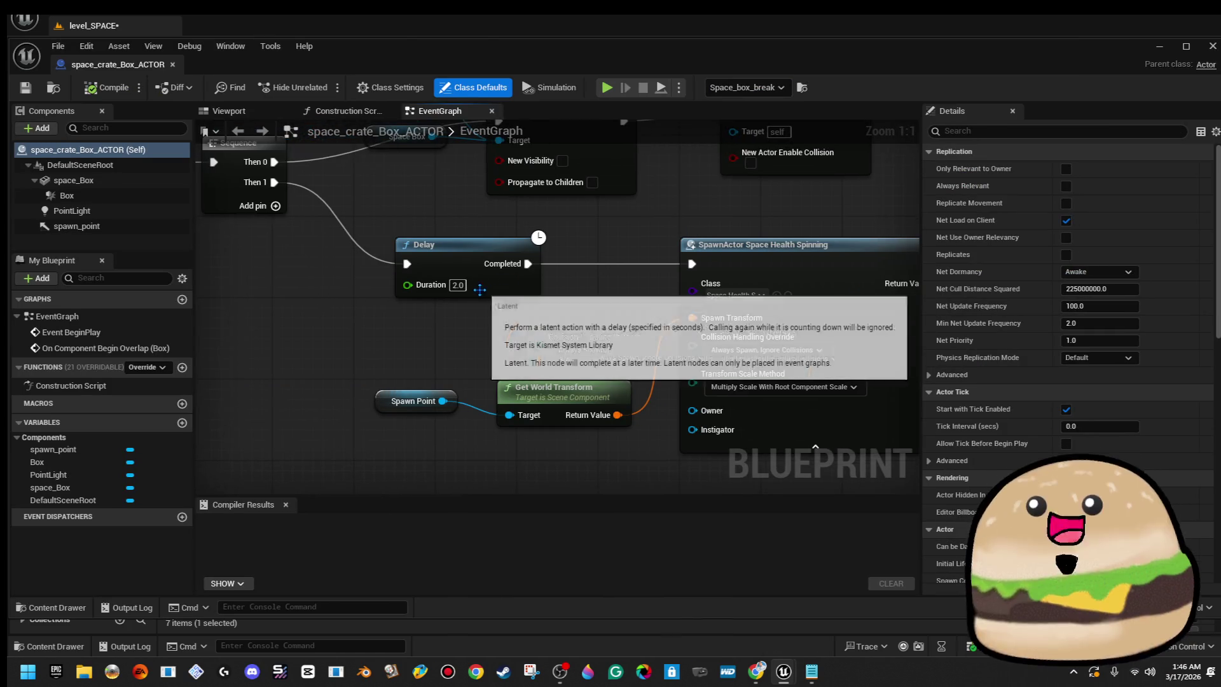
left_click(449, 267)
key("Delete")
mouse_move(274, 182)
left_mouse_down()
mouse_move(586, 299)
mouse_move(691, 263)
left_mouse_up()
Compile and save the crate Blueprint, then review the graph.
mouse_move(799, 226)
left_mouse_down()
mouse_move(581, 276)
mouse_move(522, 314)
left_mouse_up()
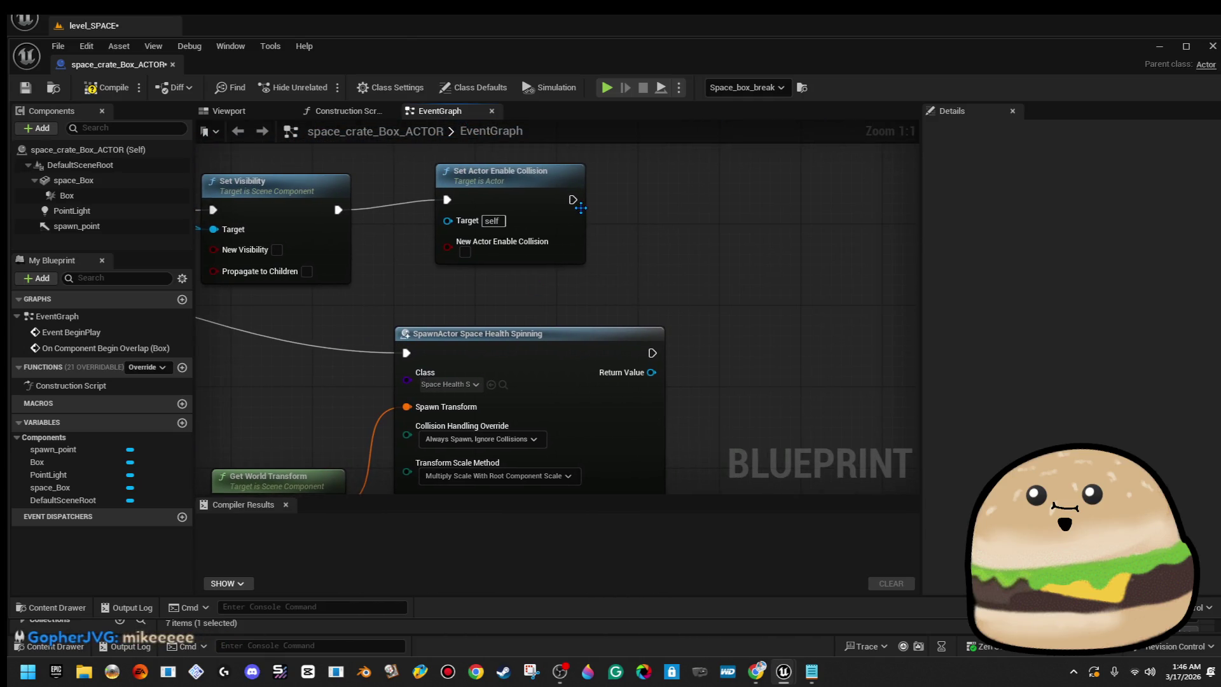
scroll(572, 200, "down", 2)
left_click_drag(572, 200, 716, 246)
left_click(107, 88)
left_click(26, 87)
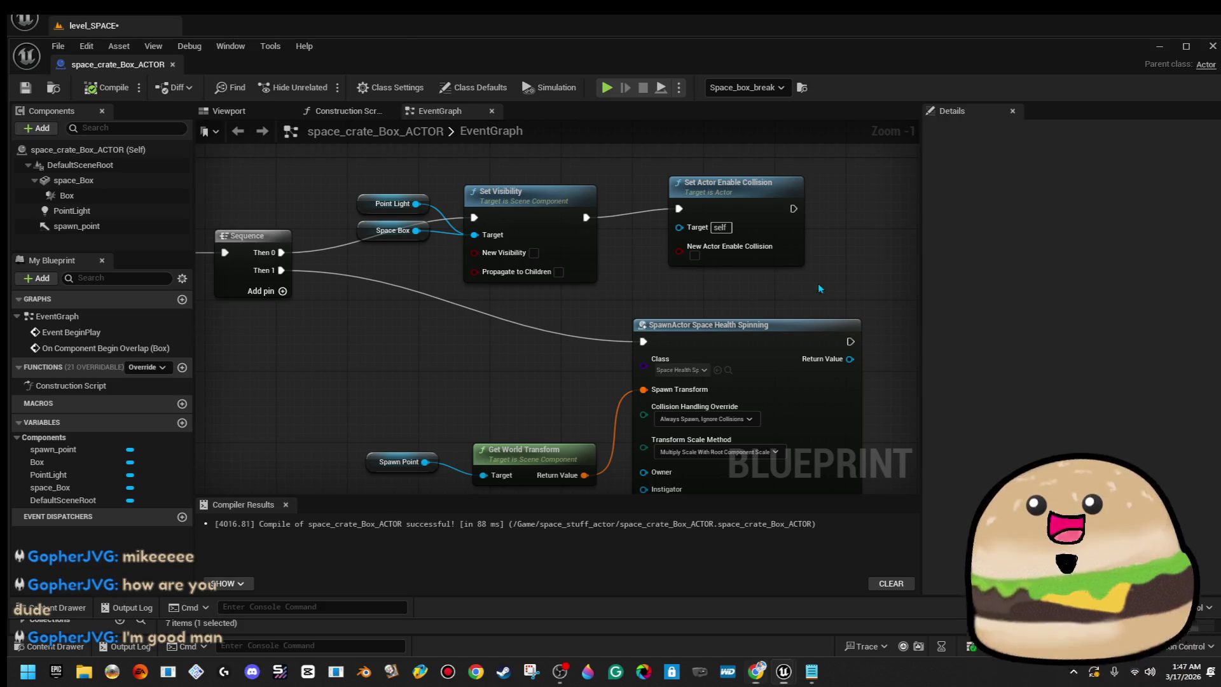
scroll(825, 281, "down", 1)
left_click_drag(613, 274, 677, 255)
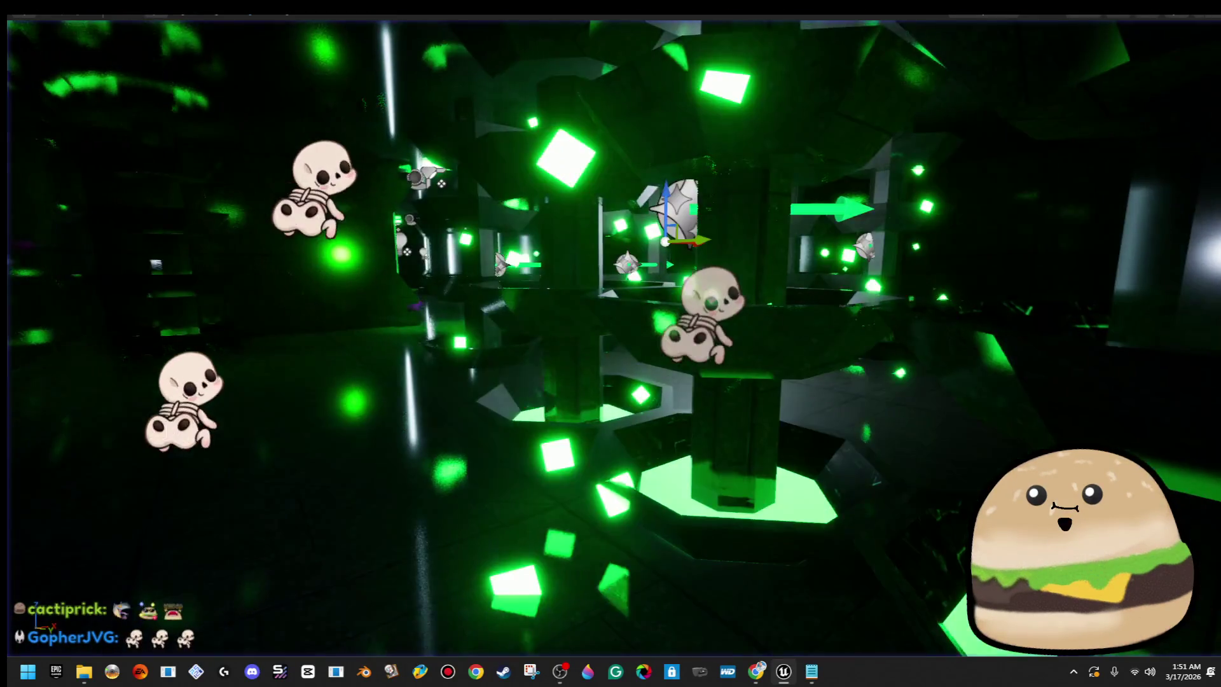
Stop the play test and frame the editor view on Cylinder Brush20.
key("Escape")
key("f")
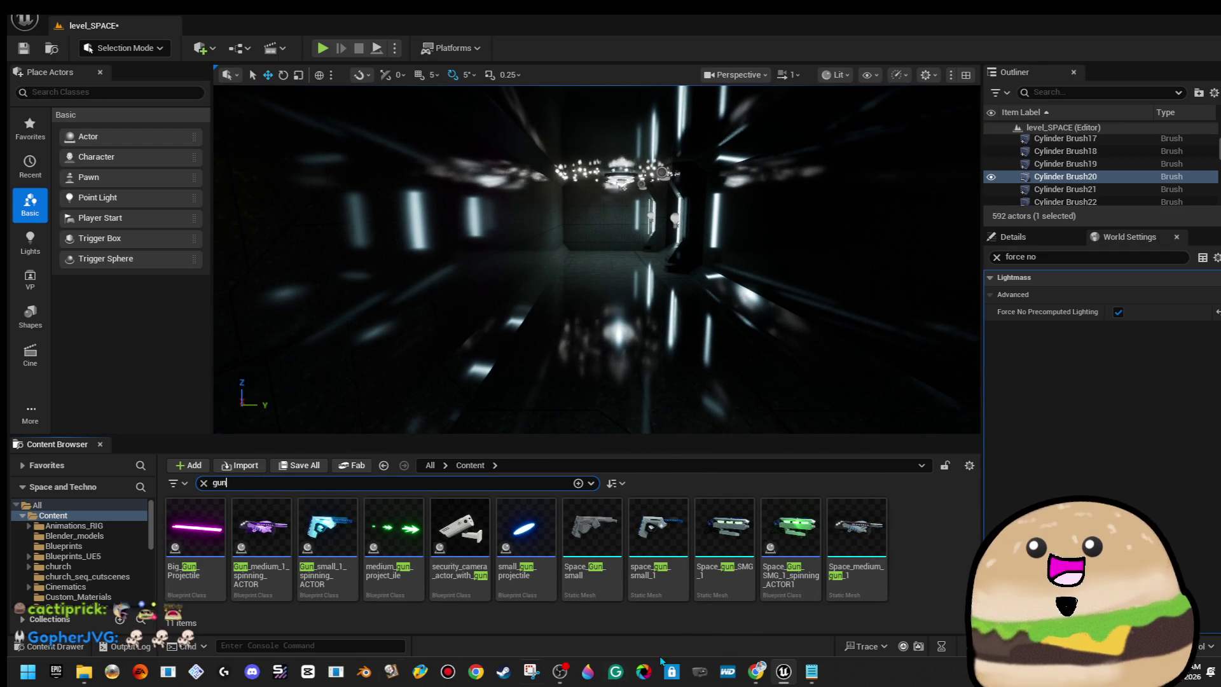
Place Gun_medium_1_spinning_ACTOR in the purple-lit level_SPACE corridor and start Play From Here.
mouse_move(261, 528)
left_mouse_down()
mouse_move(560, 321)
mouse_move(632, 258)
mouse_move(612, 241)
mouse_move(634, 246)
mouse_move(605, 250)
left_mouse_up()
key("f")
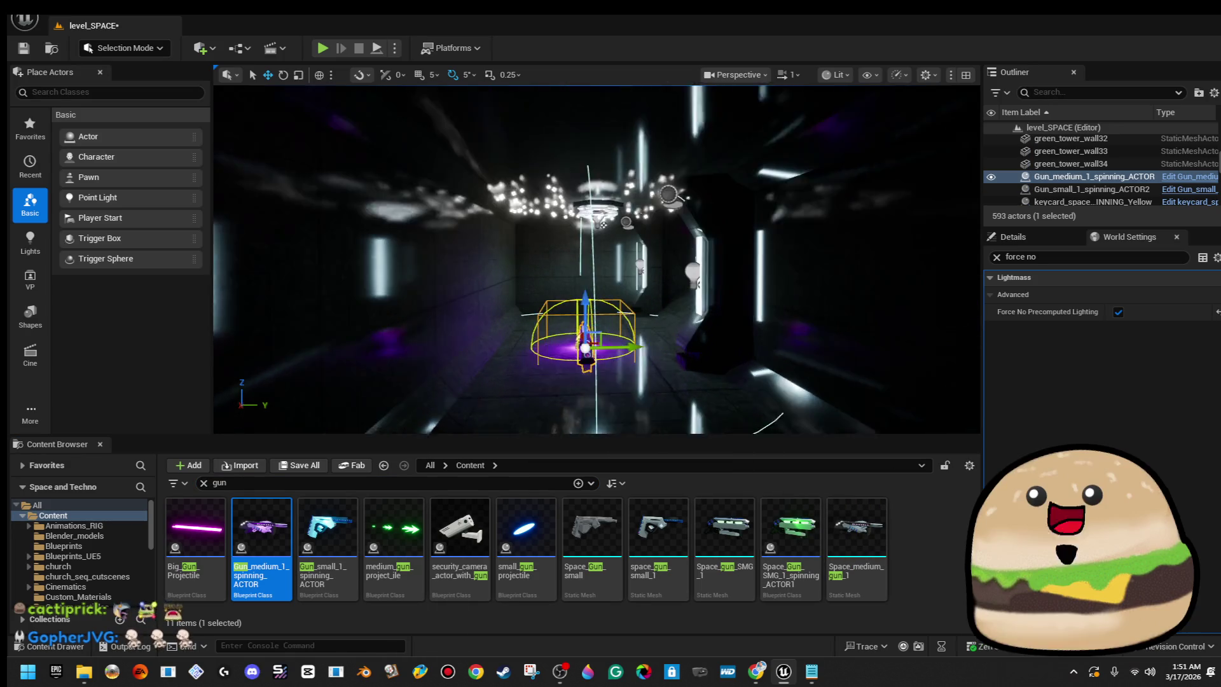
left_click_drag(606, 335, 607, 335)
right_click(606, 335)
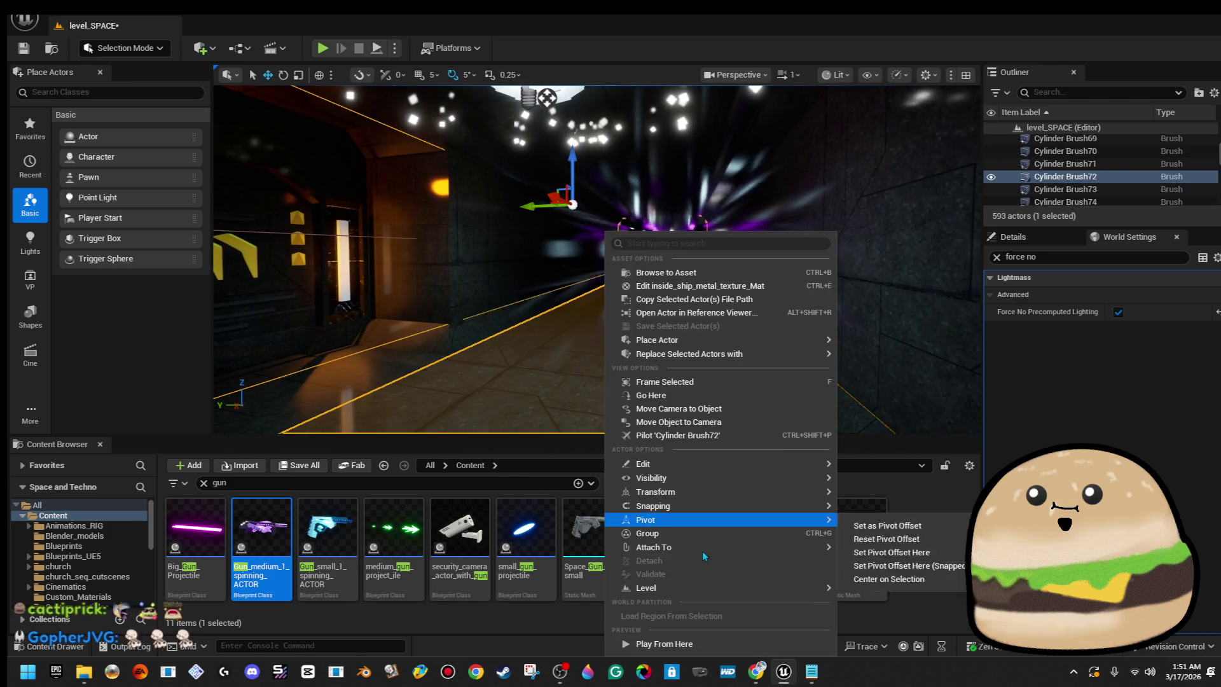
left_click(662, 642)
Walk into the spinning purple gun, fire it down the corridor, then stop playing.
key("F11")
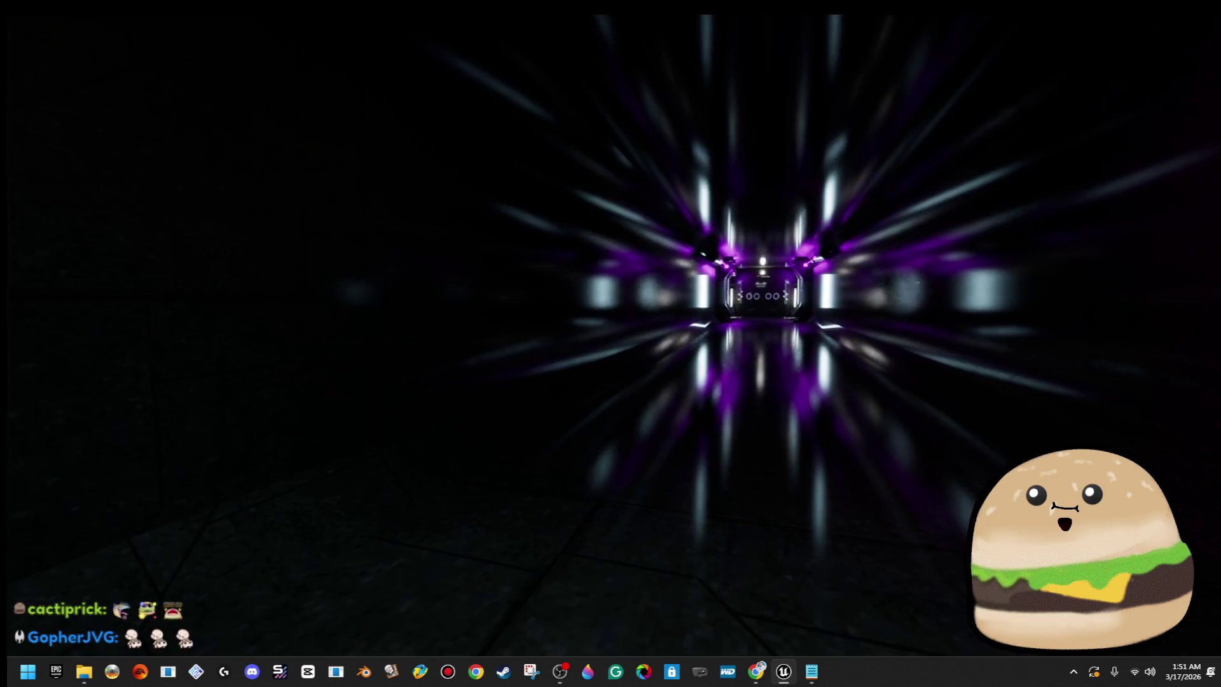
key("w")
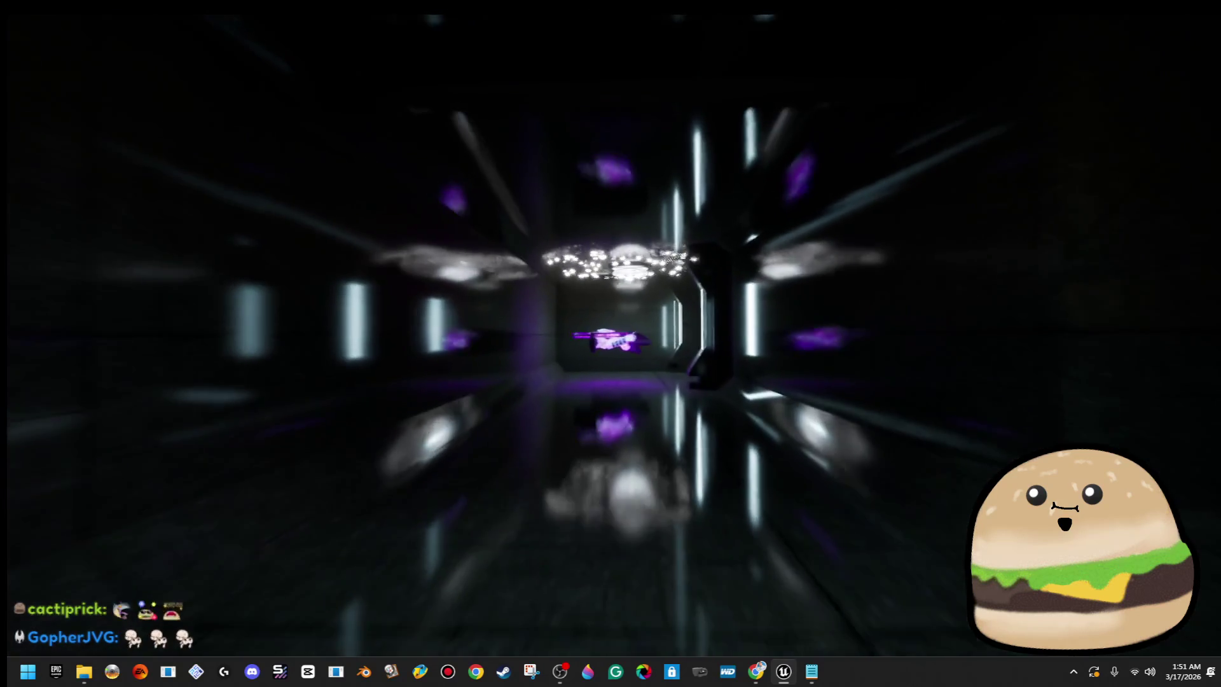
key("w")
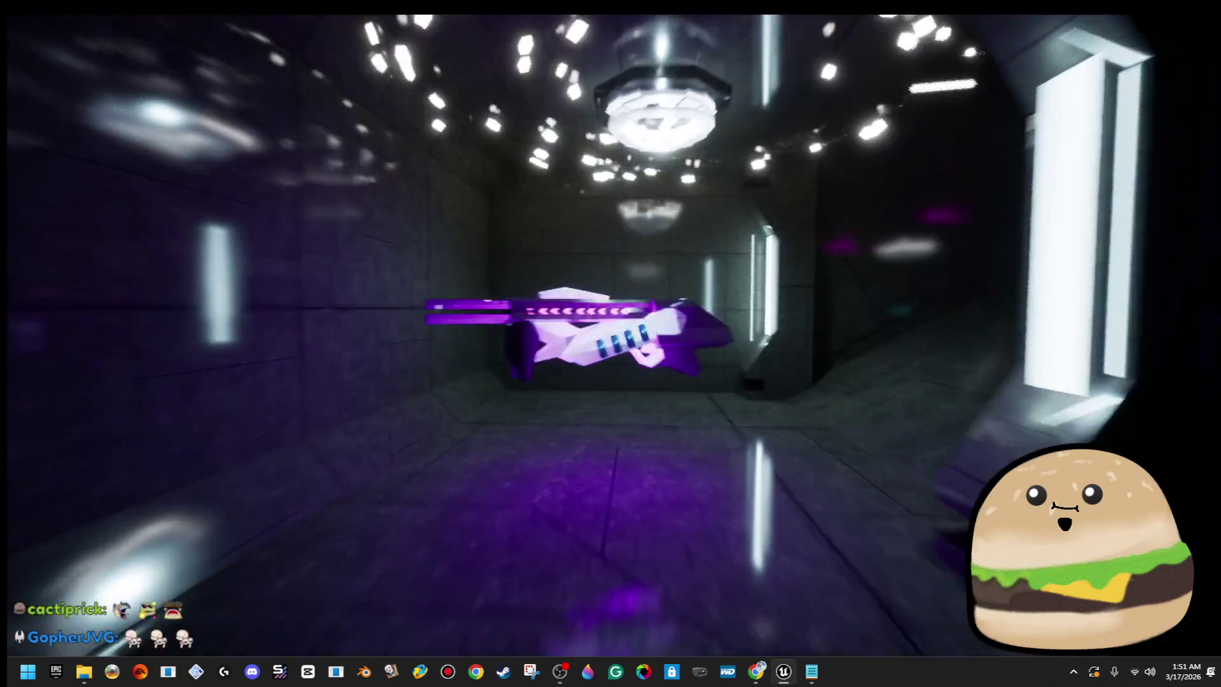
key("w")
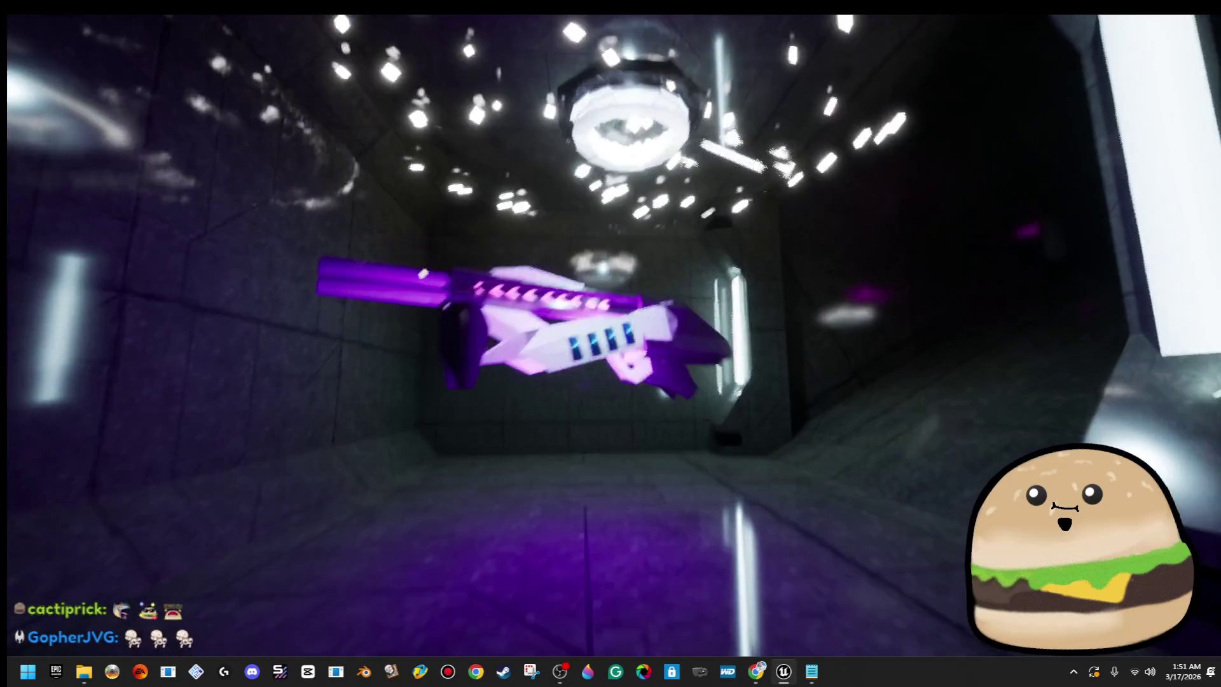
key("w")
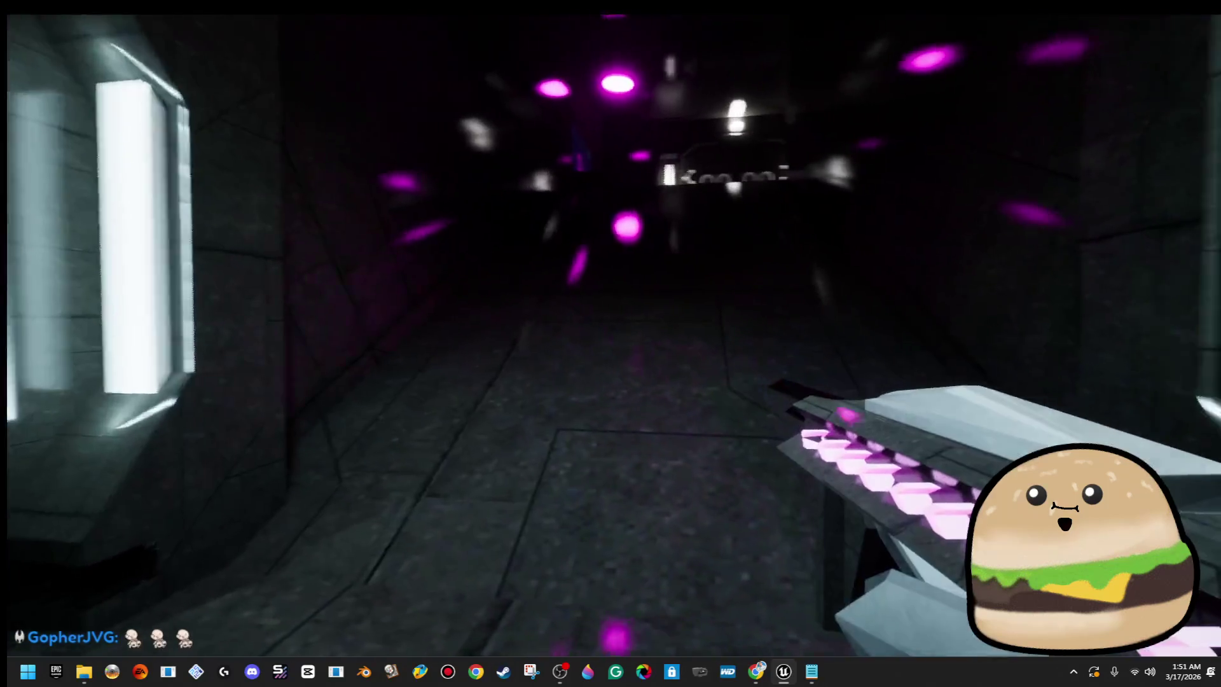
left_click(610, 343)
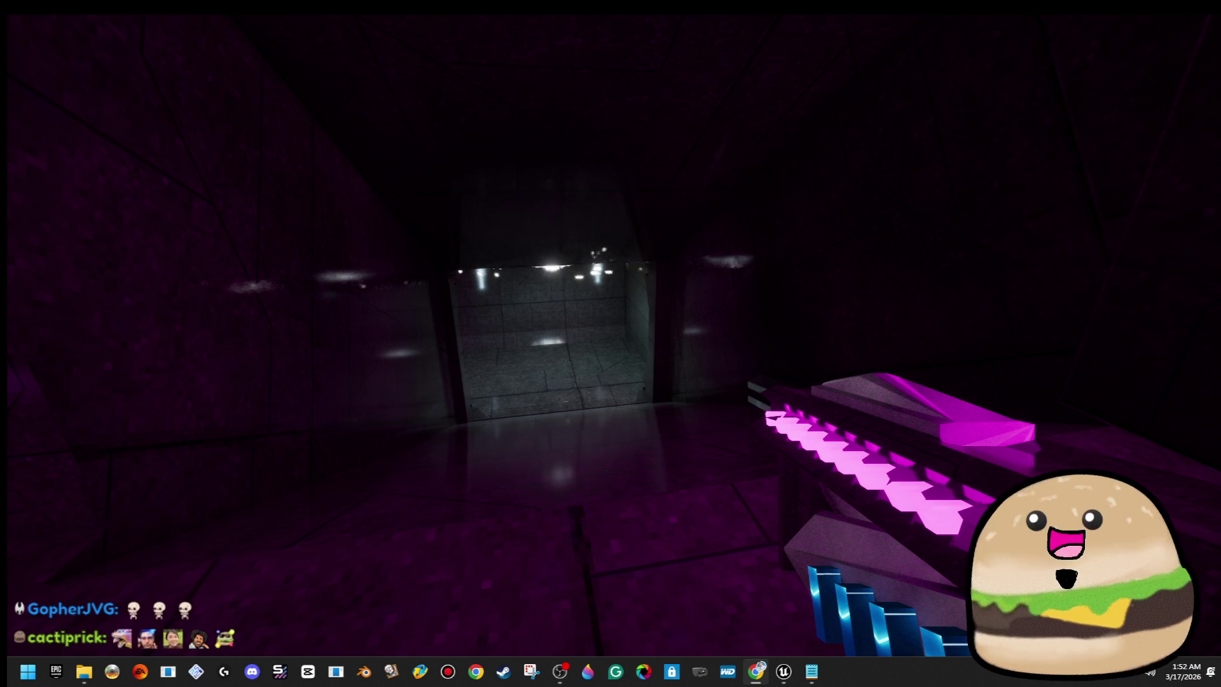
key("w")
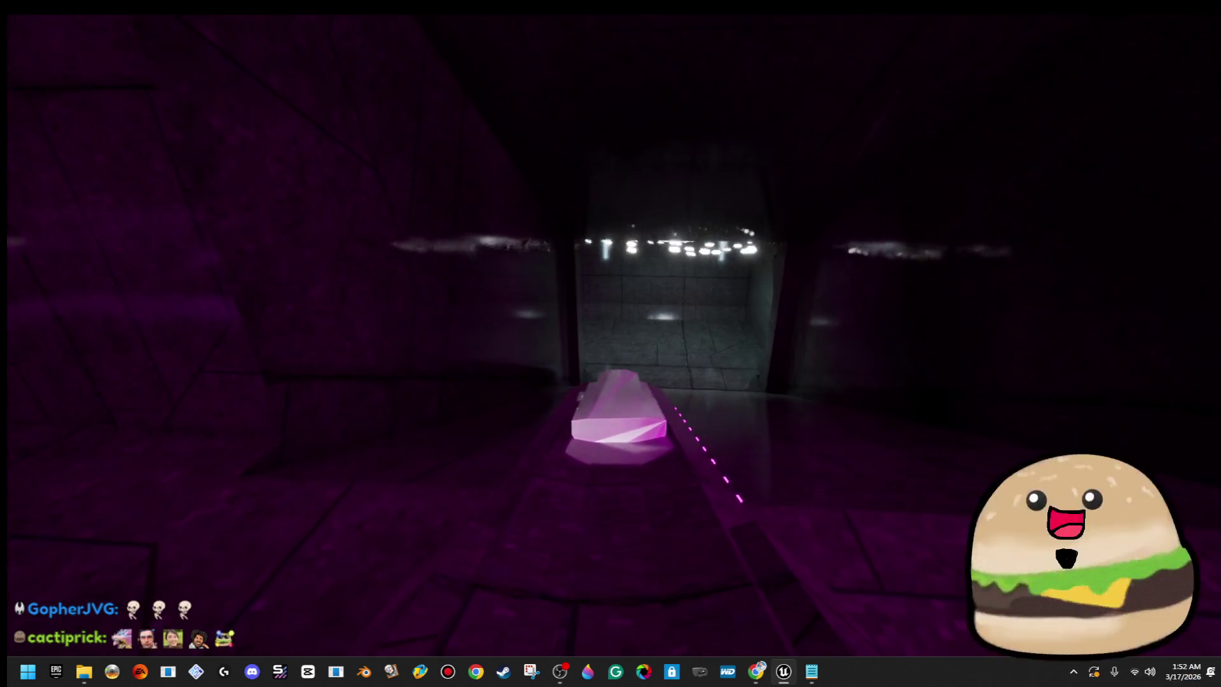
key("w")
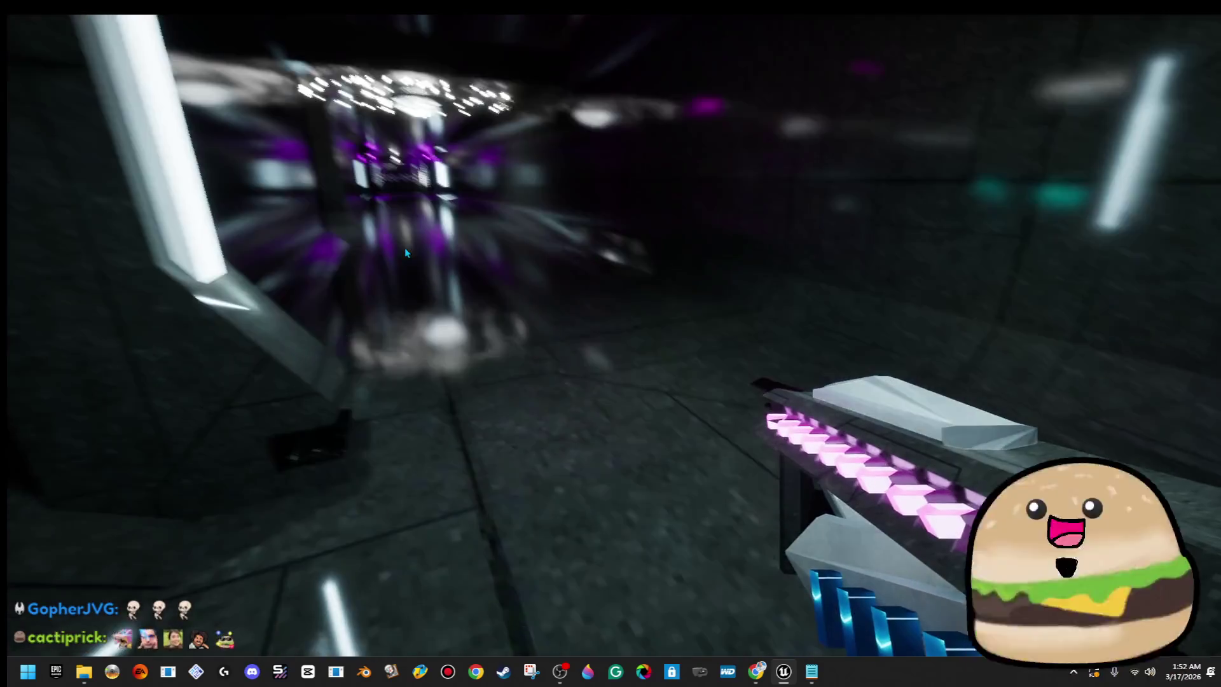
key("Escape")
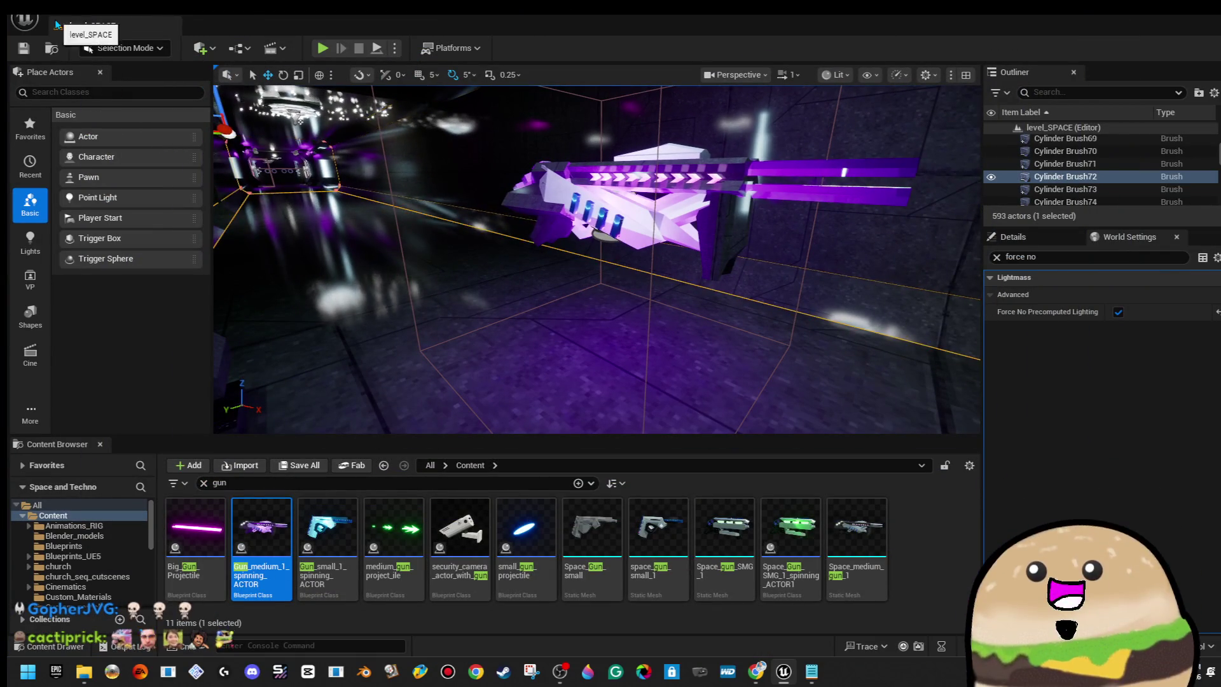
Open the SPACE_Model level and play-test shooting the black crate with the green gun.
left_click(55, 18)
left_click(91, 68)
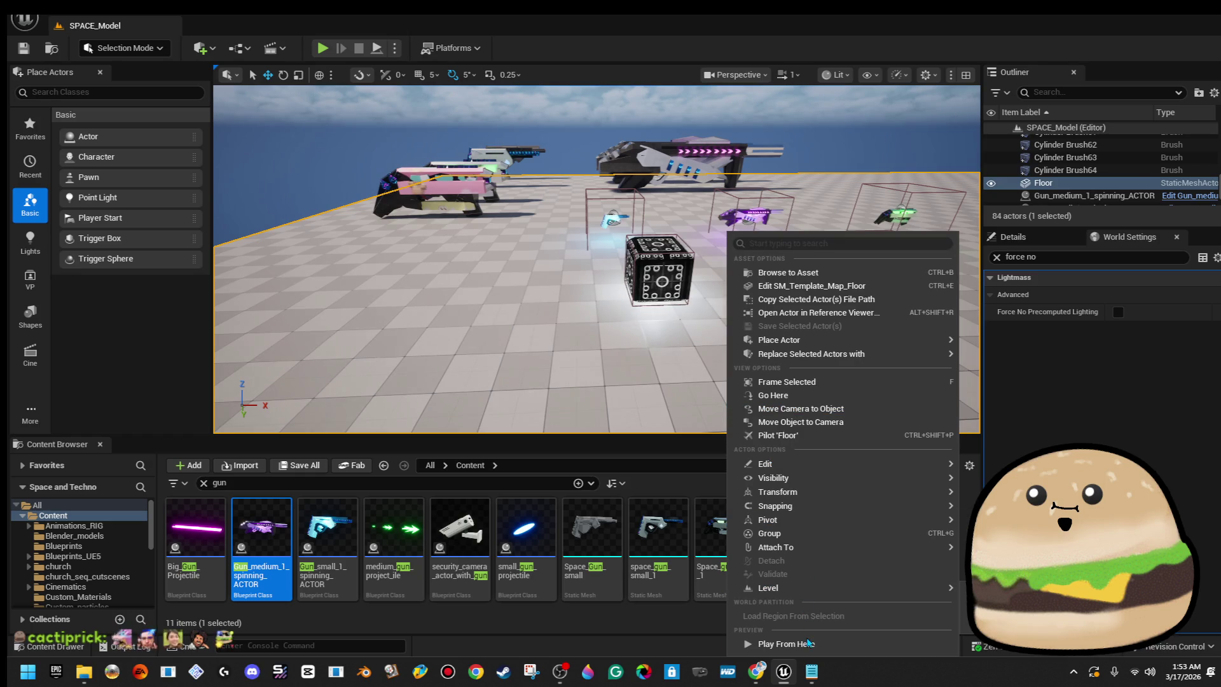
left_click(786, 643)
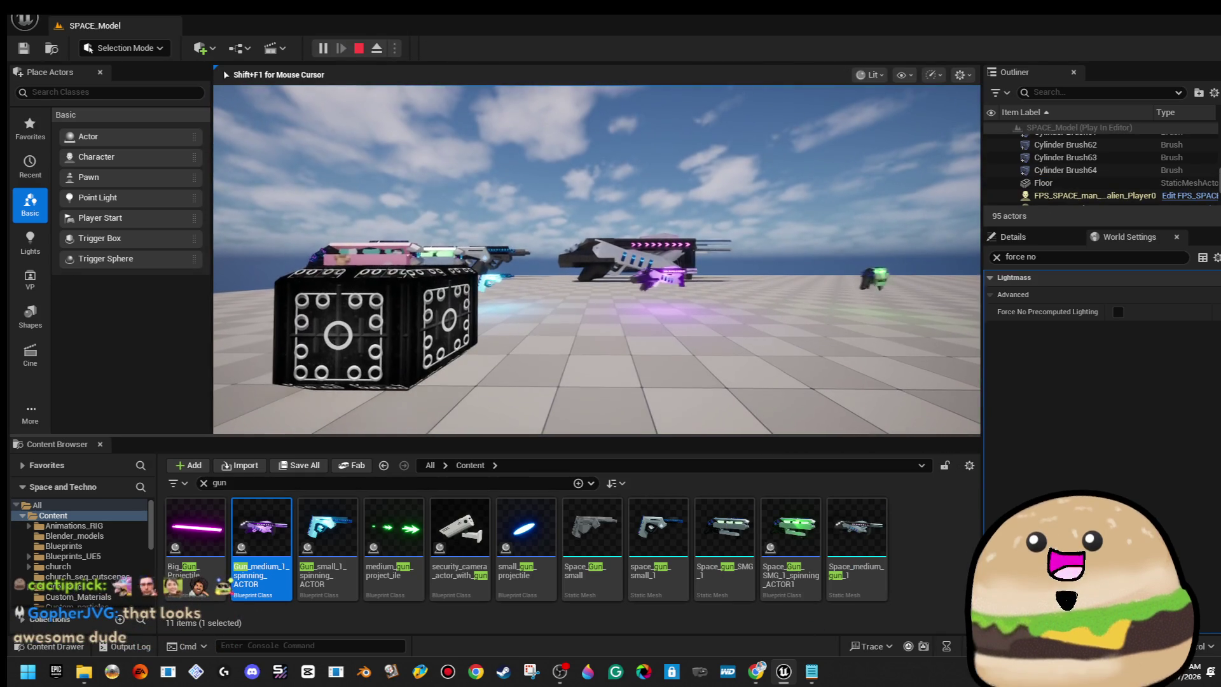
key("F11")
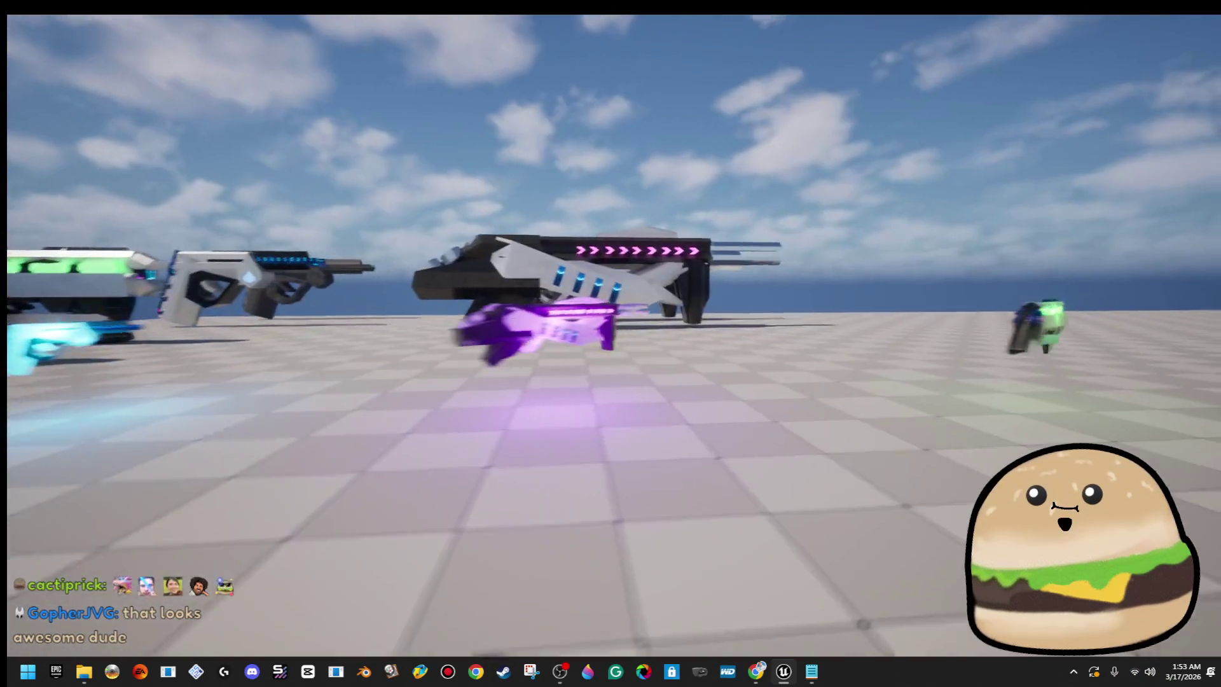
key("w")
key("w")
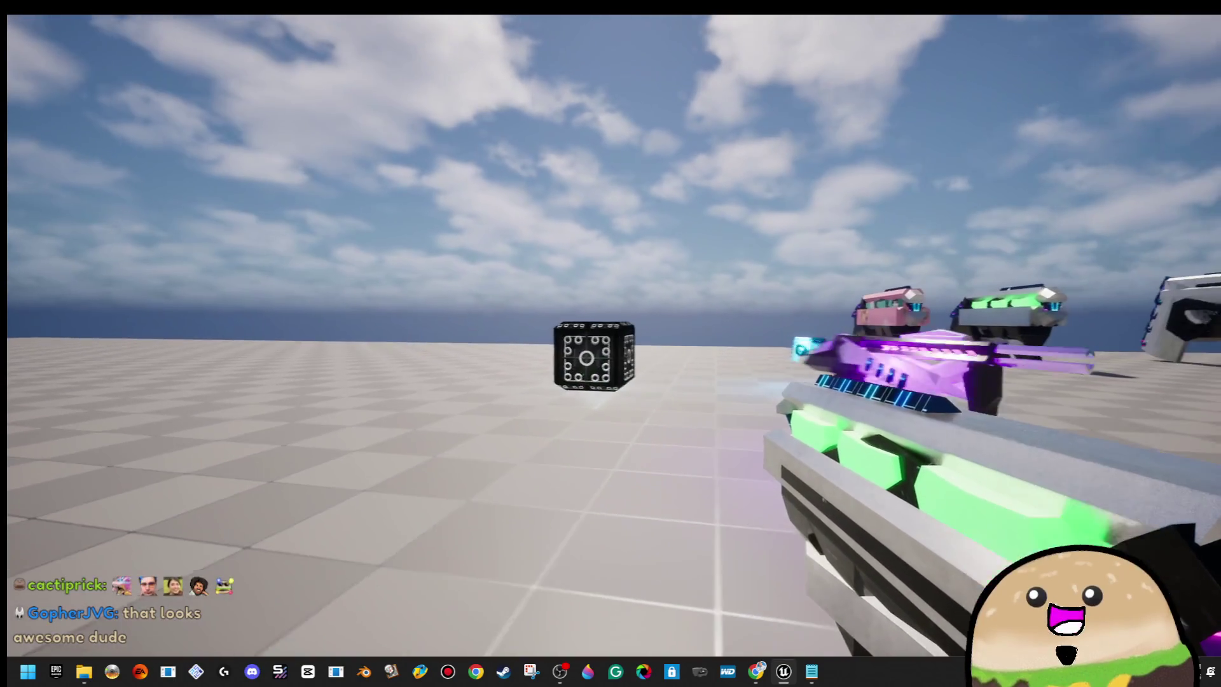
left_click(611, 343)
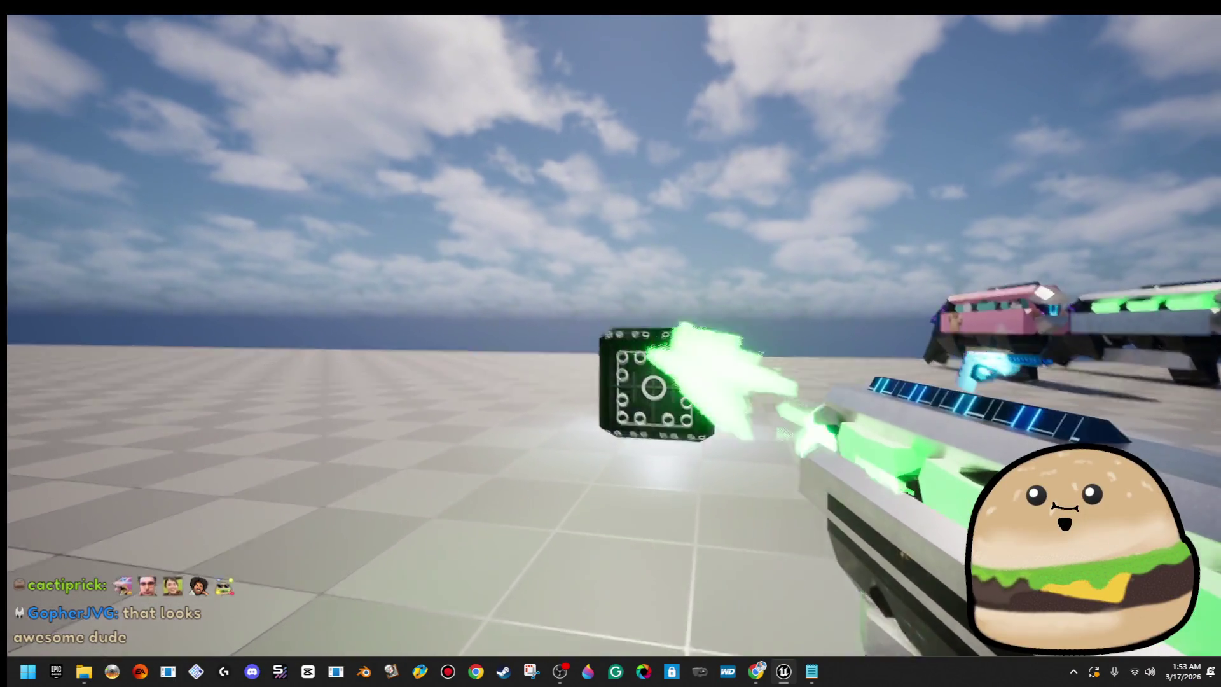
key("Escape")
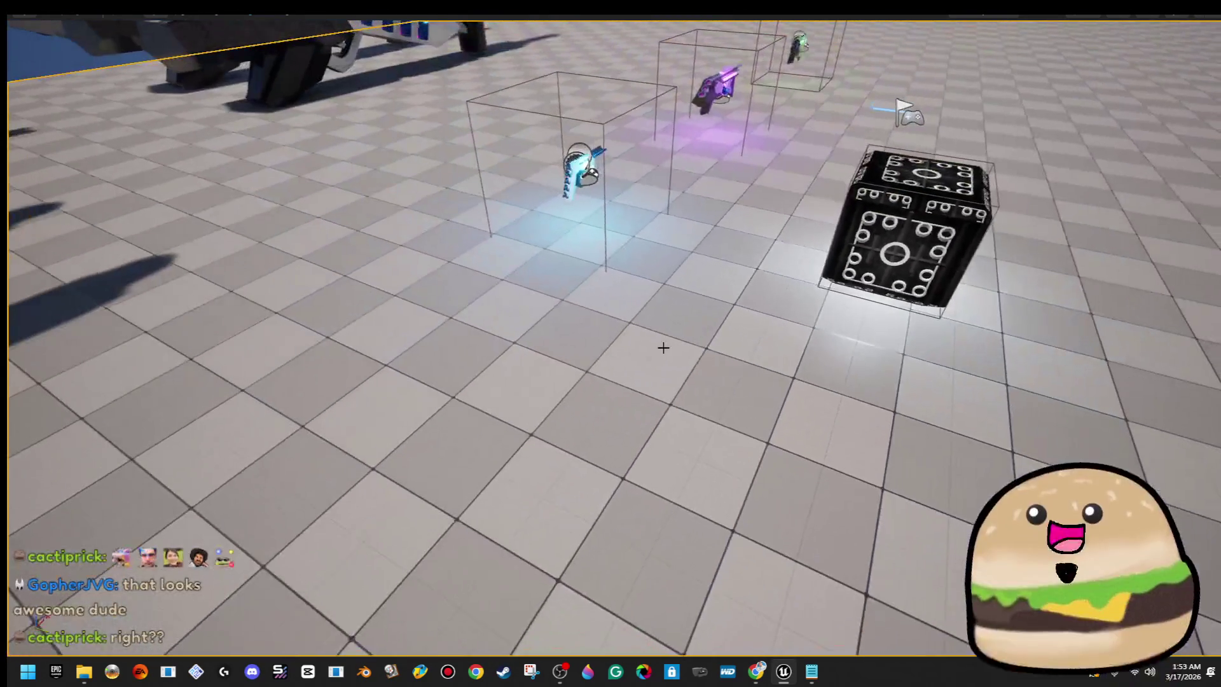
Play-test again from another spot, then open the crate's space_crate_Box_ACTOR Blueprint.
right_click(662, 345)
mouse_move(731, 464)
left_click(747, 644)
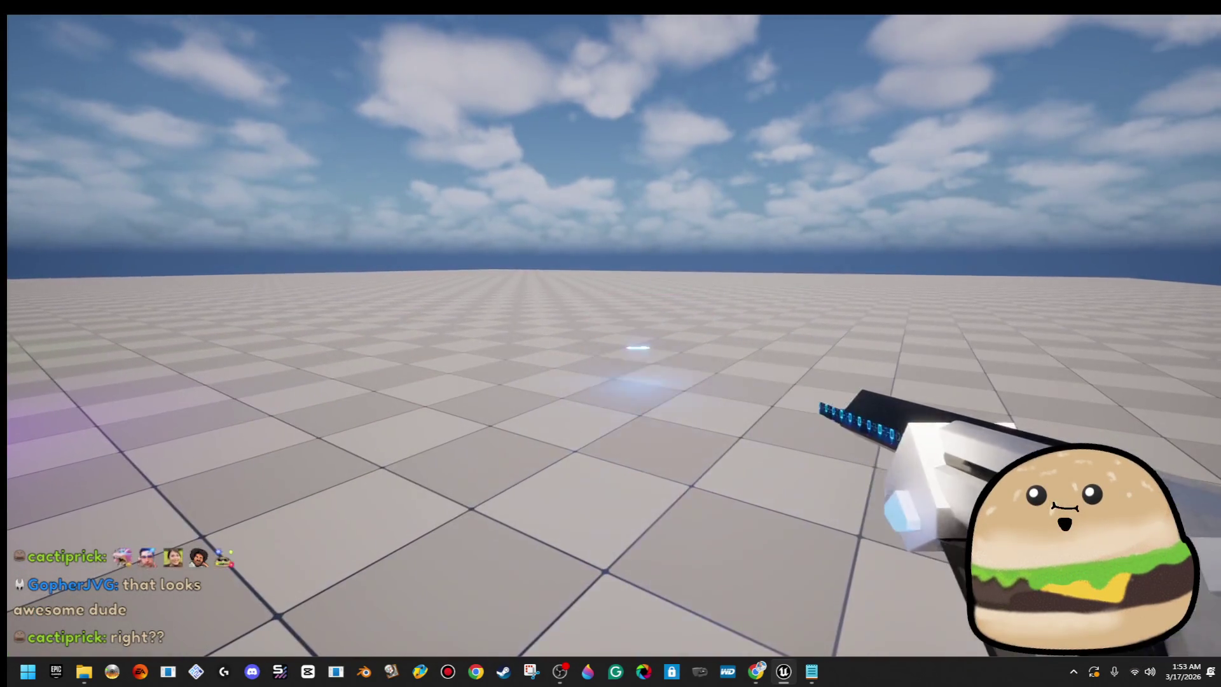
key("Escape")
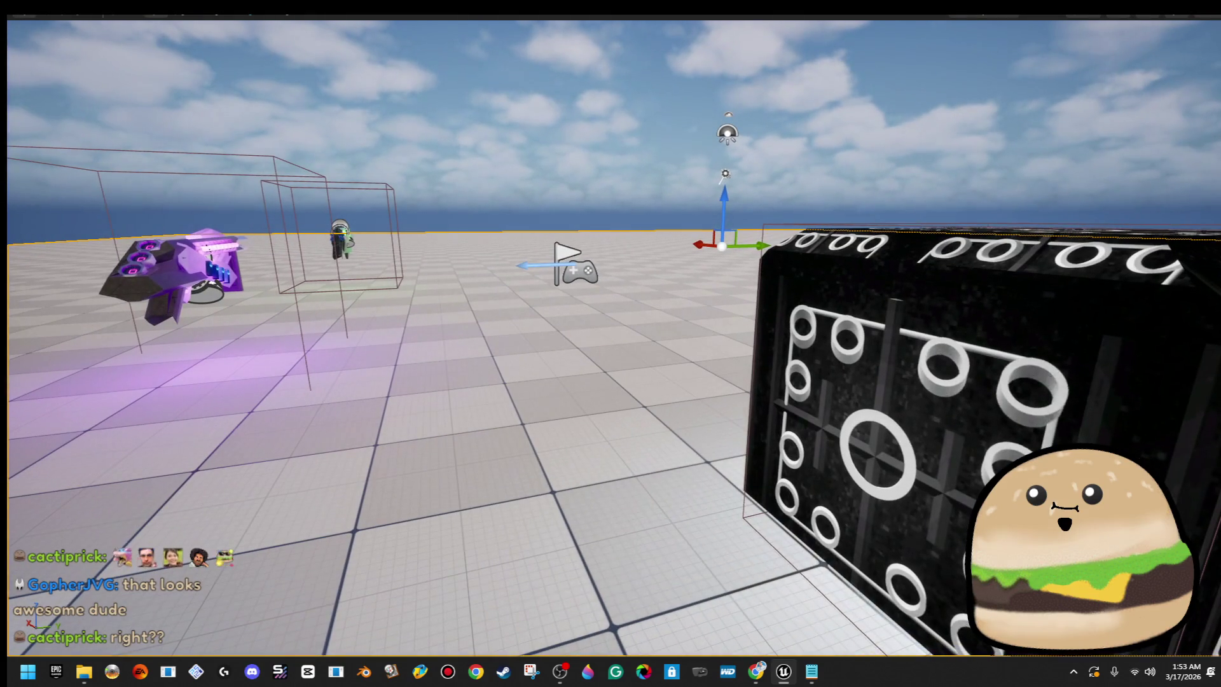
right_click(847, 237)
left_click(994, 289)
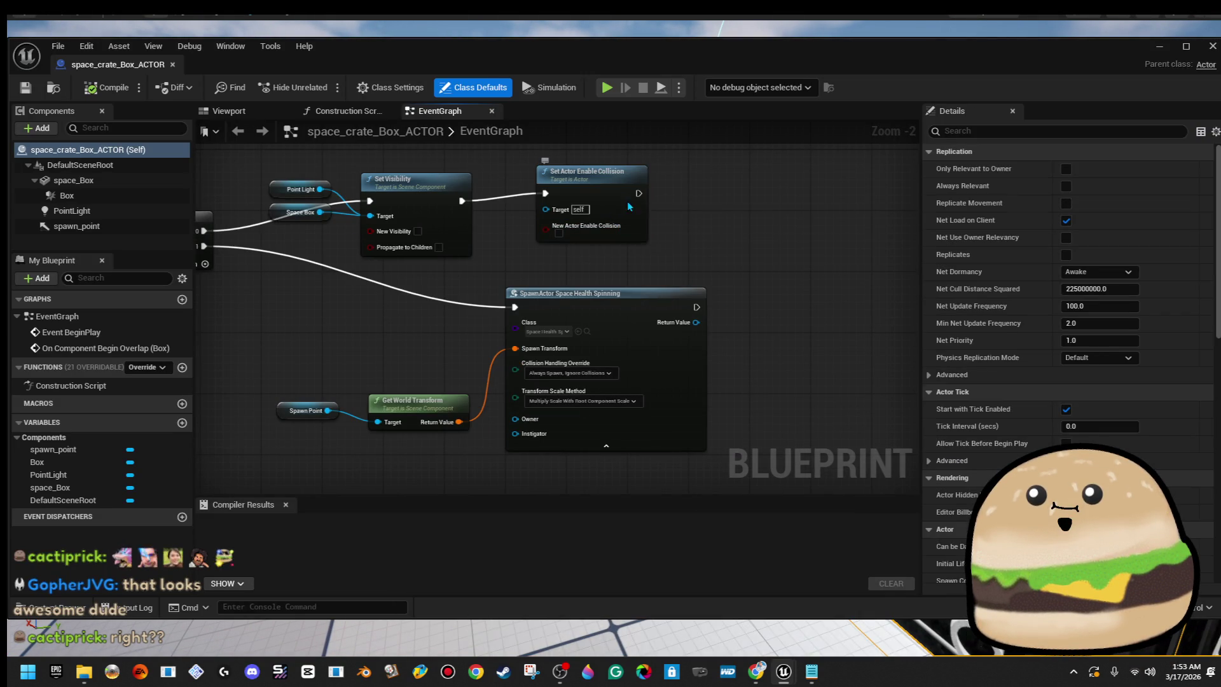
Set the Delay Duration before the health spawn to 0.25 and close the crate Blueprint.
left_click_drag(611, 207, 671, 215)
mouse_move(569, 272)
left_mouse_down()
mouse_move(743, 260)
mouse_move(593, 284)
left_mouse_up()
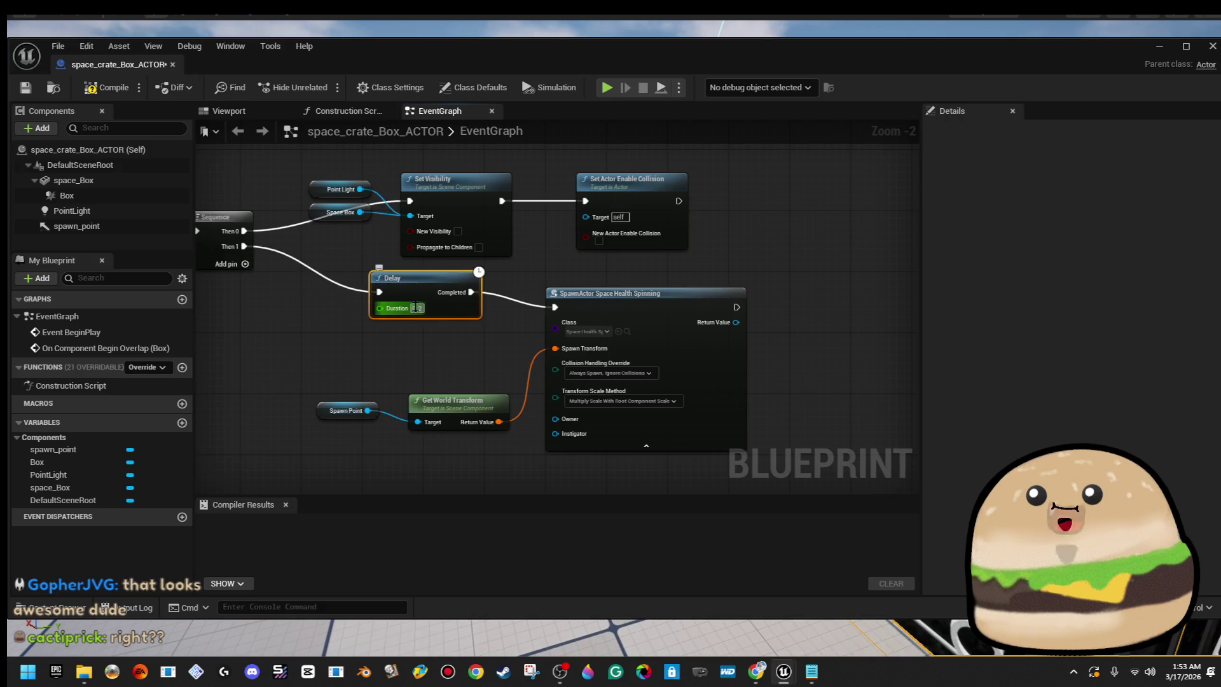
type("0.25")
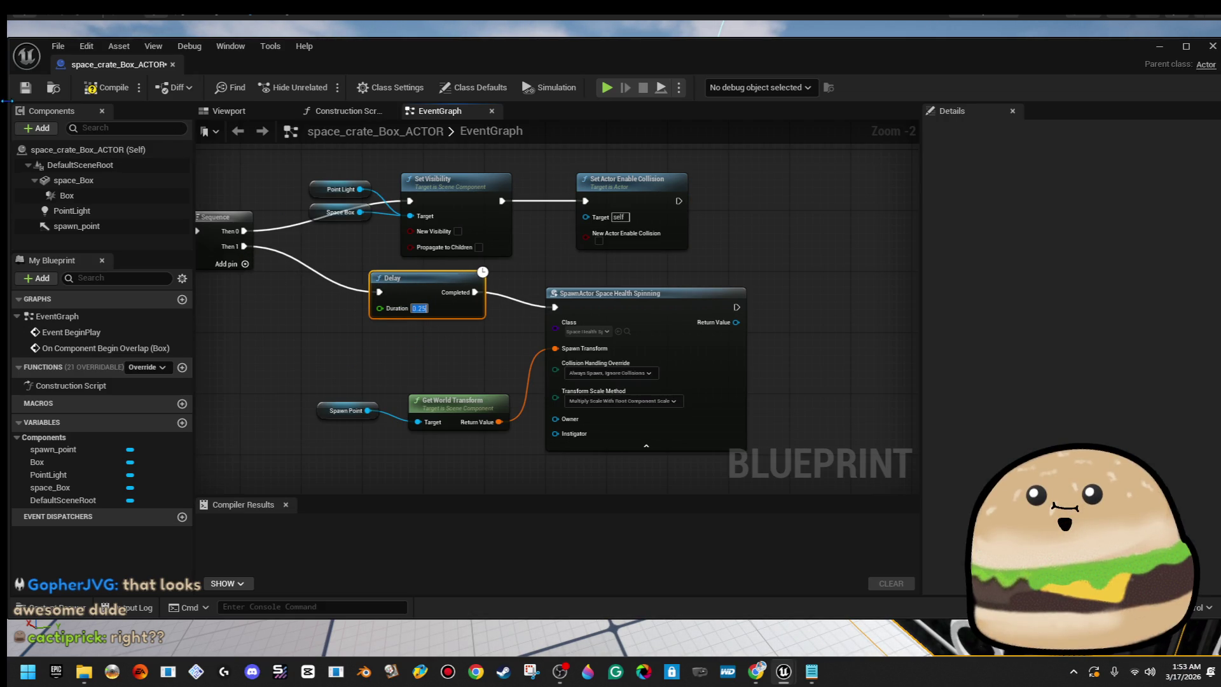
left_click(172, 64)
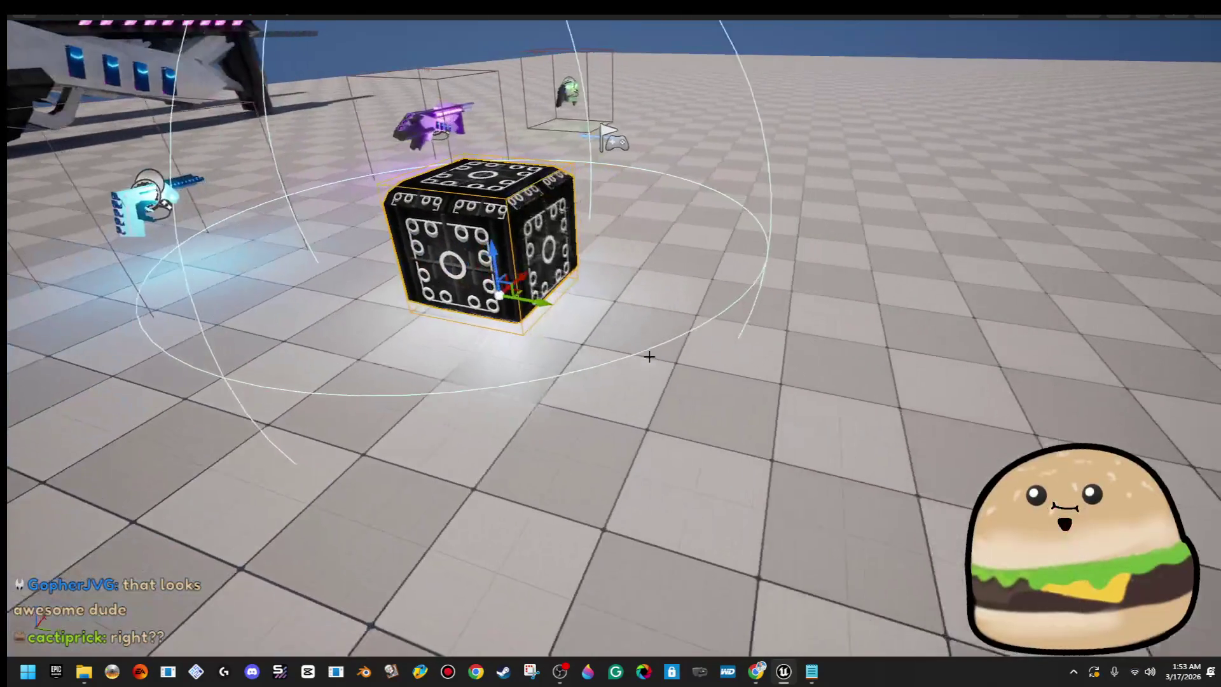
Play-test the crate with the 0.25 delay, then restore the full editor layout.
right_click(649, 357)
left_click(669, 329)
scroll(669, 328, "up", 5)
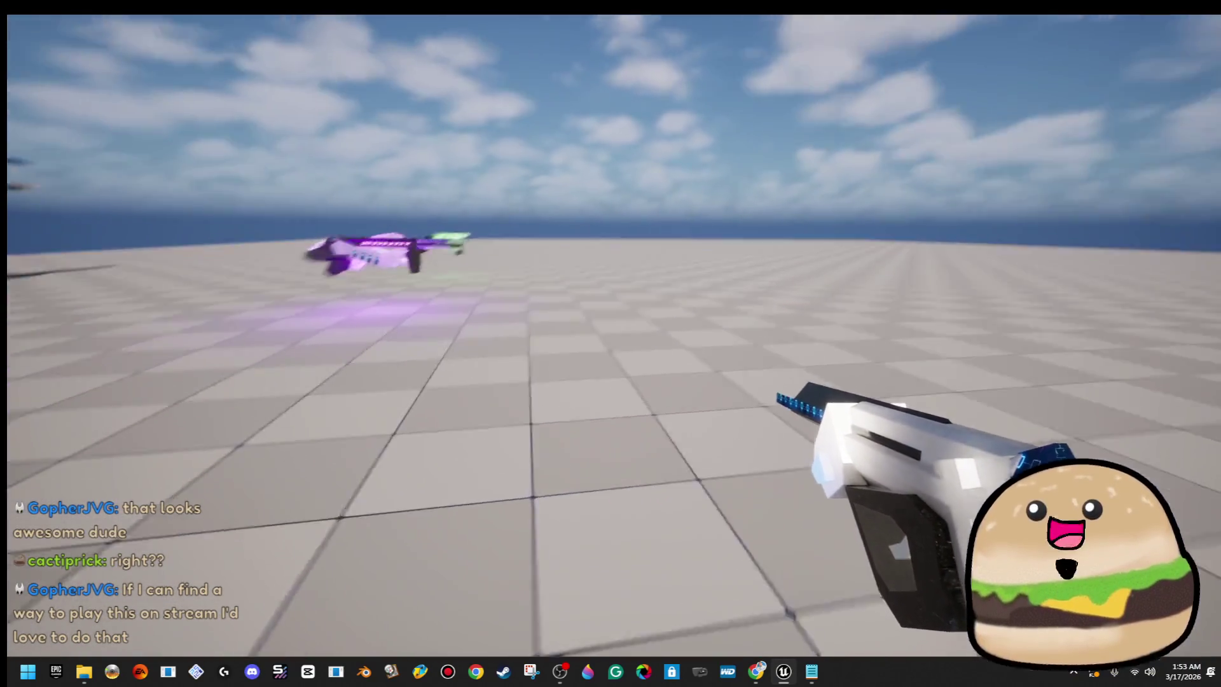
key("Escape")
left_click_drag(877, 252, 585, 378)
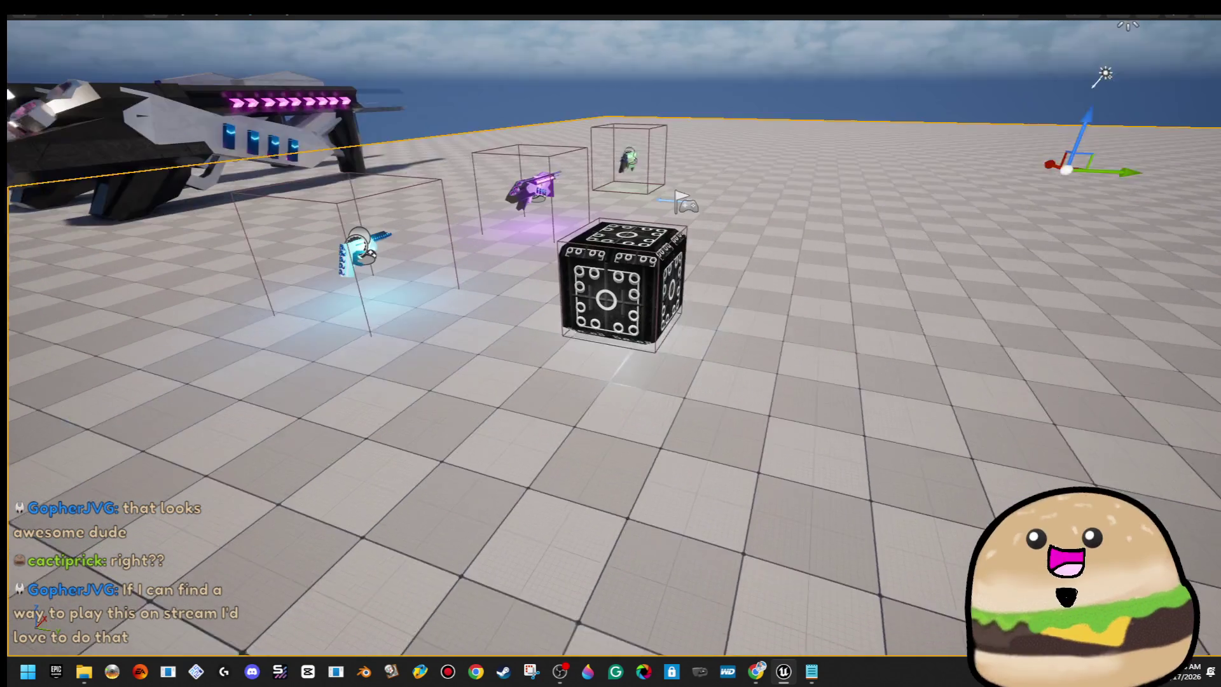
key("F11")
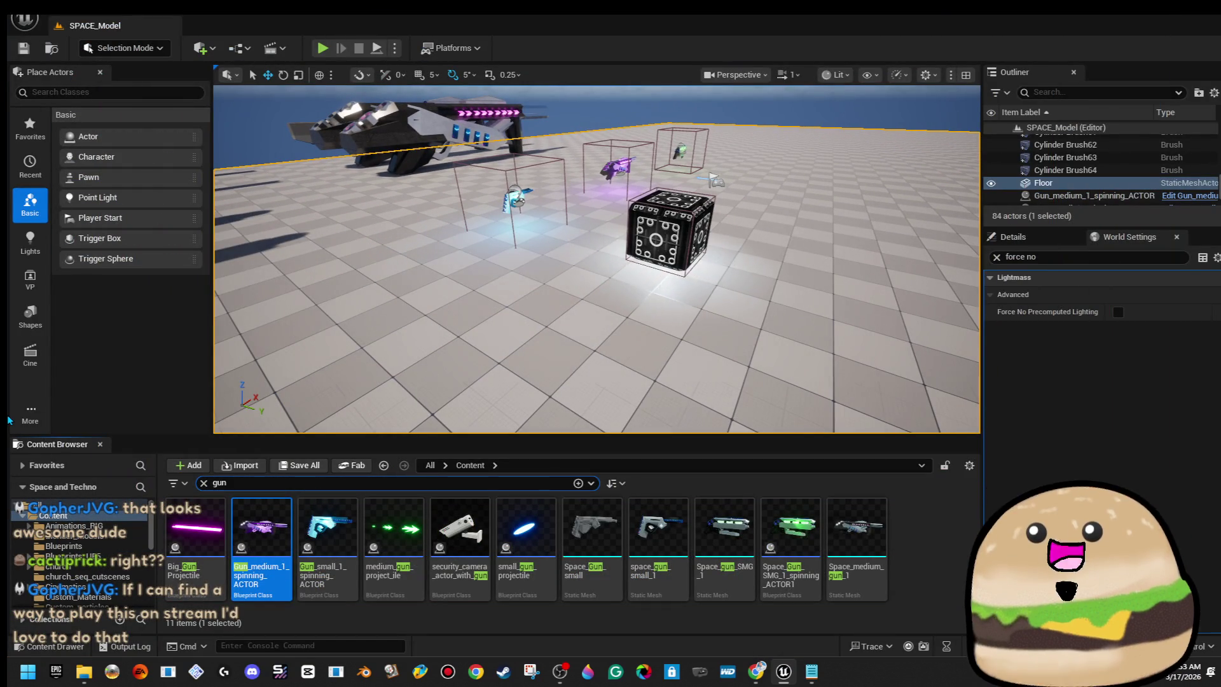
Open the space_health_spinning Blueprint and locate its overlap event and Destroy Actor node.
type("health")
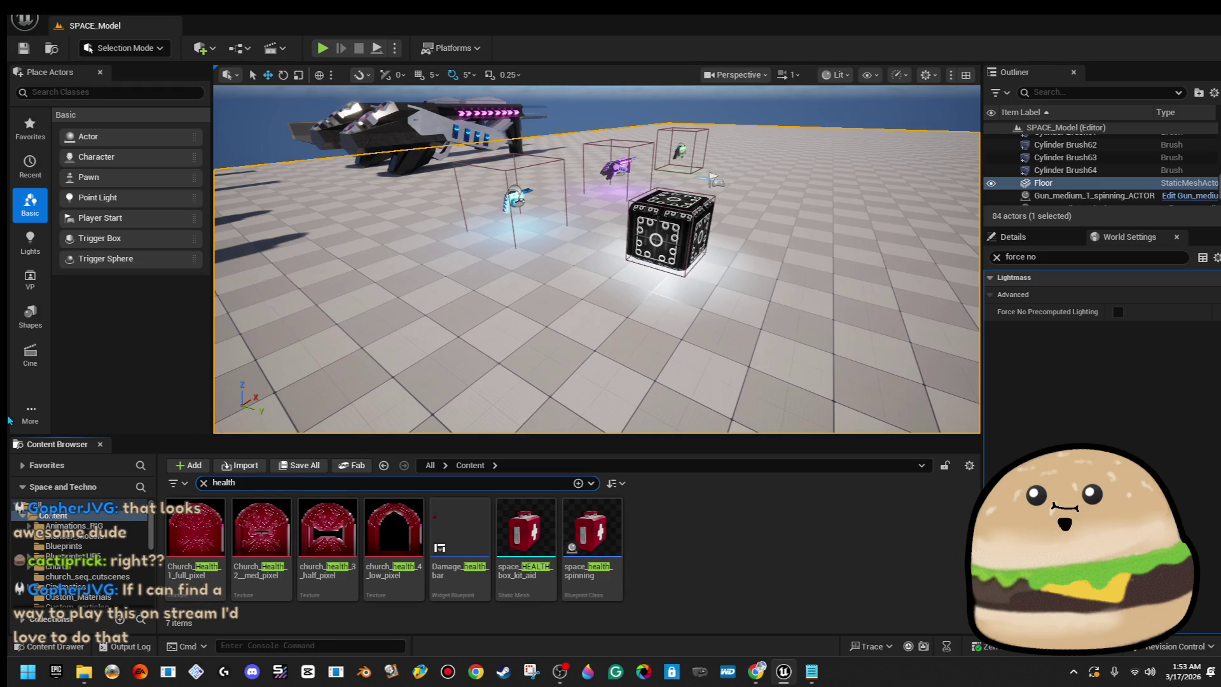
double_click(592, 522)
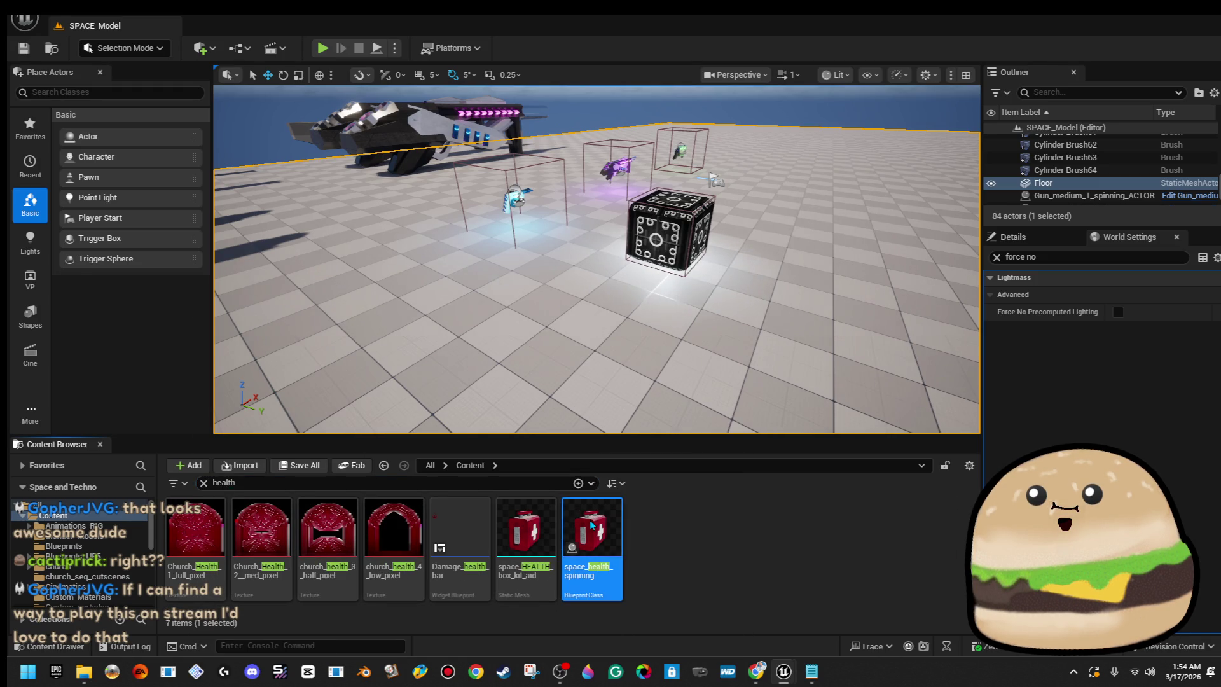
scroll(471, 225, "down", 3)
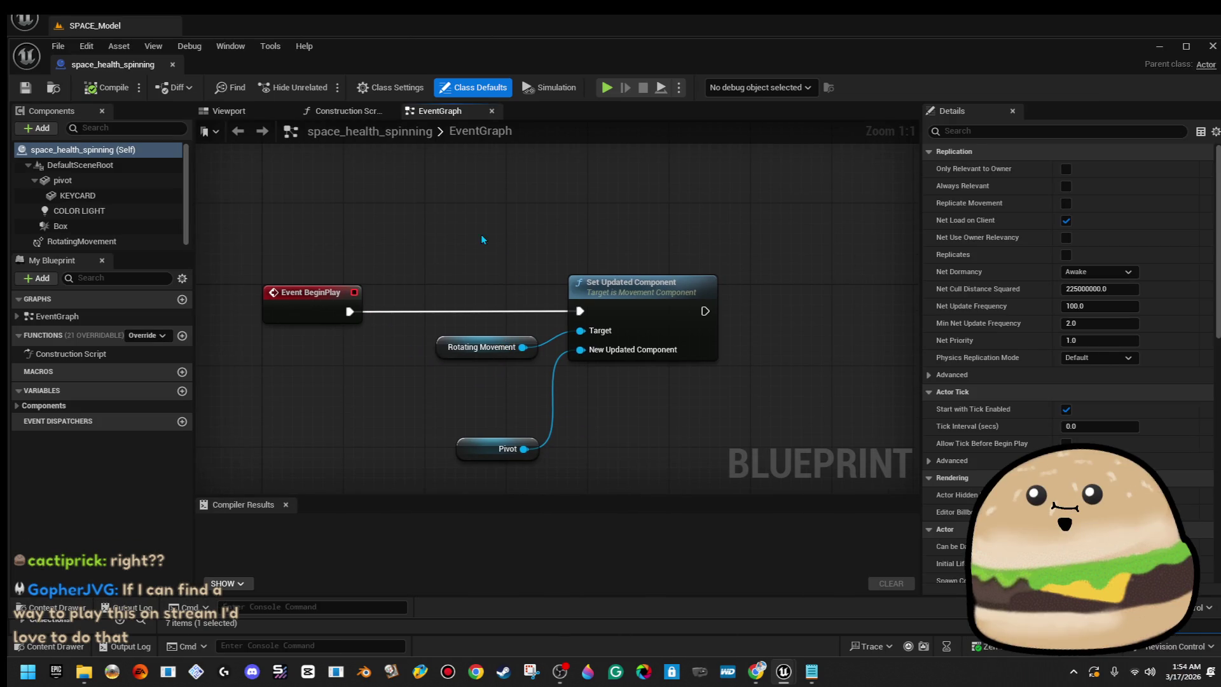
left_click_drag(420, 184, 693, 445)
scroll(687, 420, "down", 1)
mouse_move(466, 305)
left_mouse_down()
mouse_move(742, 415)
mouse_move(695, 386)
left_mouse_up()
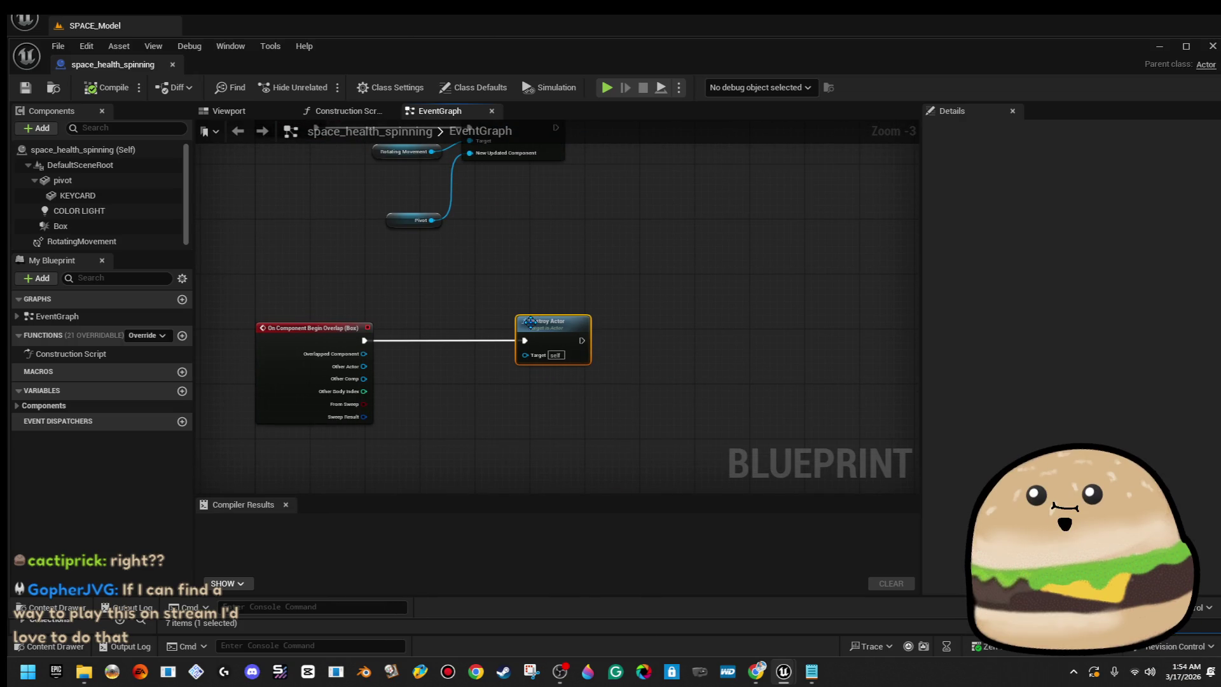
left_click_drag(403, 372, 457, 372)
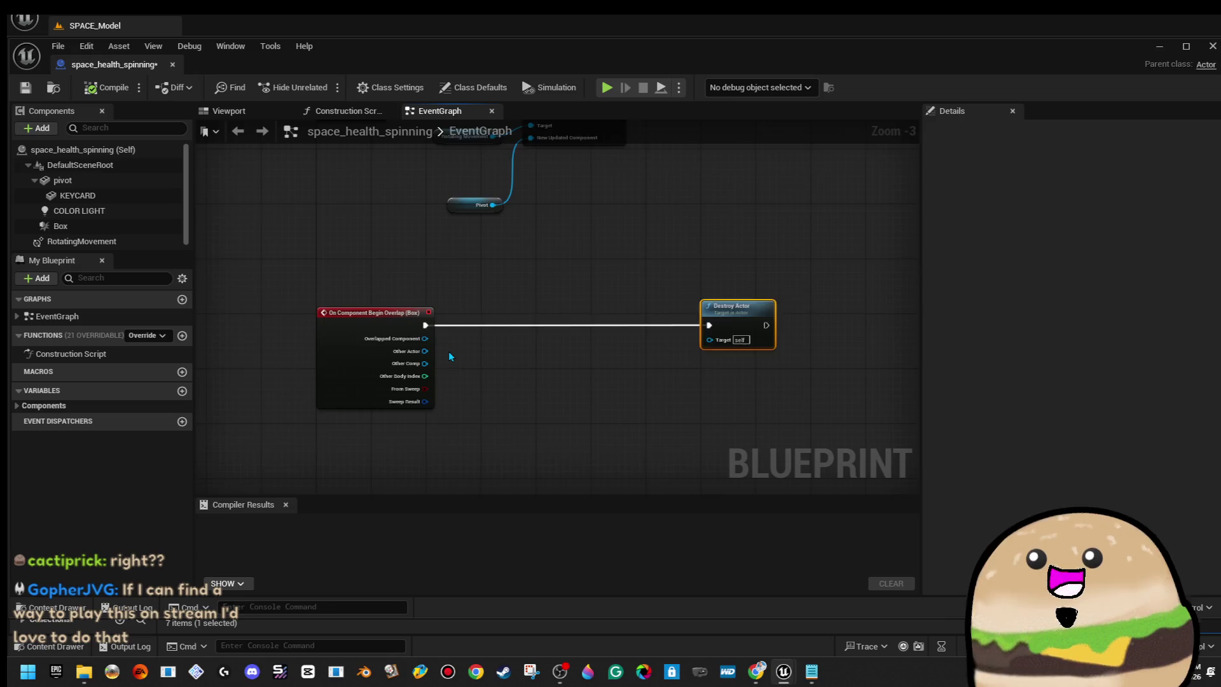
scroll(457, 372, "up", 3)
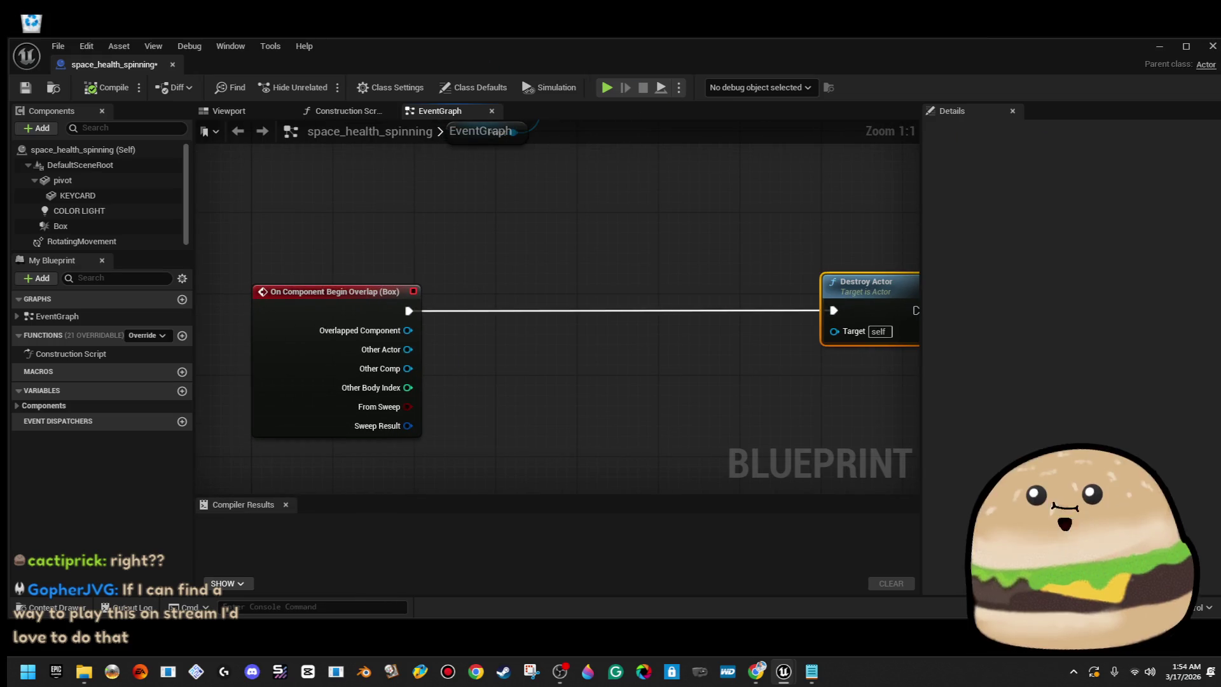
double_click(557, 49)
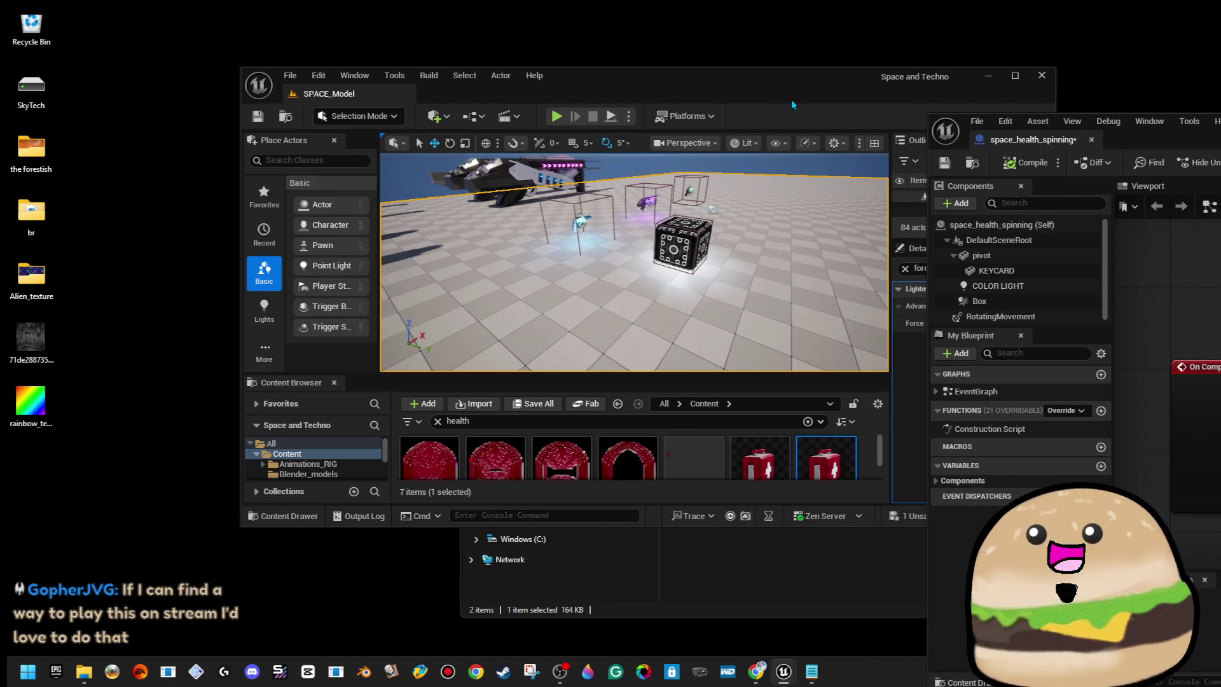
double_click(739, 89)
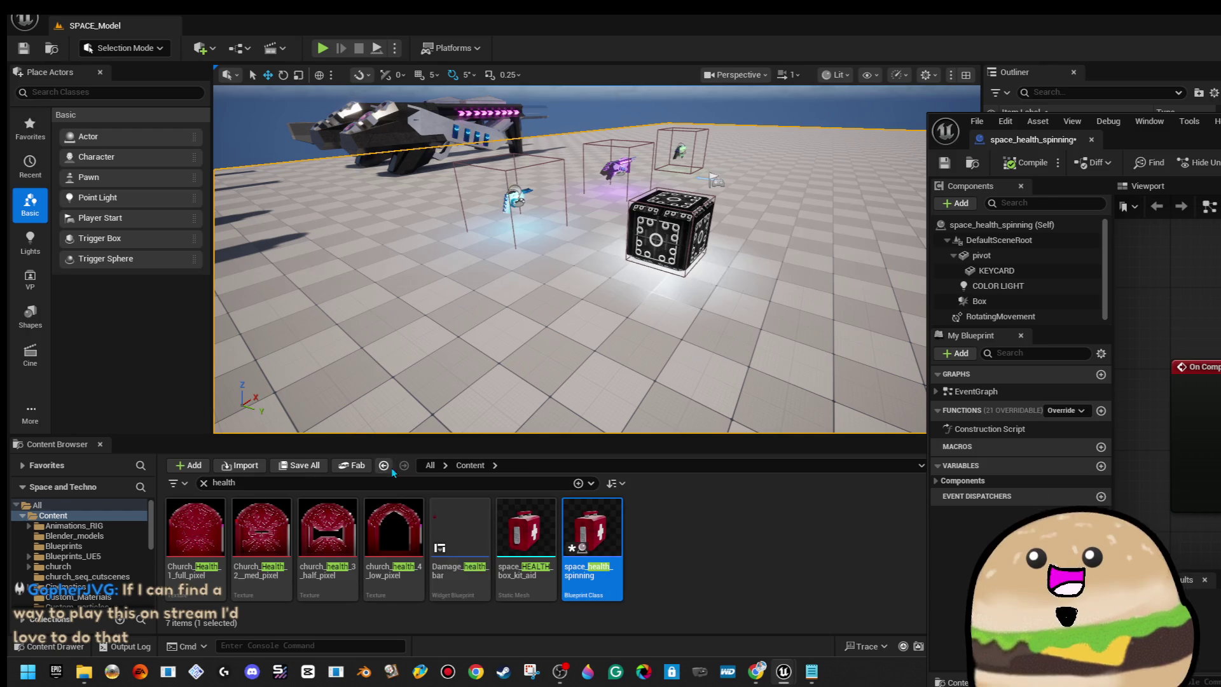
Copy the Branch and Actor Has Tag nodes from the Gun_small_1_spinning_ACTOR Blueprint.
type("run")
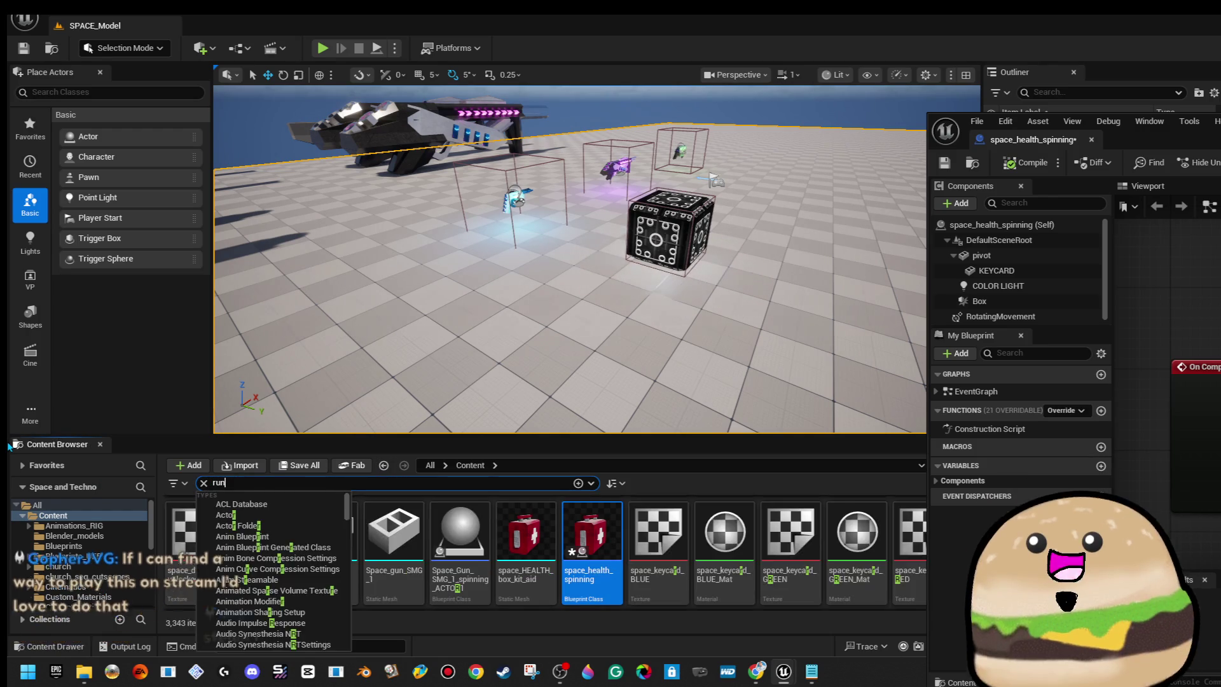
key("BackSpace")
key("BackSpace")
key("BackSpace")
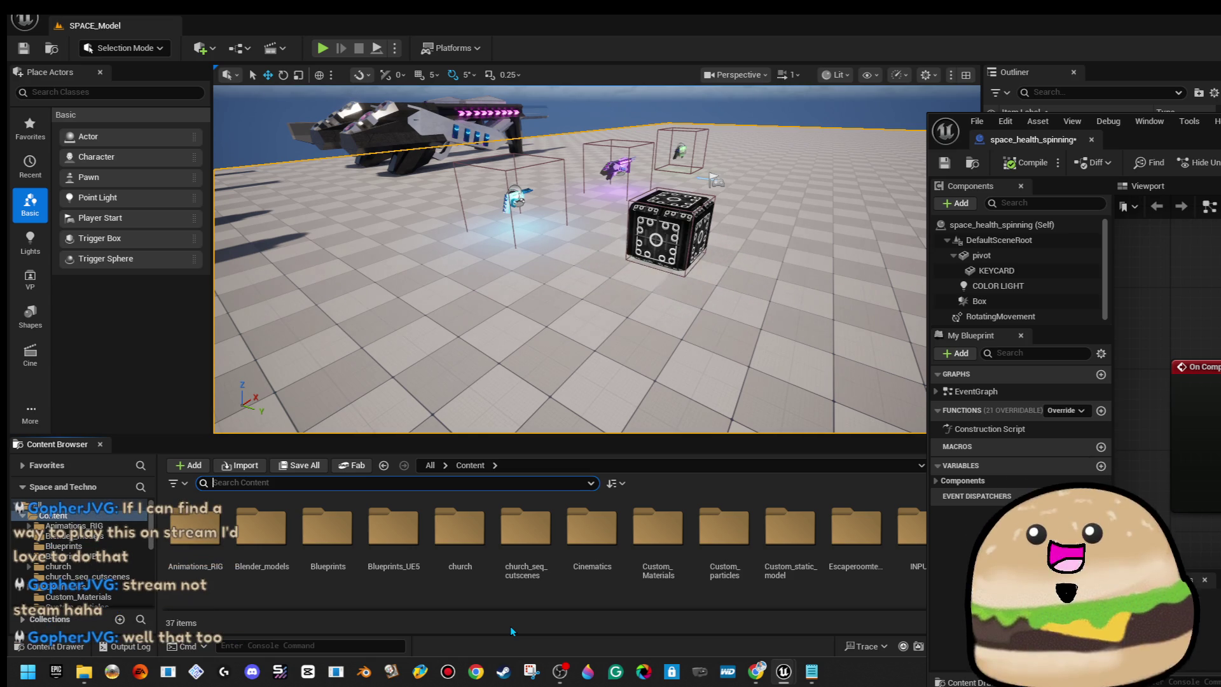
type("gun")
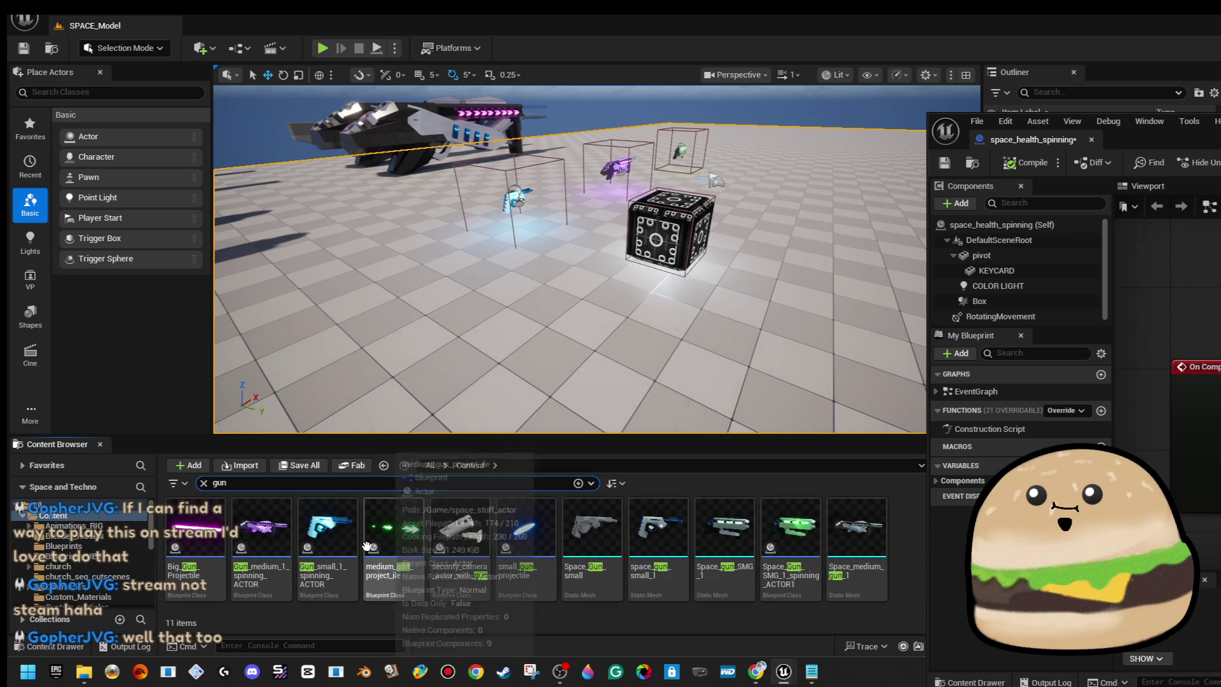
left_click(334, 543)
double_click(334, 544)
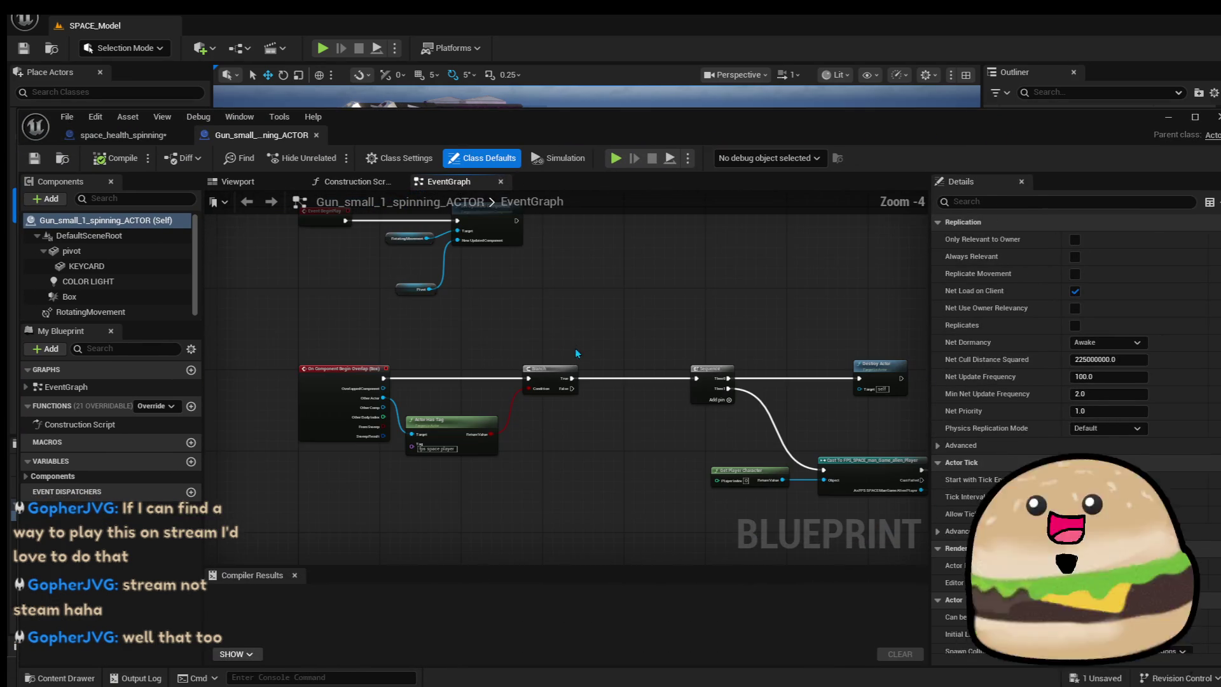
left_click(550, 378)
right_click(551, 378)
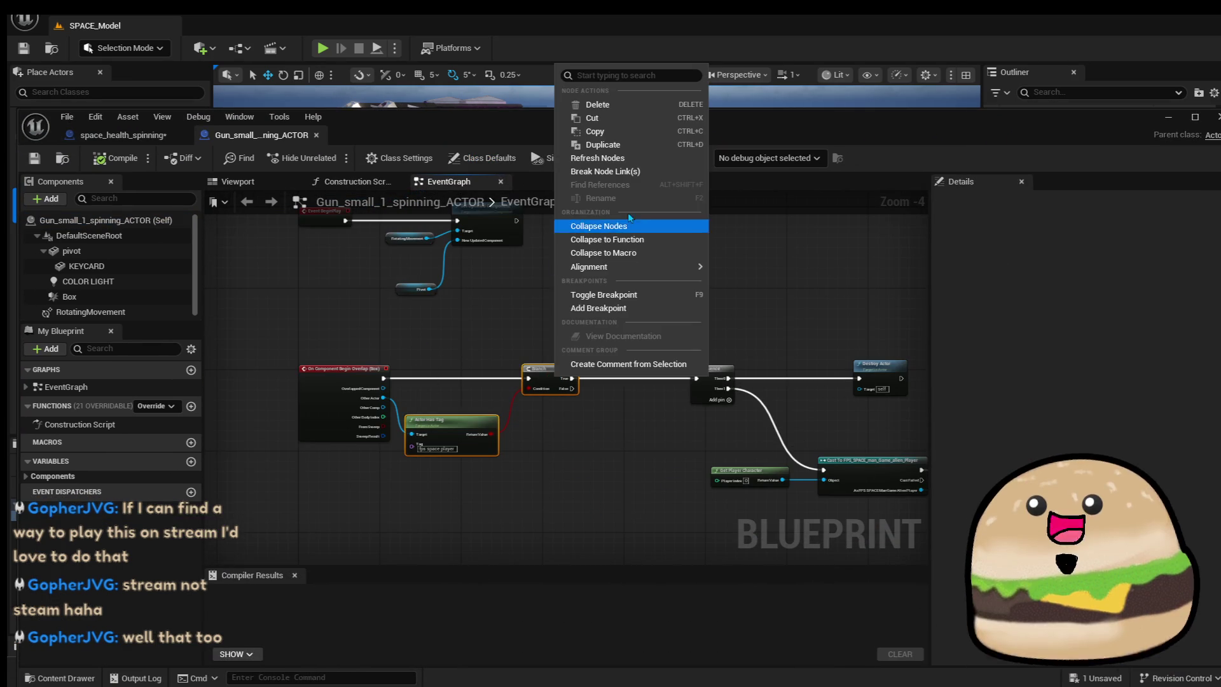
left_click(632, 145)
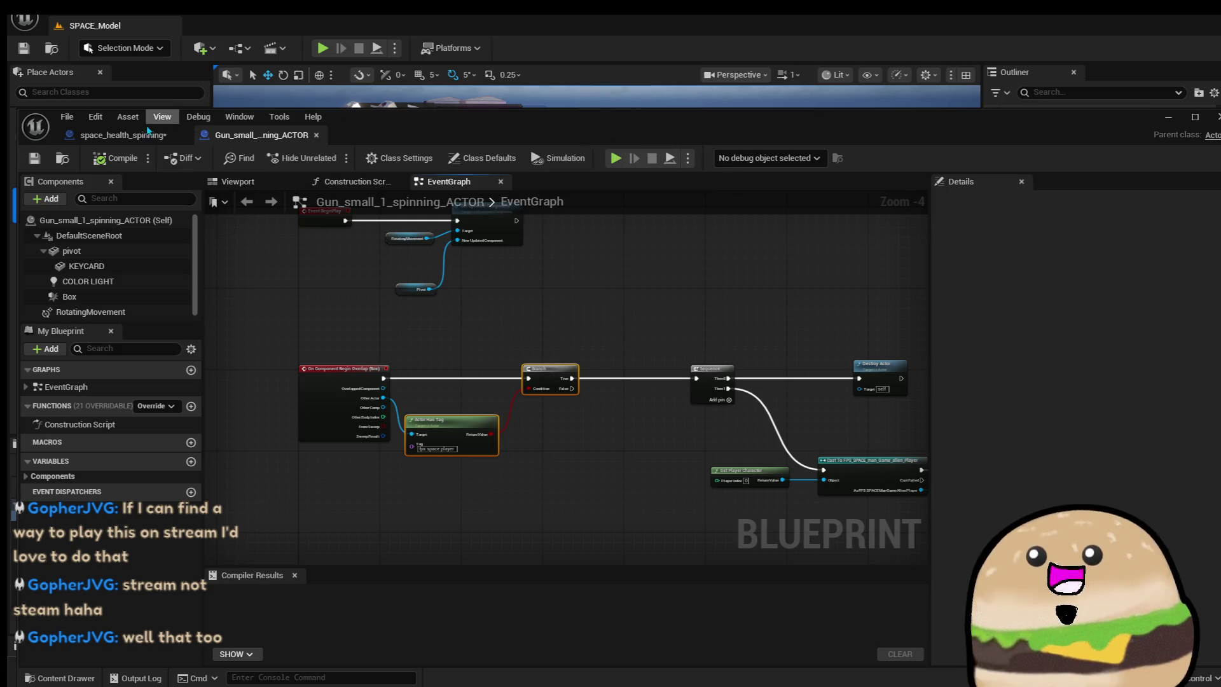
Paste them into the health pickup, wire overlap to Branch, True to Destroy Actor, and compile.
left_click(138, 135)
key("ctrl+v")
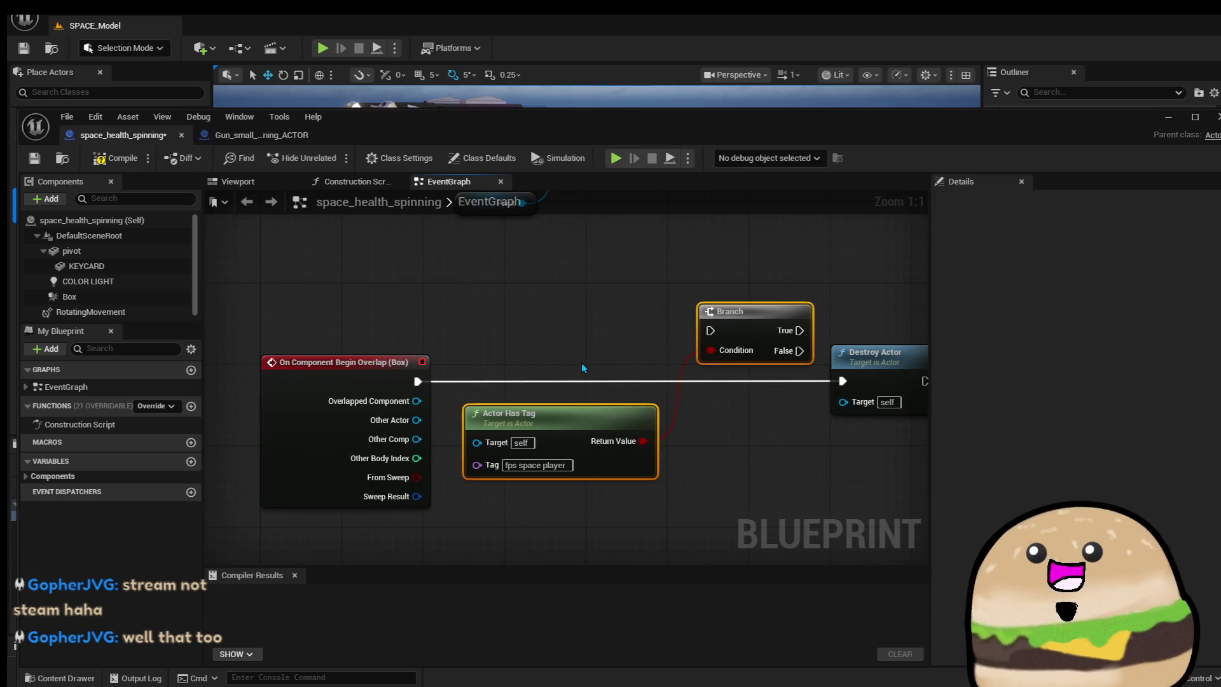
left_click_drag(729, 319, 727, 383)
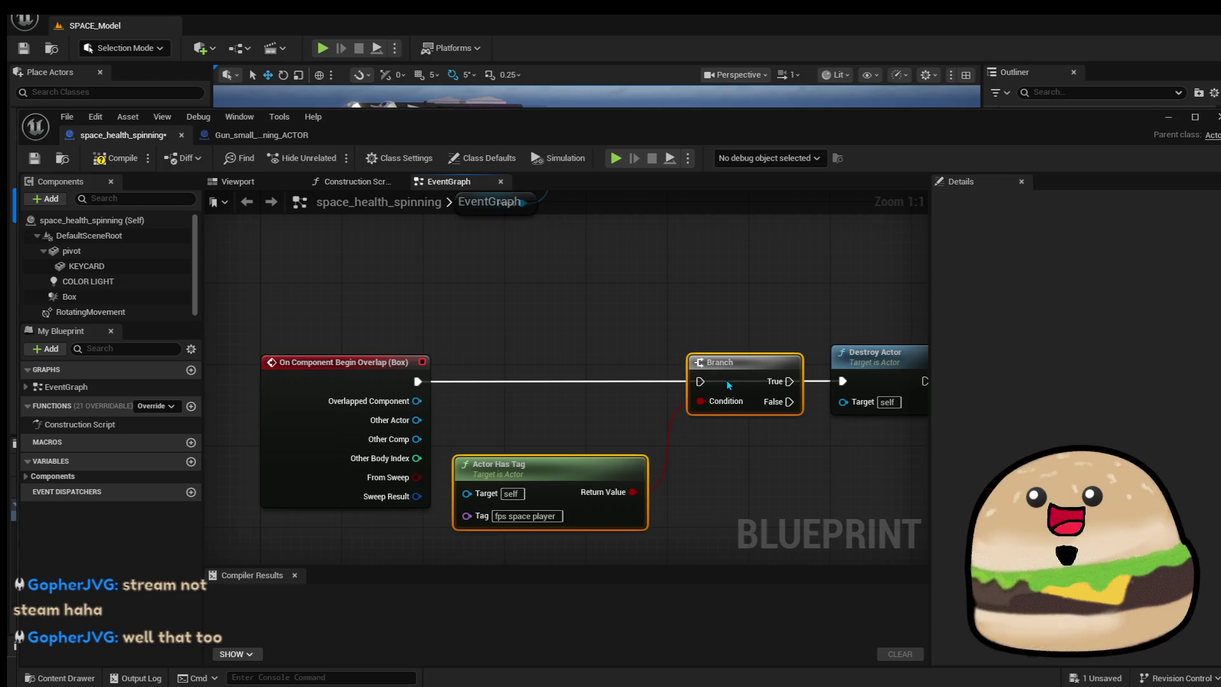
left_click_drag(801, 382, 842, 382)
mouse_move(700, 382)
left_mouse_down()
mouse_move(417, 381)
mouse_move(466, 492)
left_mouse_up()
scroll(601, 454, "down", 4)
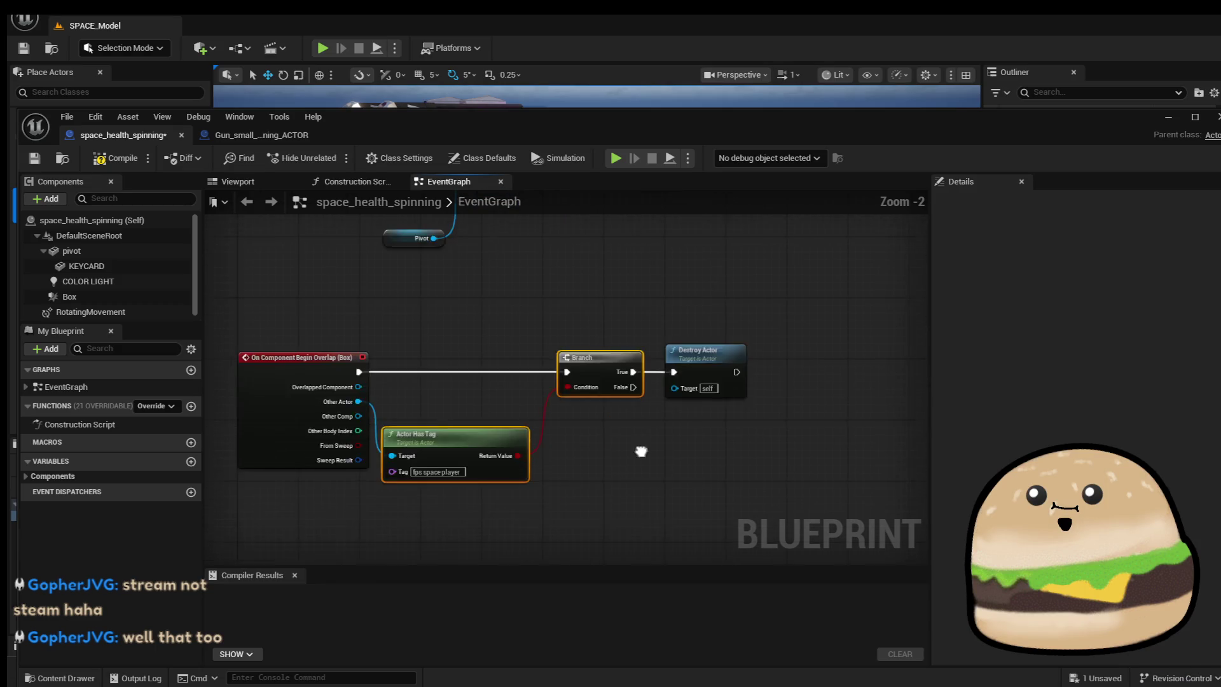
left_click(105, 158)
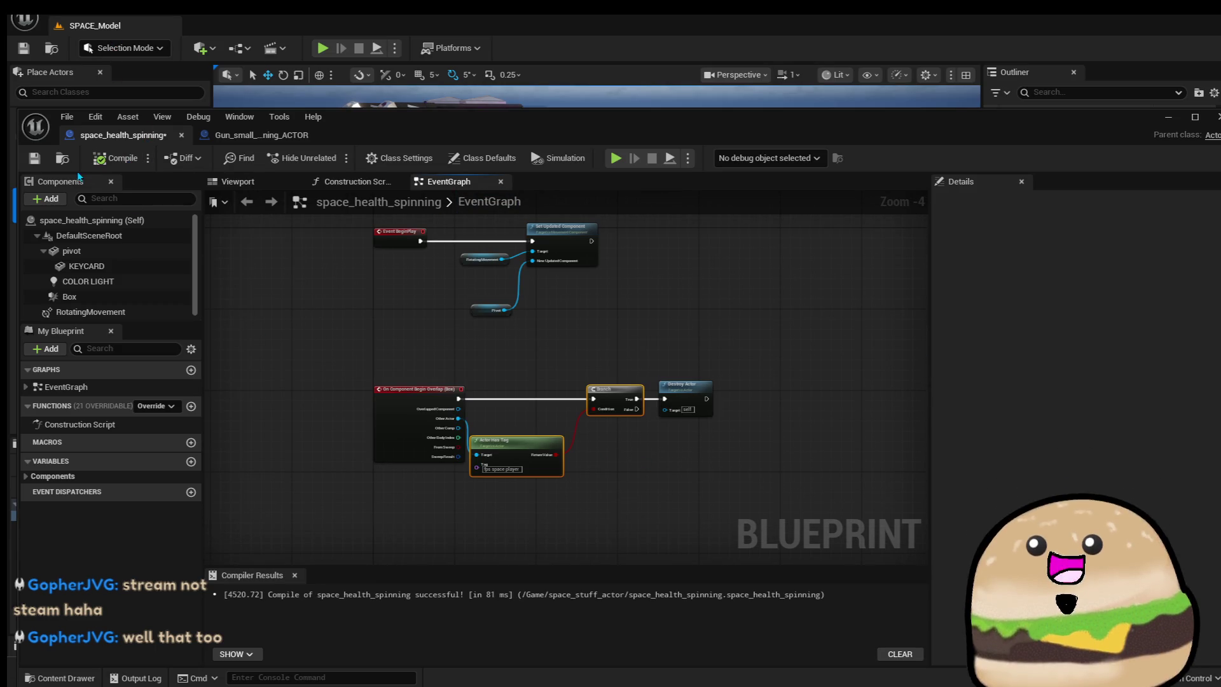
Close both pickup Blueprints, play-test from the viewport, then stop and fly to the crates.
left_click(183, 135)
left_click(183, 135)
right_click(505, 232)
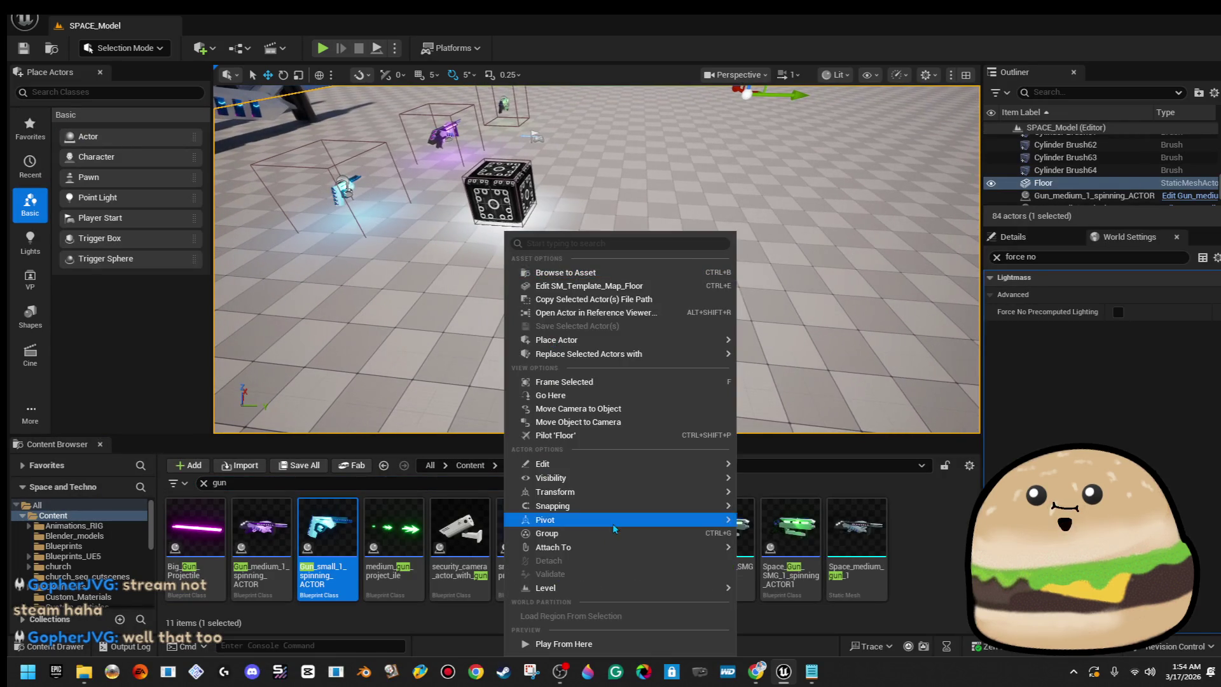
left_click(547, 643)
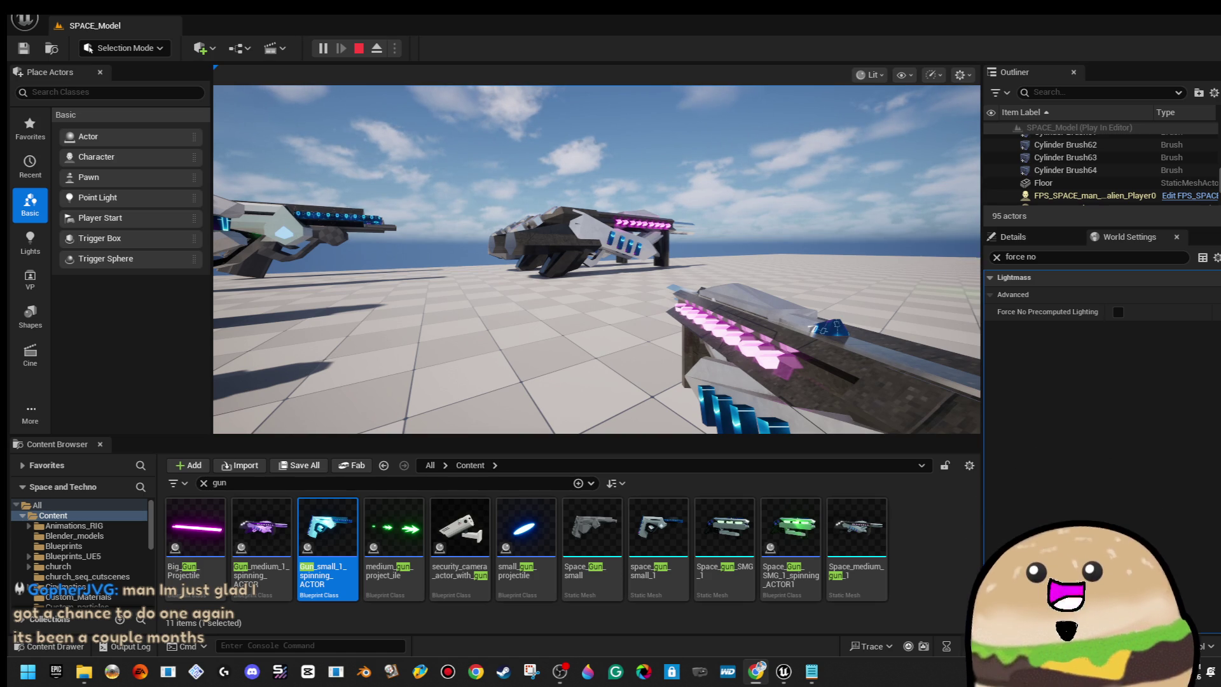
left_click(922, 356)
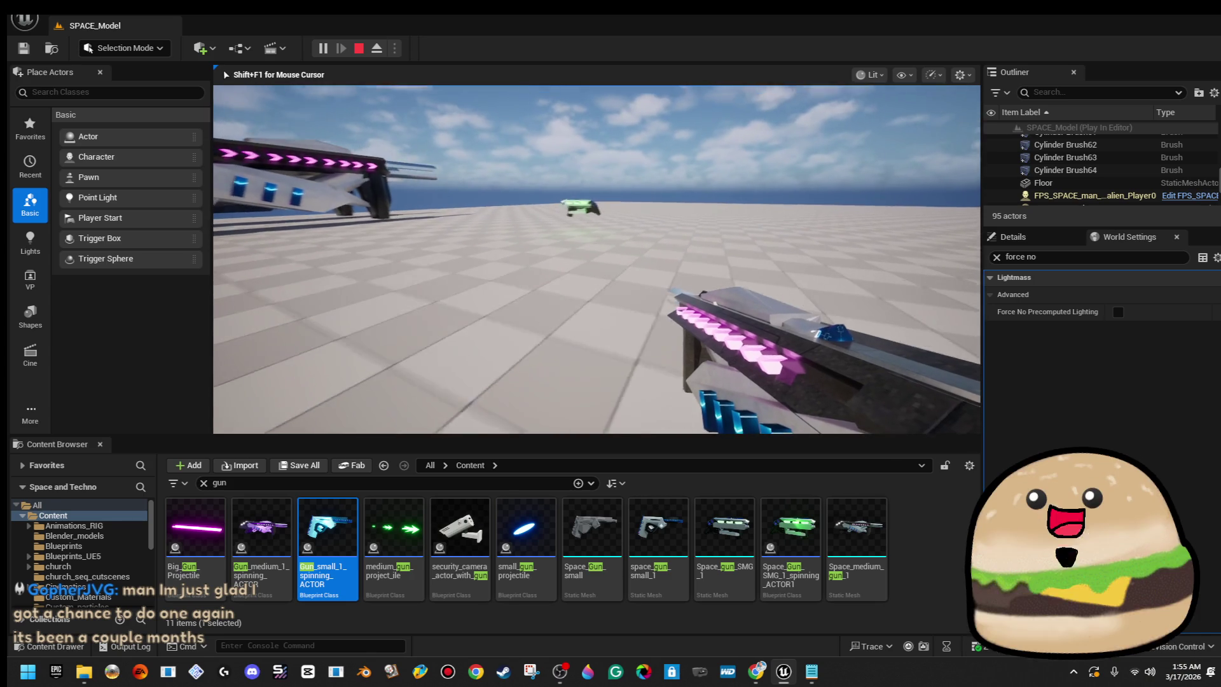
key("shift+F1")
key("Escape")
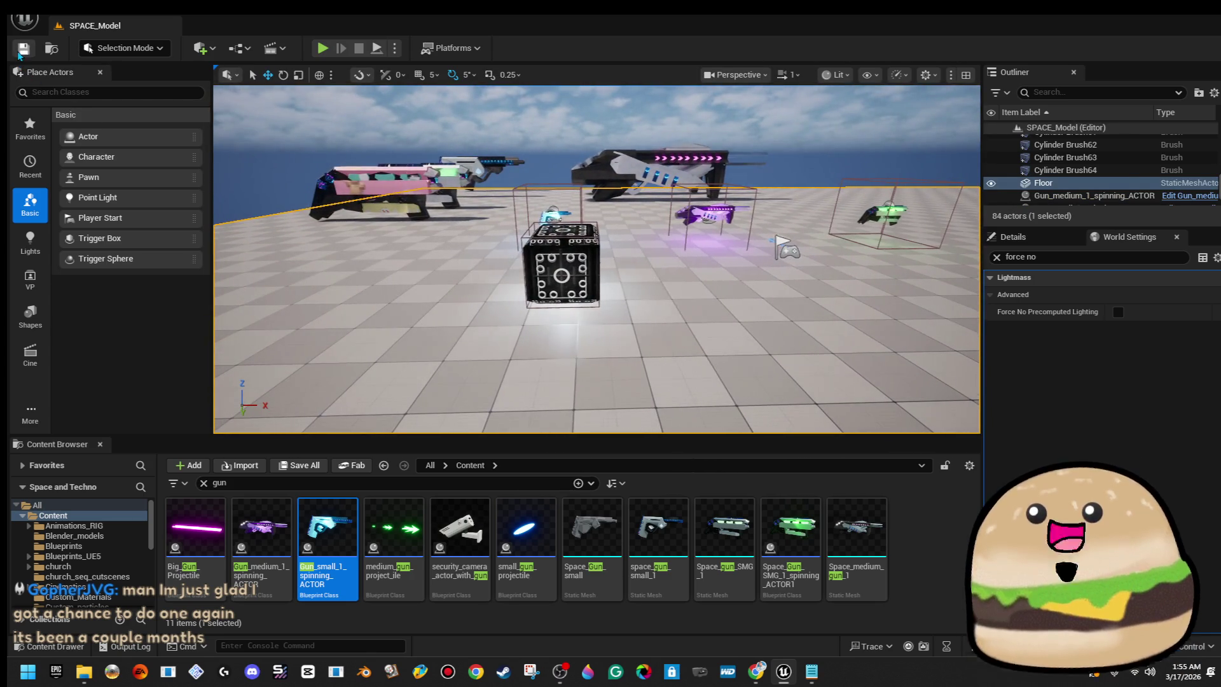
mouse_move(503, 222)
left_mouse_down()
mouse_move(574, 204)
mouse_move(548, 229)
left_mouse_up()
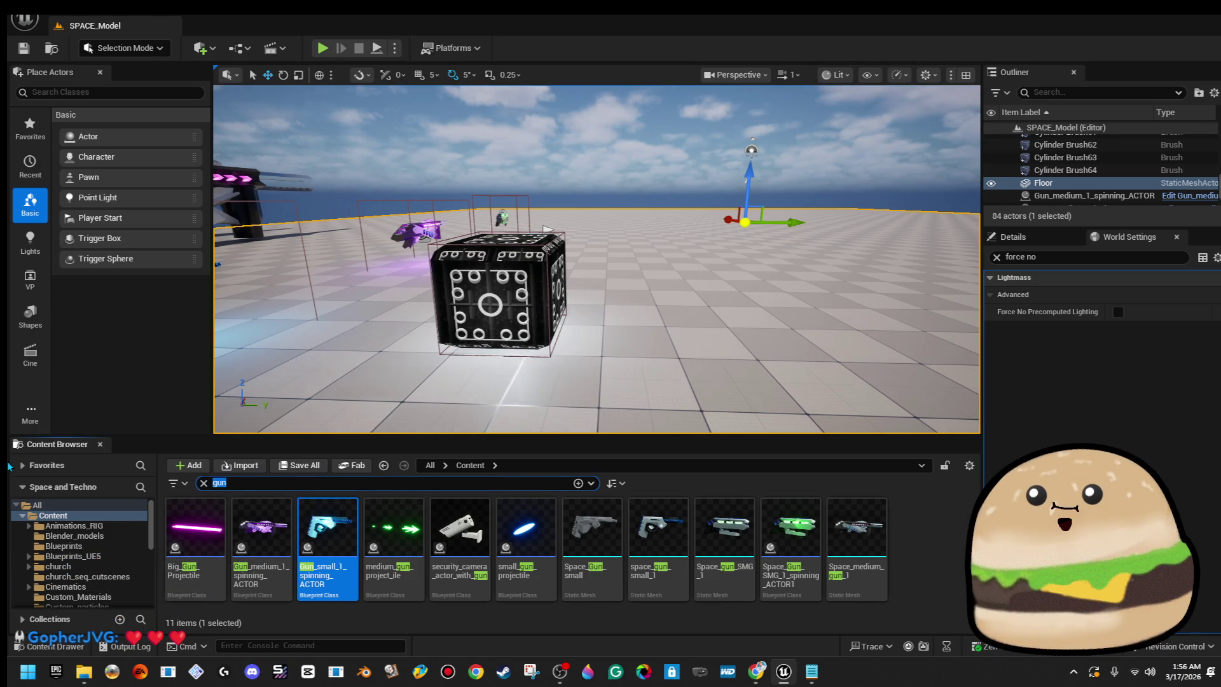
Show Space_medium_gun_1 in its folder, begin a Blueprint Class searching 'aiag', then cancel.
right_click(836, 523)
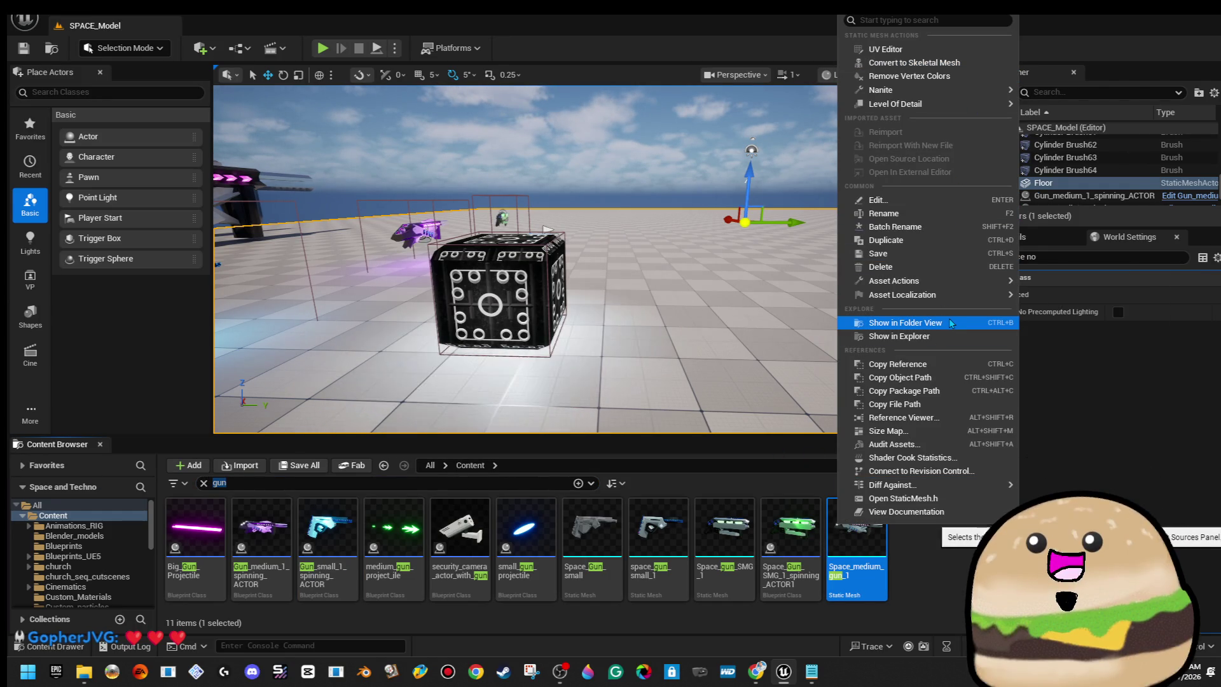
left_click(951, 323)
scroll(769, 521, "down", 5)
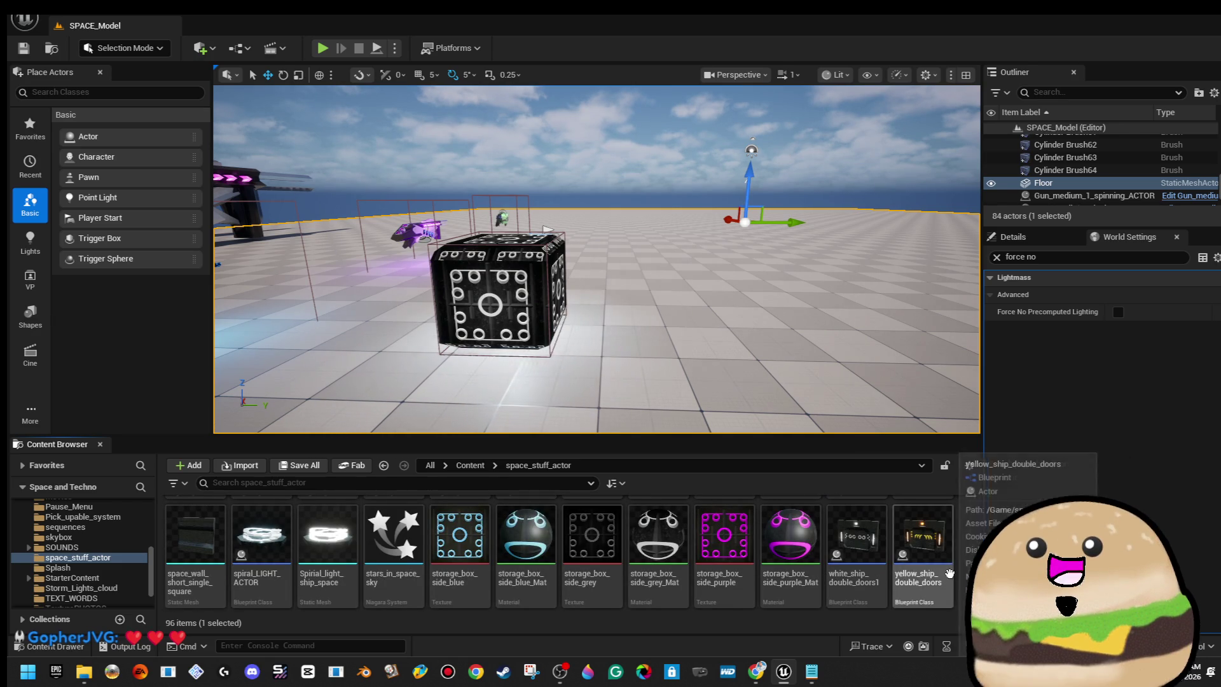
right_click(965, 543)
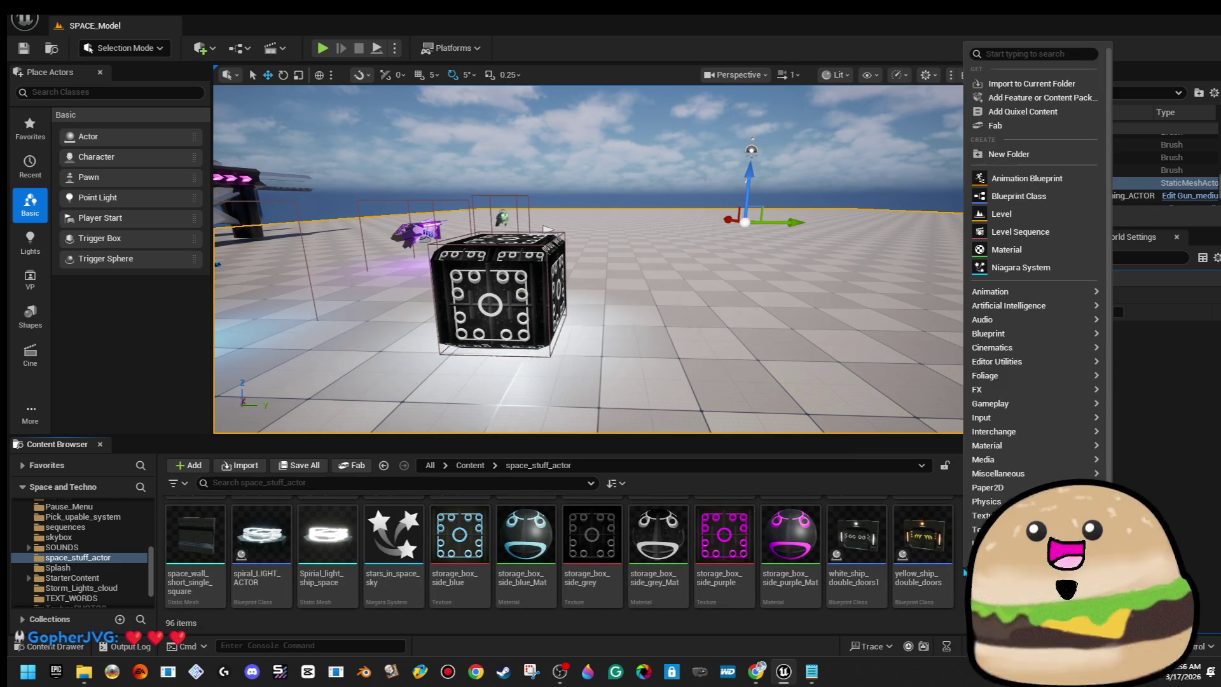
left_click(1049, 203)
type("n")
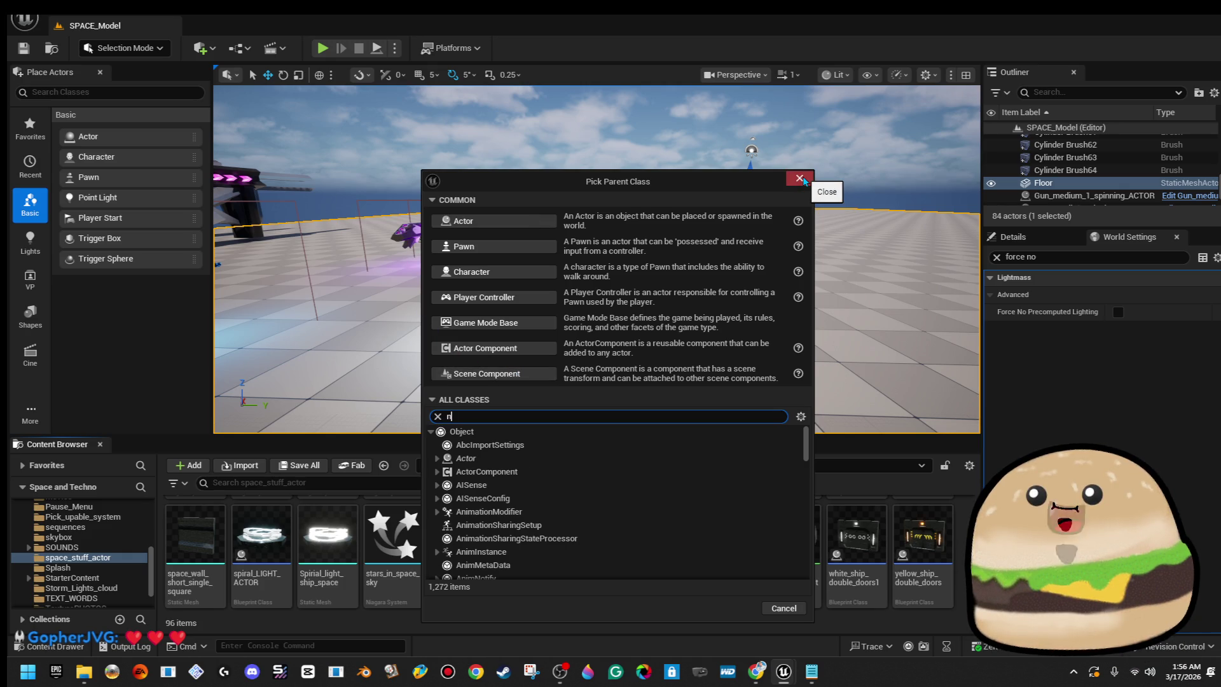
type("ai")
type("ag")
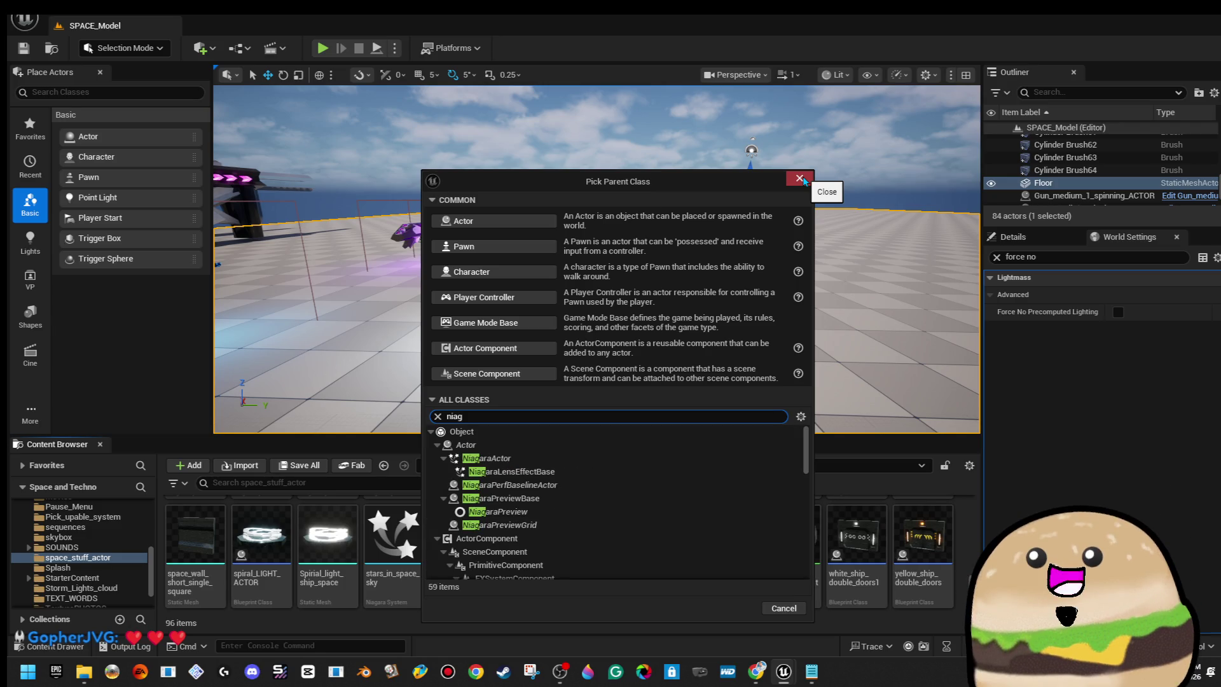
left_click(964, 512)
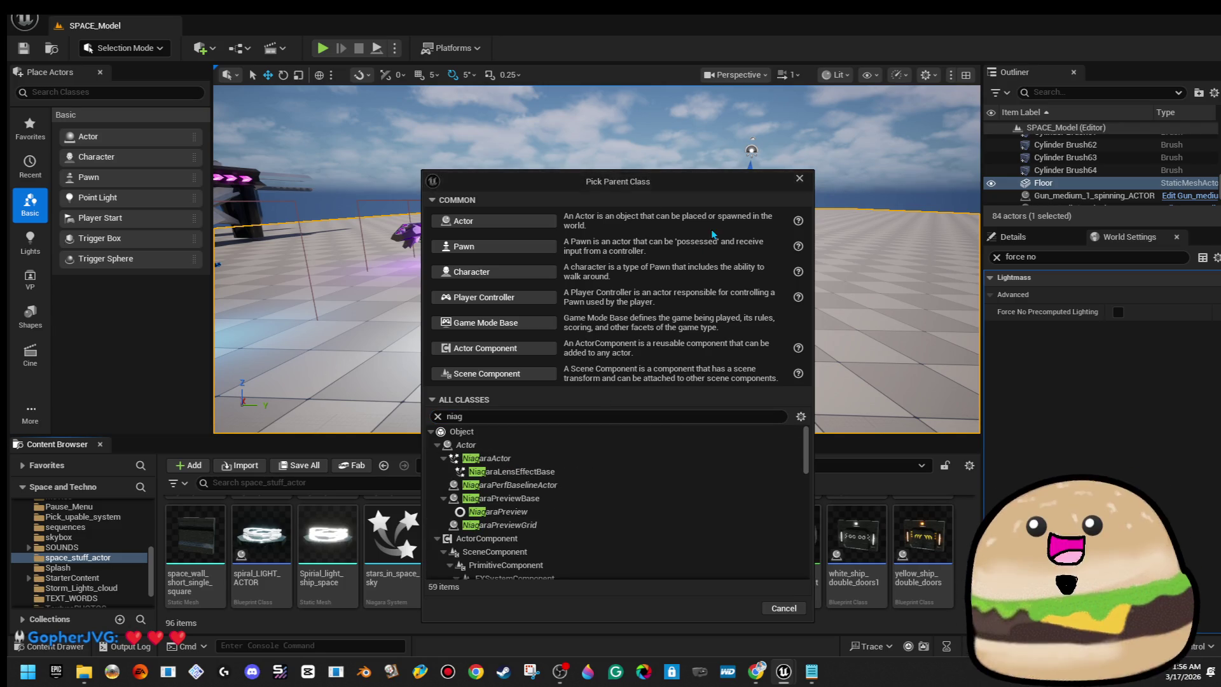
left_click(799, 178)
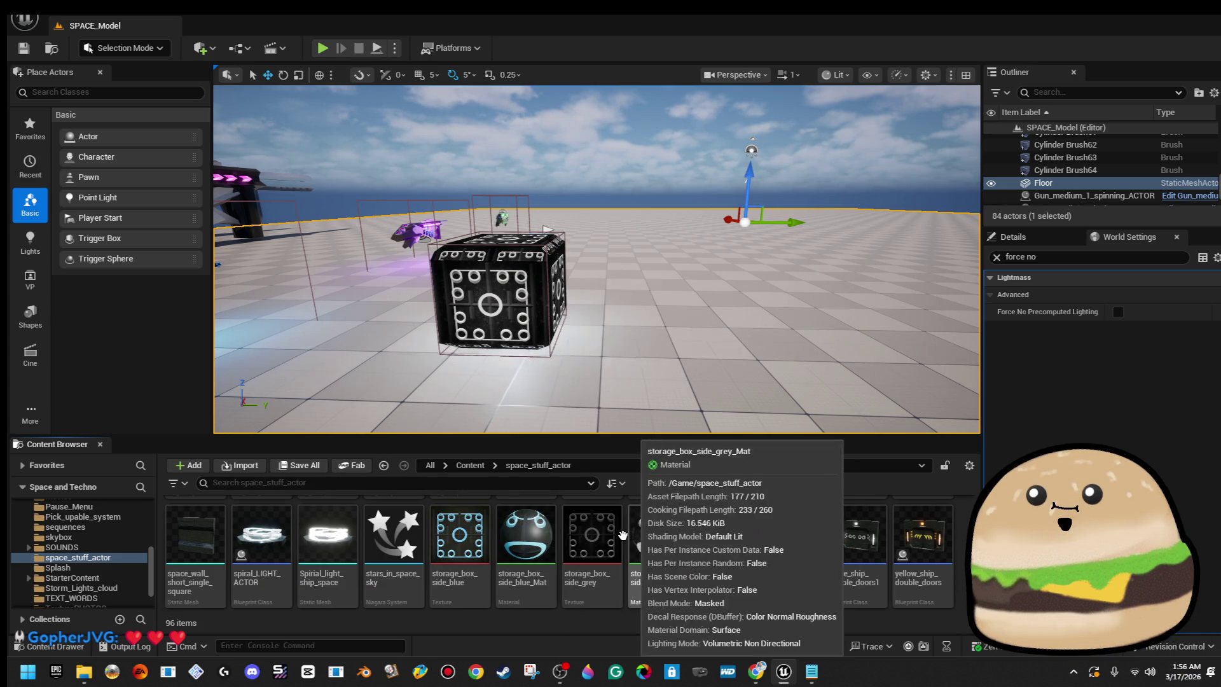
Show space_particle_wall_strip_line1's folder, make the asset browser taller and the viewport narrower.
scroll(376, 522, "up", 3)
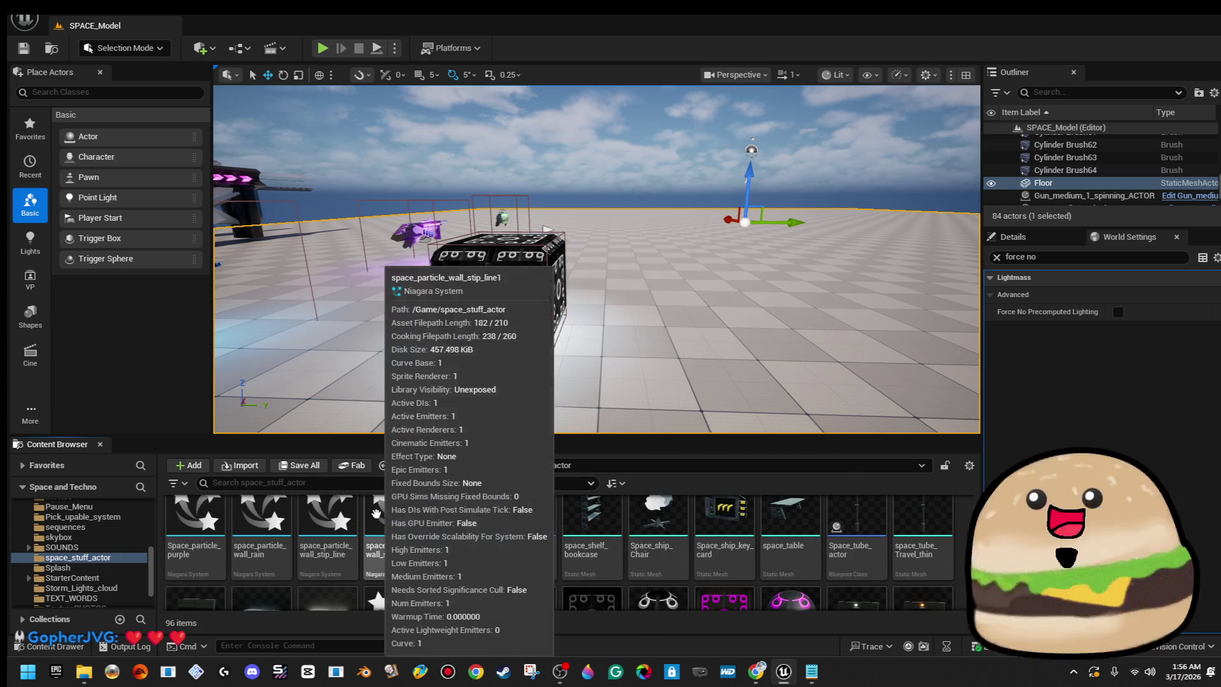
right_click(376, 512)
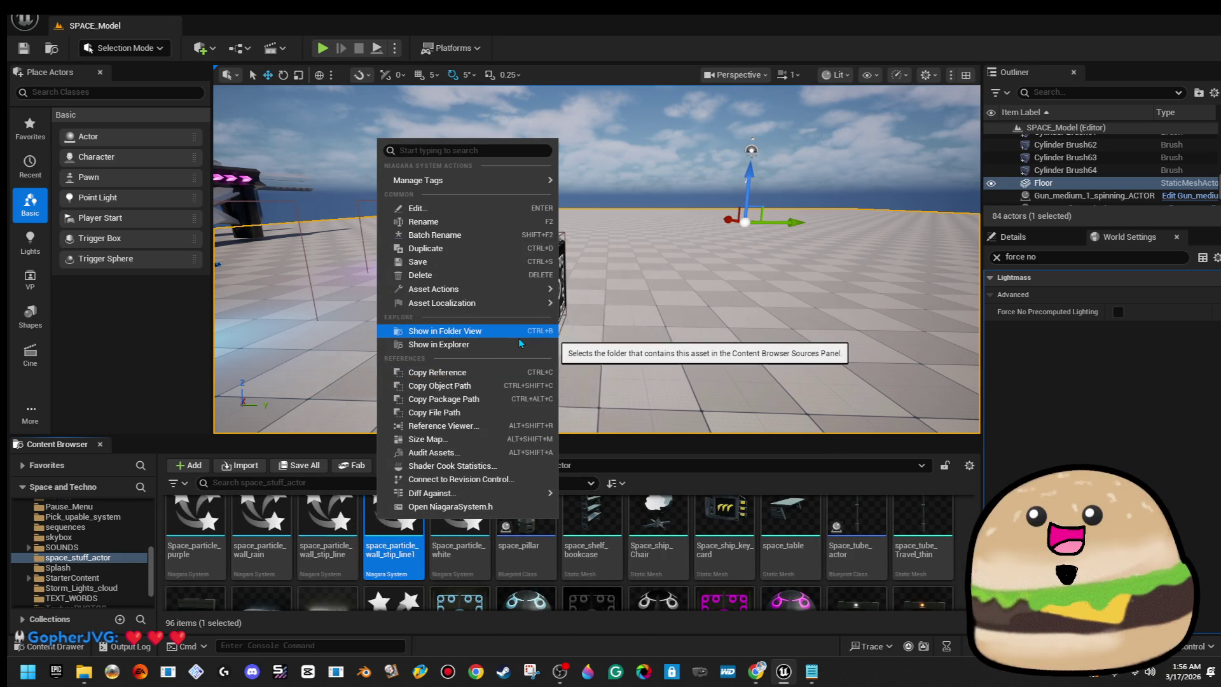
left_click(517, 338)
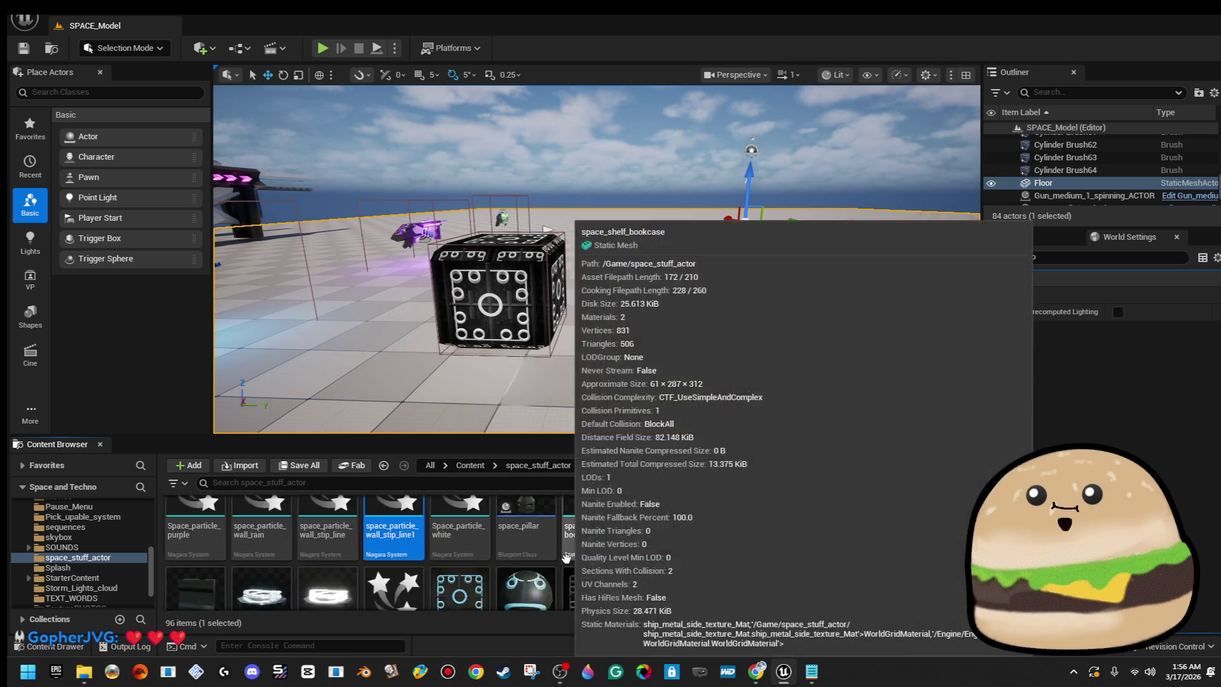
scroll(565, 559, "down", 2)
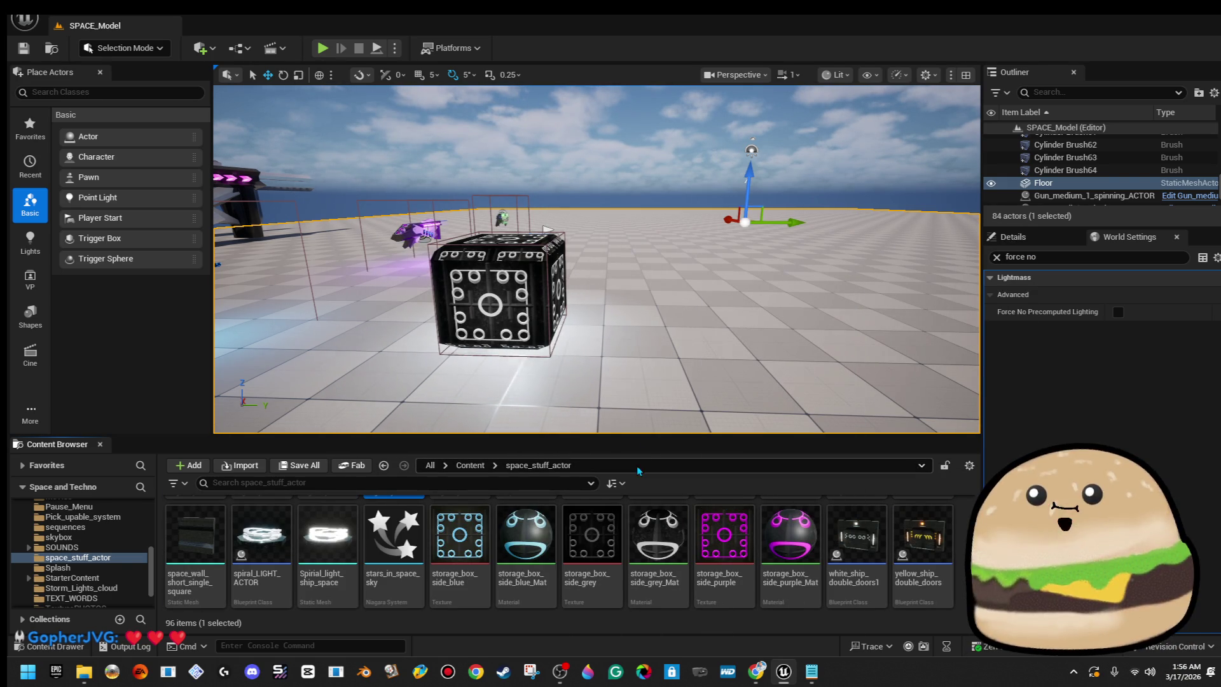
mouse_move(682, 437)
left_mouse_down()
mouse_move(681, 348)
mouse_move(682, 406)
left_mouse_up()
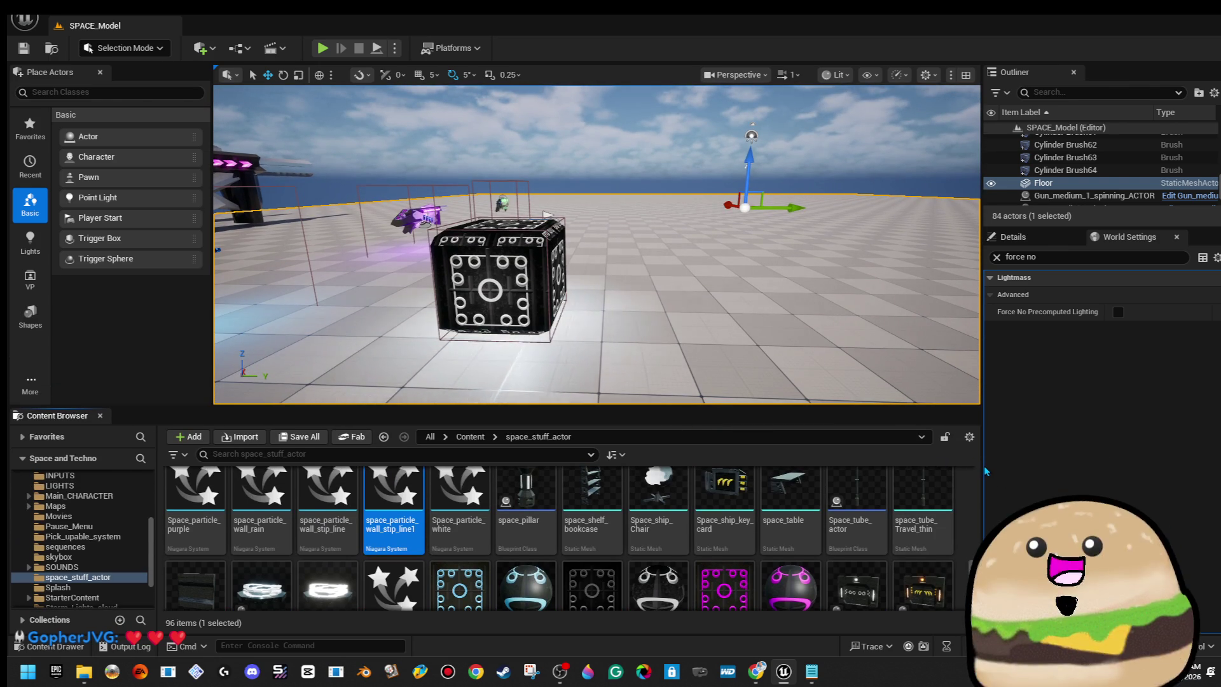
left_click_drag(984, 471, 959, 471)
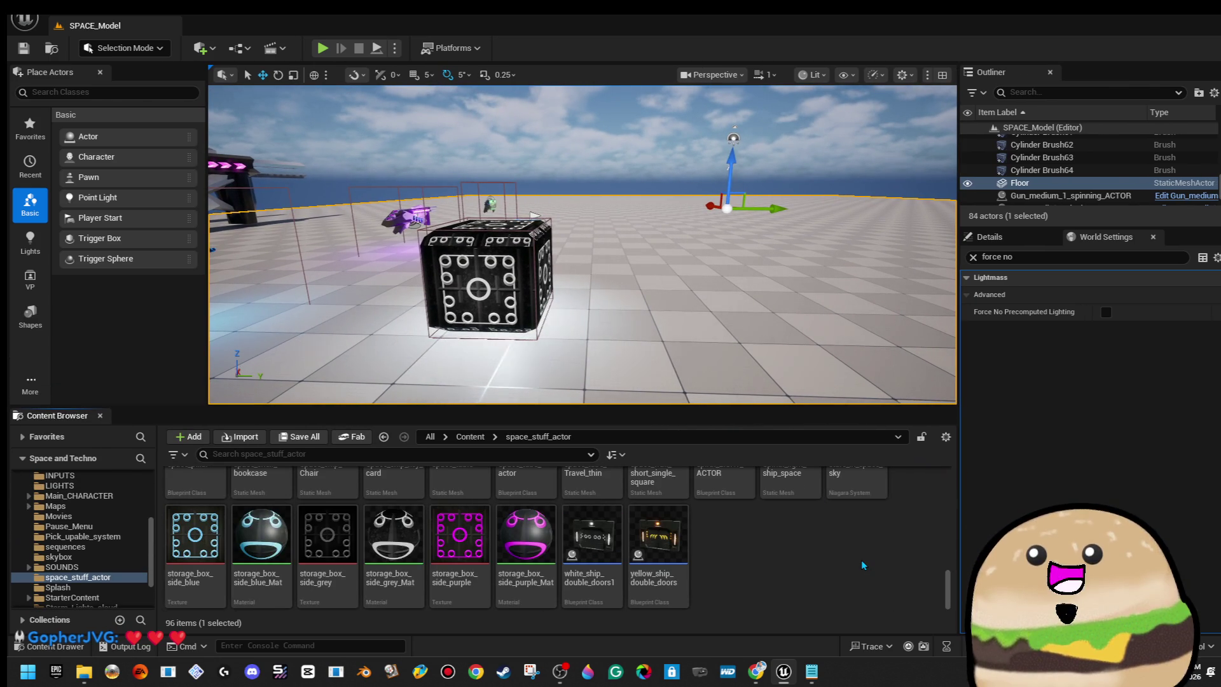
Open and dismiss the folder and floor context menus, then bring up the crate's actions.
right_click(807, 532)
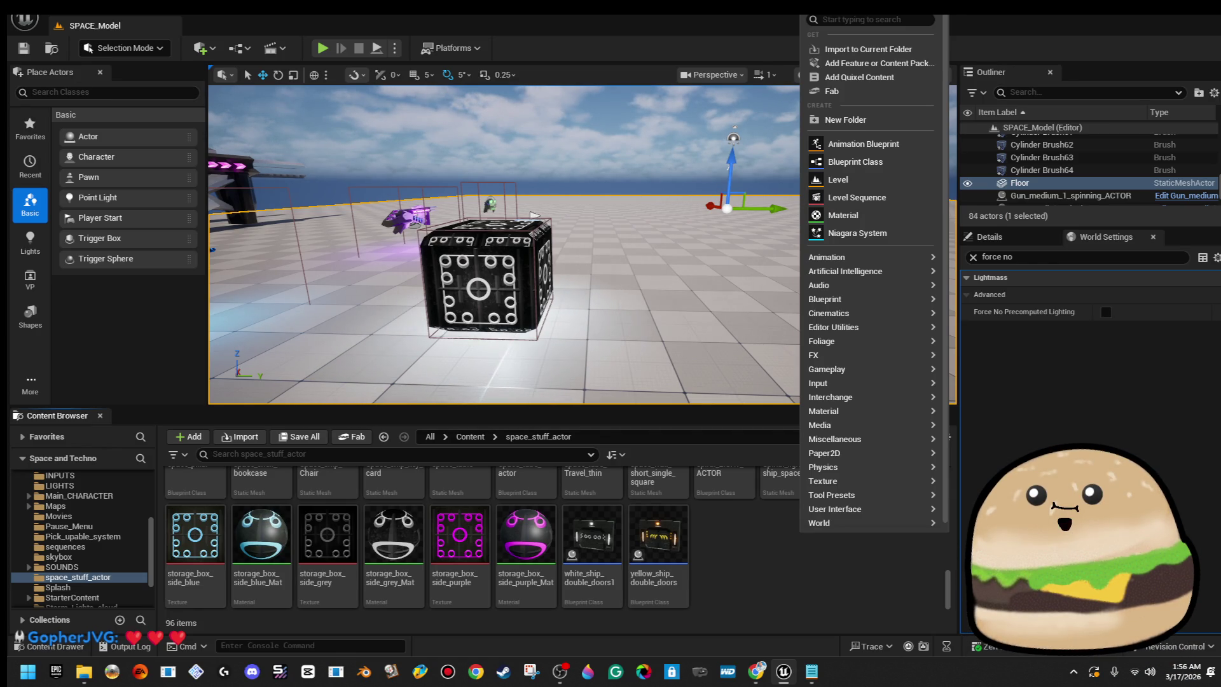
key("Escape")
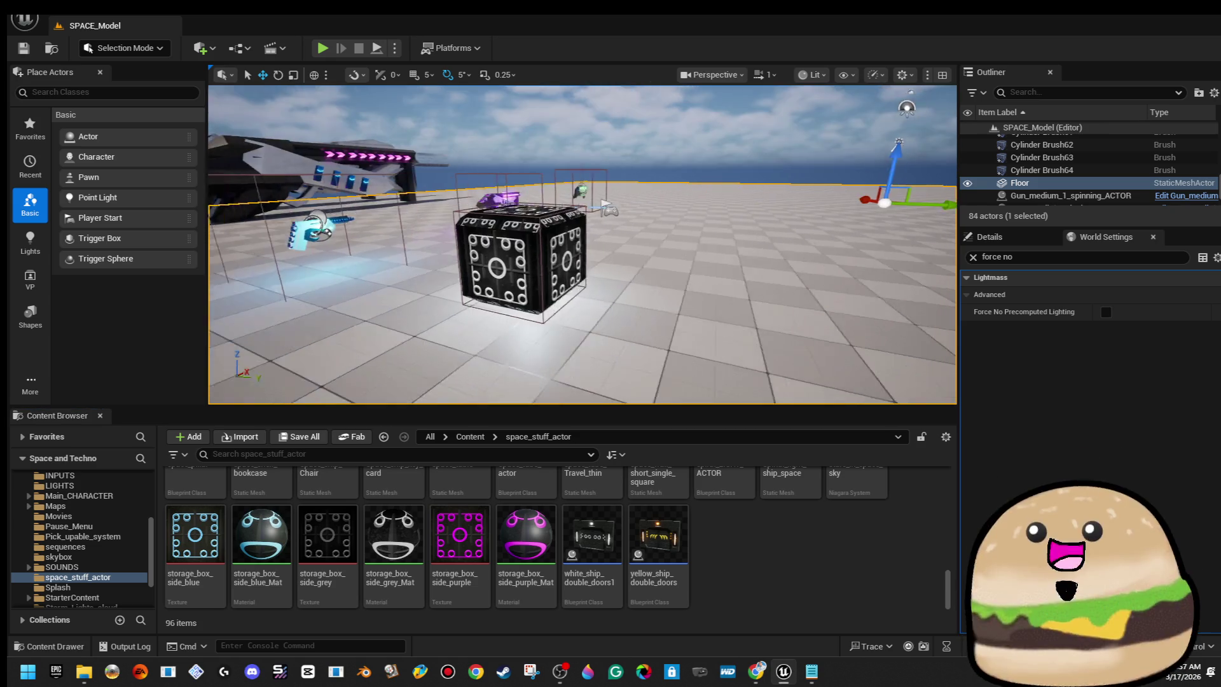
right_click(703, 319)
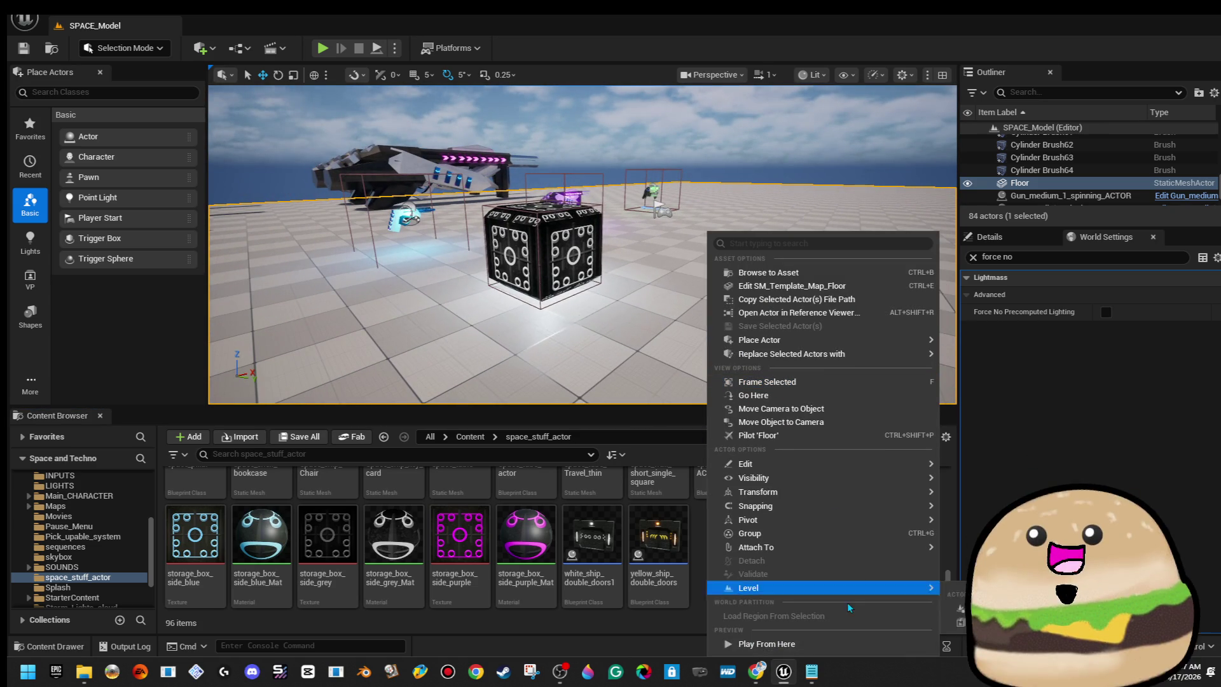
mouse_move(756, 547)
mouse_move(583, 356)
left_mouse_down()
mouse_move(578, 331)
mouse_move(597, 313)
mouse_move(641, 304)
mouse_move(623, 346)
left_mouse_up()
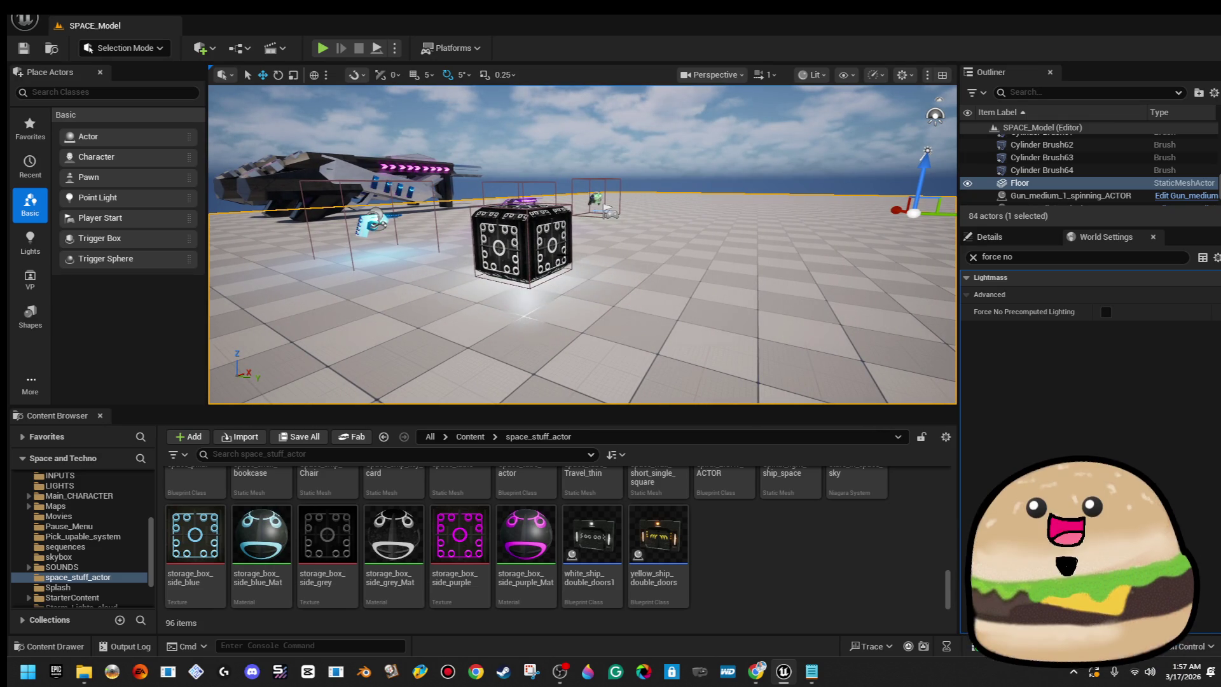
right_click(551, 232)
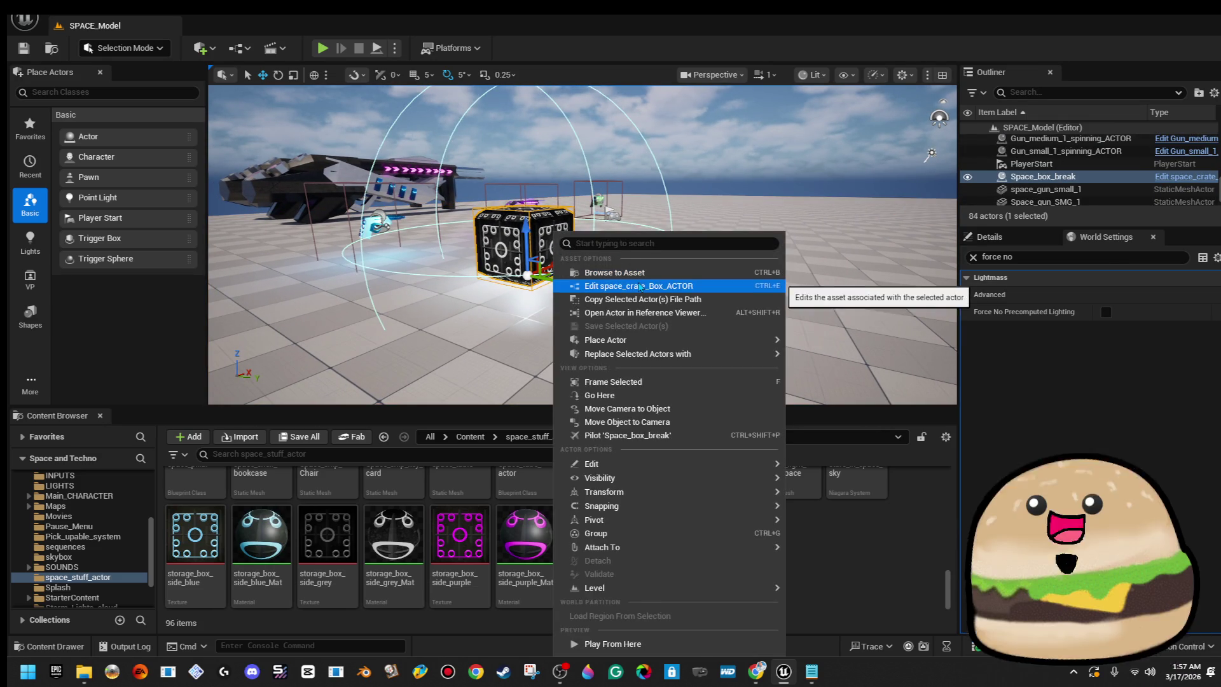
Delete the disabled Event BeginPlay node from space_crate_Box_ACTOR, then compile and save.
left_click(639, 283)
scroll(500, 358, "down", 5)
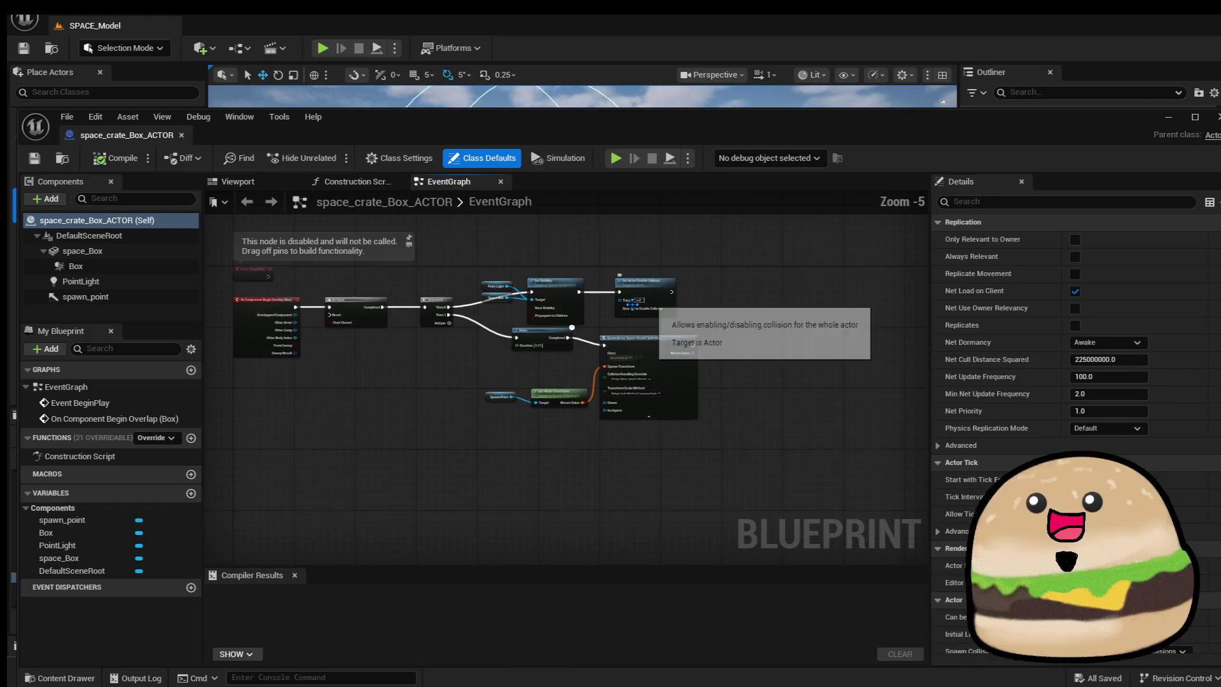
scroll(452, 346, "up", 2)
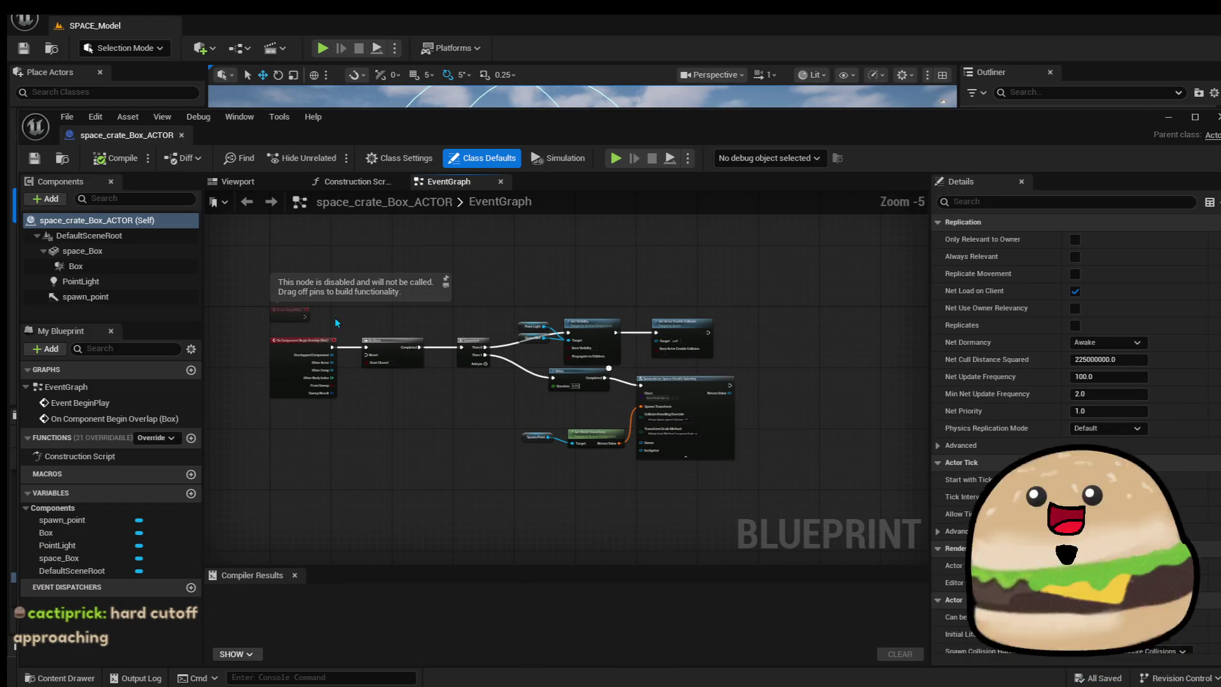
left_click_drag(239, 299, 310, 322)
key("Delete")
left_click(109, 163)
left_click(34, 159)
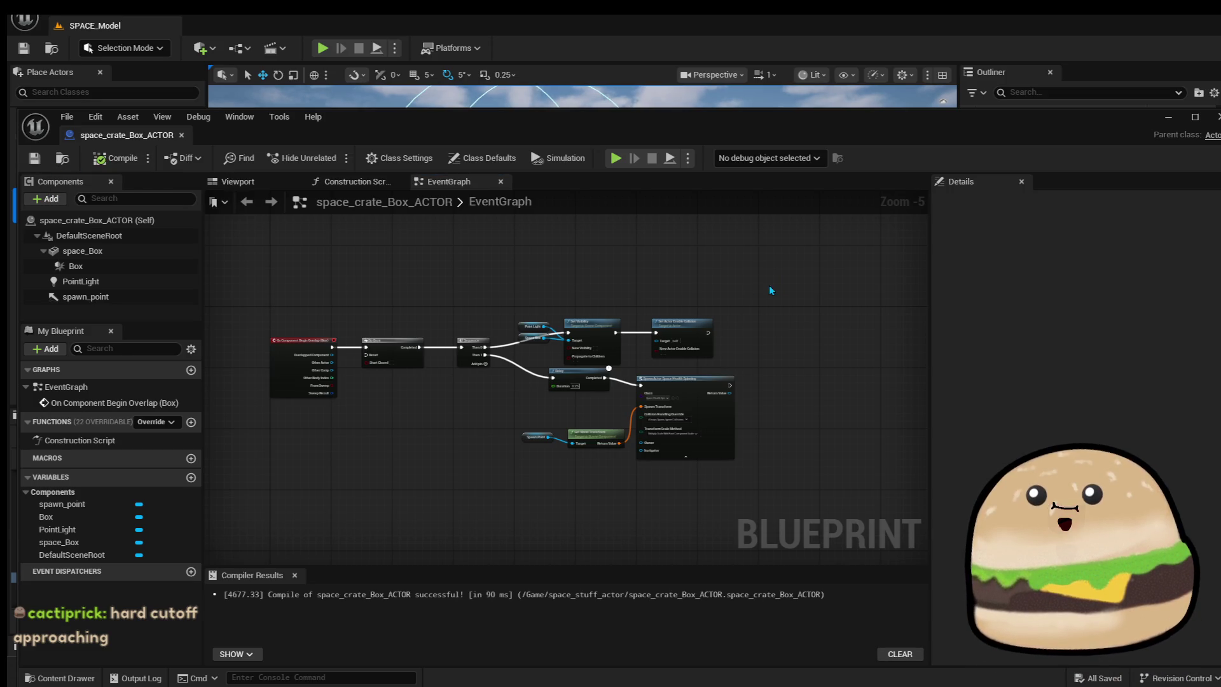
Move the visibility and collision nodes up and right, then recompile the crate Blueprint.
mouse_move(748, 369)
left_mouse_down()
mouse_move(693, 330)
mouse_move(710, 308)
mouse_move(681, 313)
left_mouse_up()
left_click(607, 342)
scroll(607, 342, "up", 2)
scroll(608, 342, "up", 1)
mouse_move(461, 505)
left_mouse_down()
mouse_move(560, 515)
mouse_move(548, 514)
left_mouse_up()
left_click(530, 454)
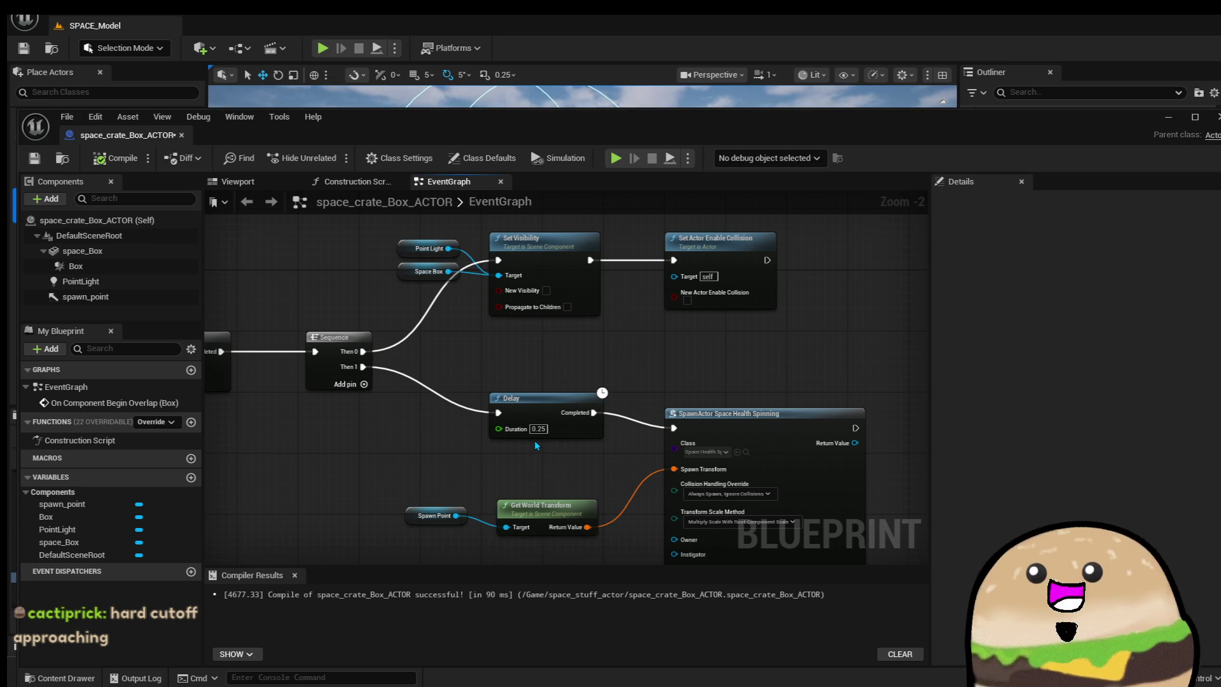
scroll(534, 444, "down", 2)
left_click(114, 157)
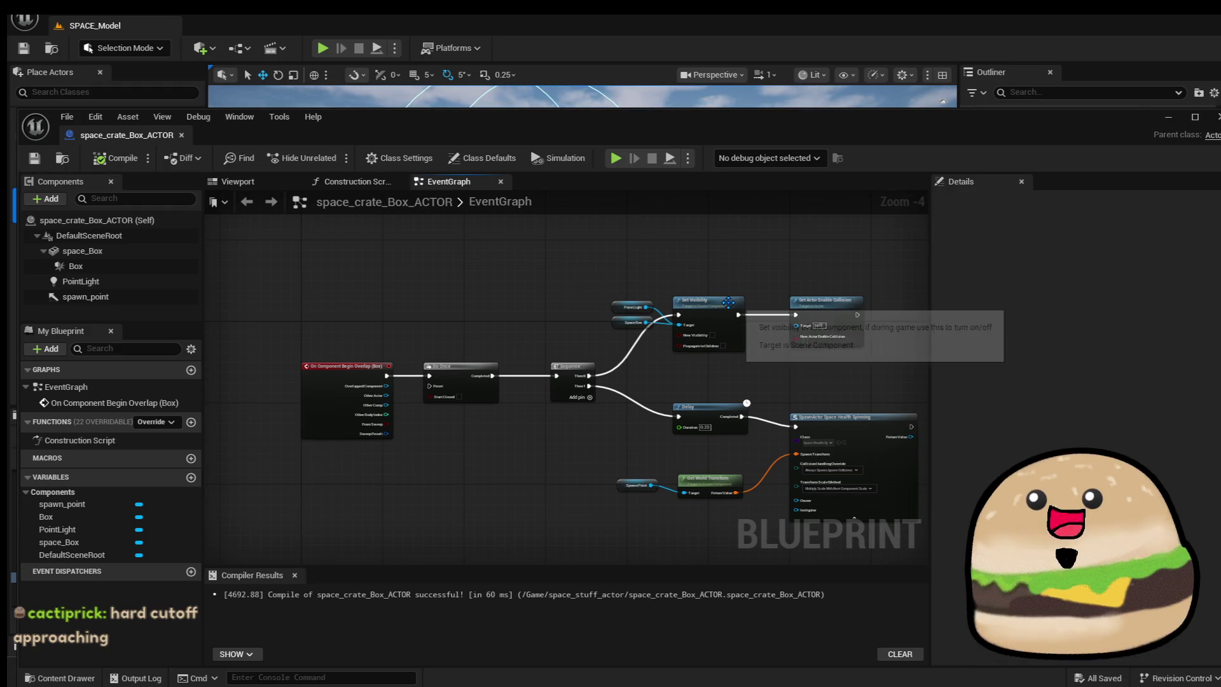
mouse_move(721, 299)
left_mouse_down()
mouse_move(743, 272)
mouse_move(645, 259)
left_mouse_up()
scroll(652, 261, "down", 1)
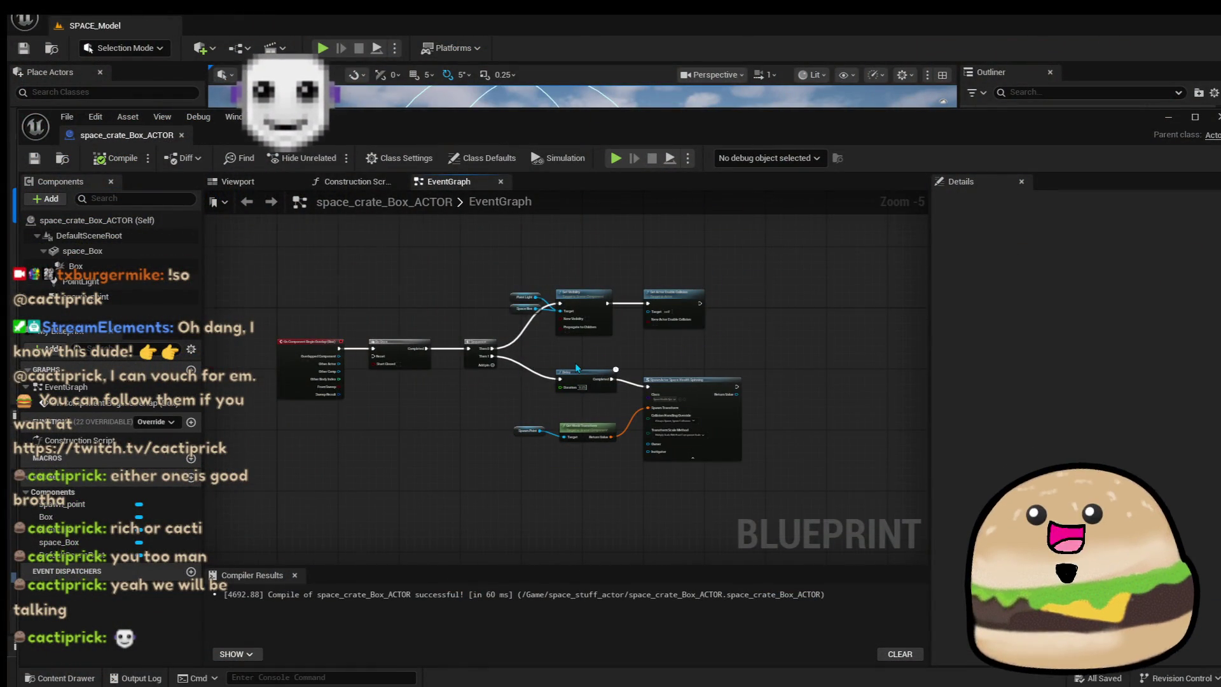
scroll(574, 362, "up", 2)
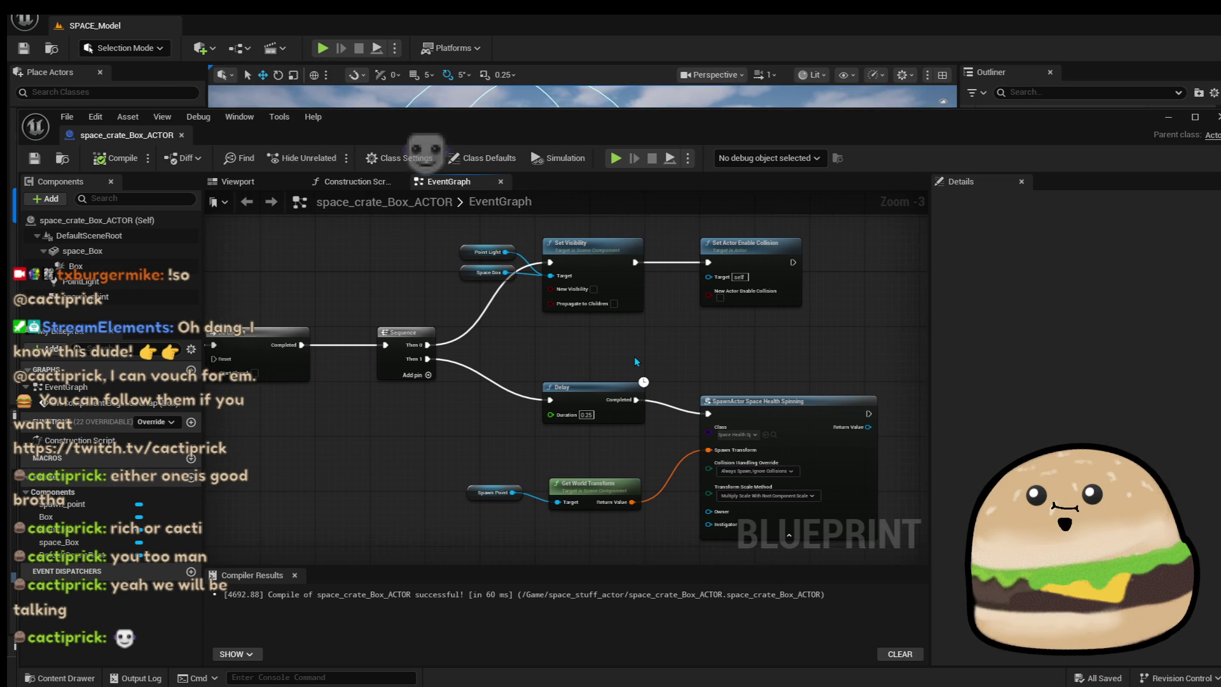
Close the crate blueprint editor and reopen it from the crate's actions in the level.
scroll(636, 360, "down", 2)
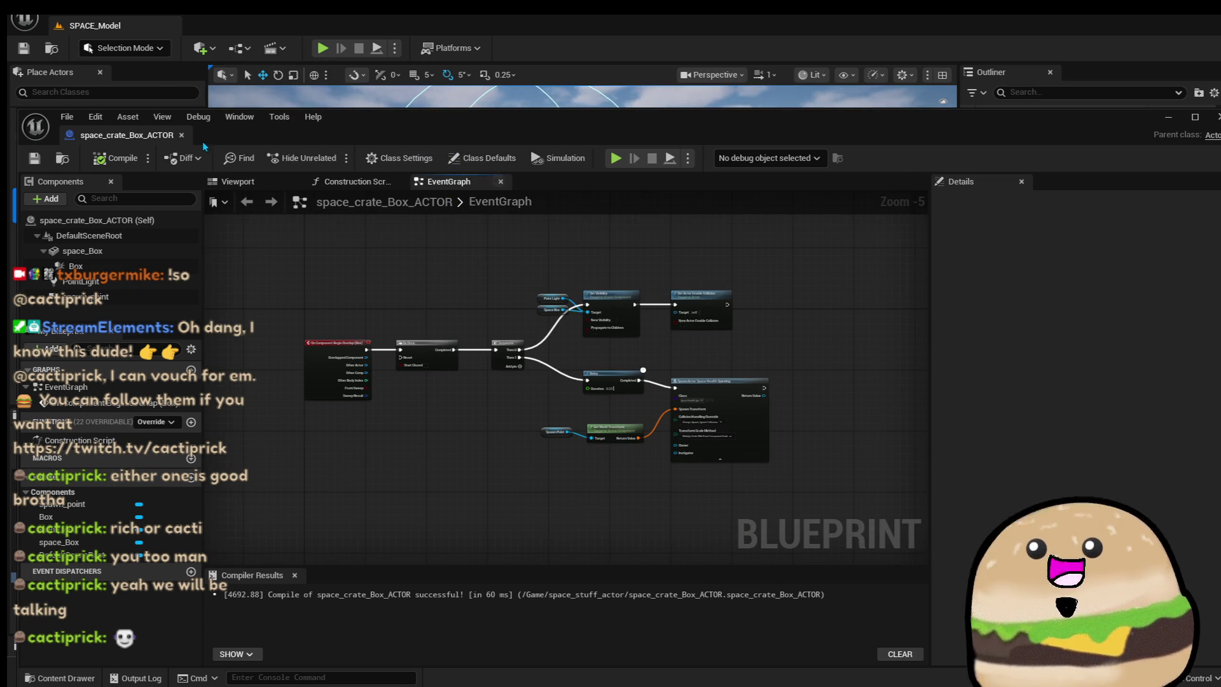
left_click(182, 134)
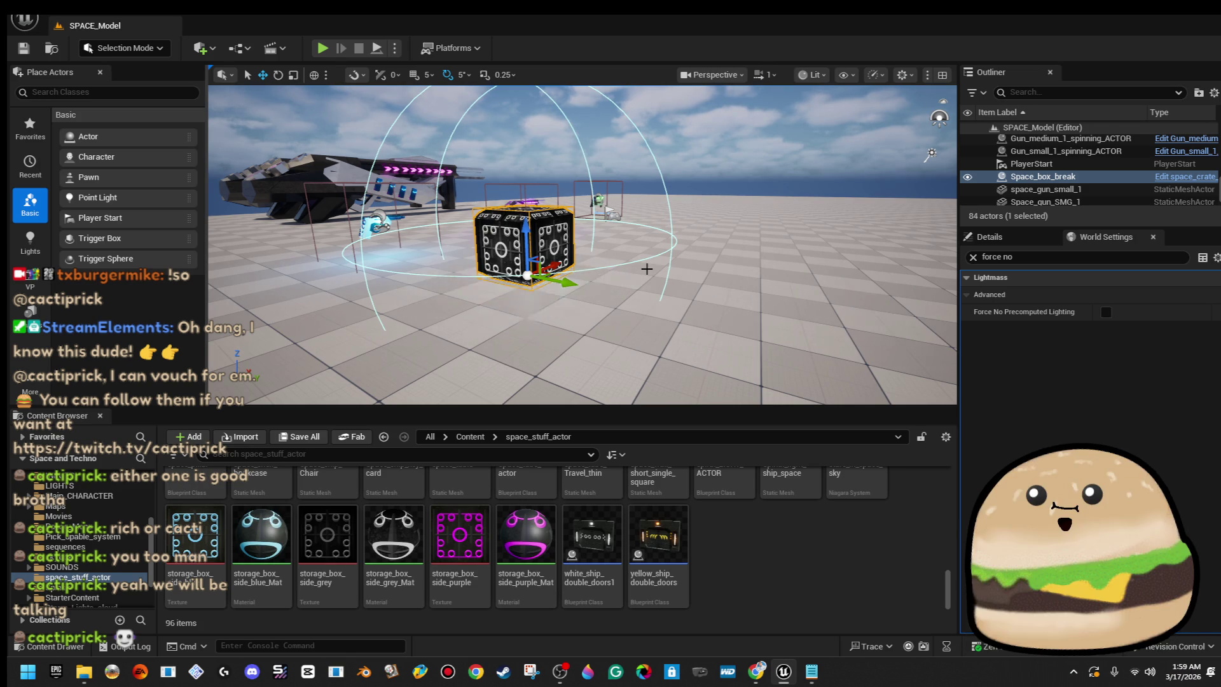
right_click(541, 286)
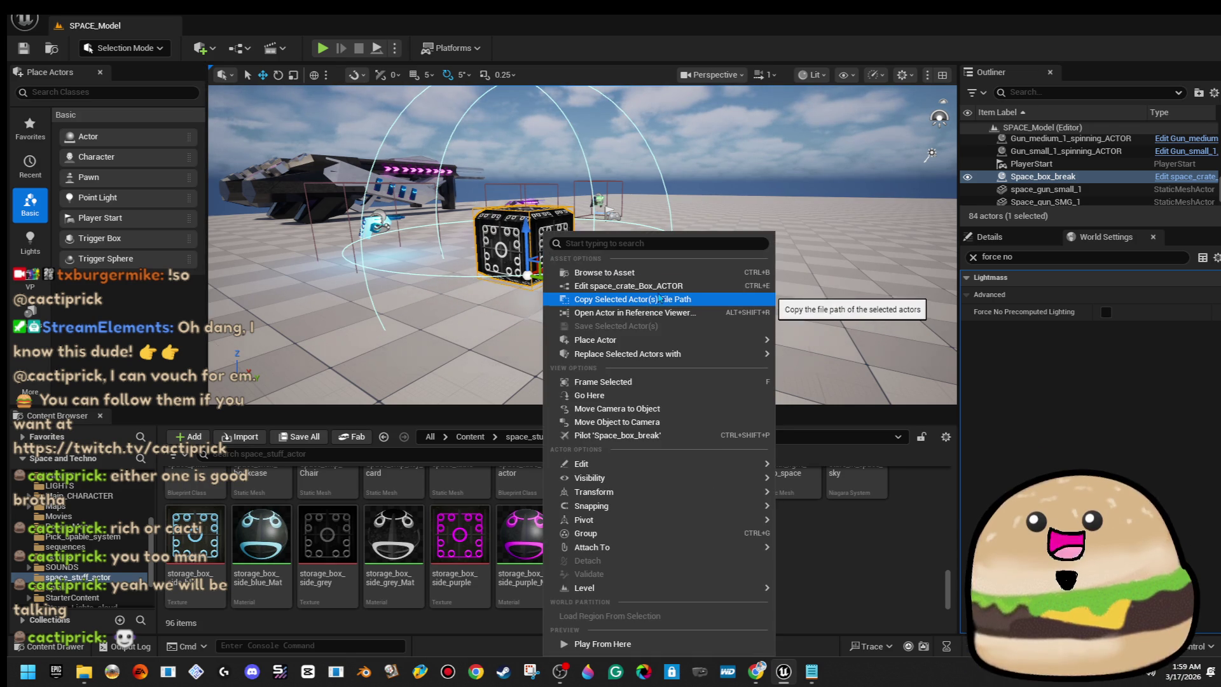
left_click(661, 286)
Move the Delay and spawn nodes lower, then shift the spawn nodes further right.
scroll(658, 397, "up", 1)
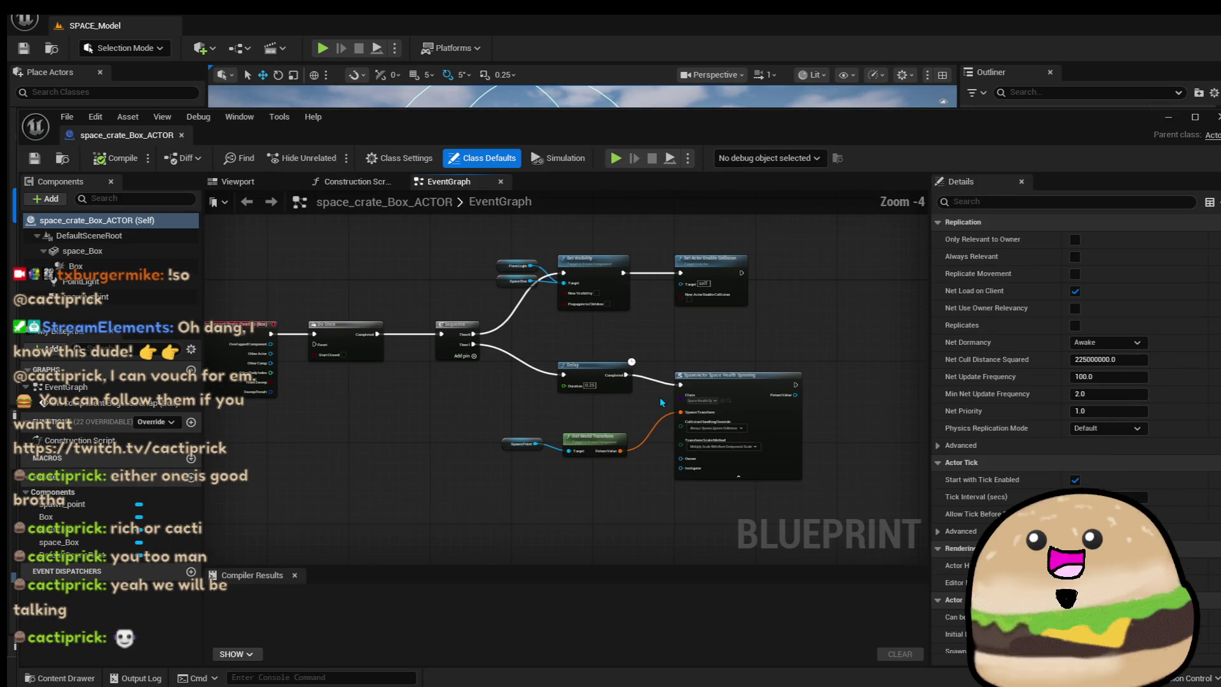
scroll(657, 398, "up", 1)
left_click_drag(480, 423, 861, 518)
scroll(610, 321, "down", 3)
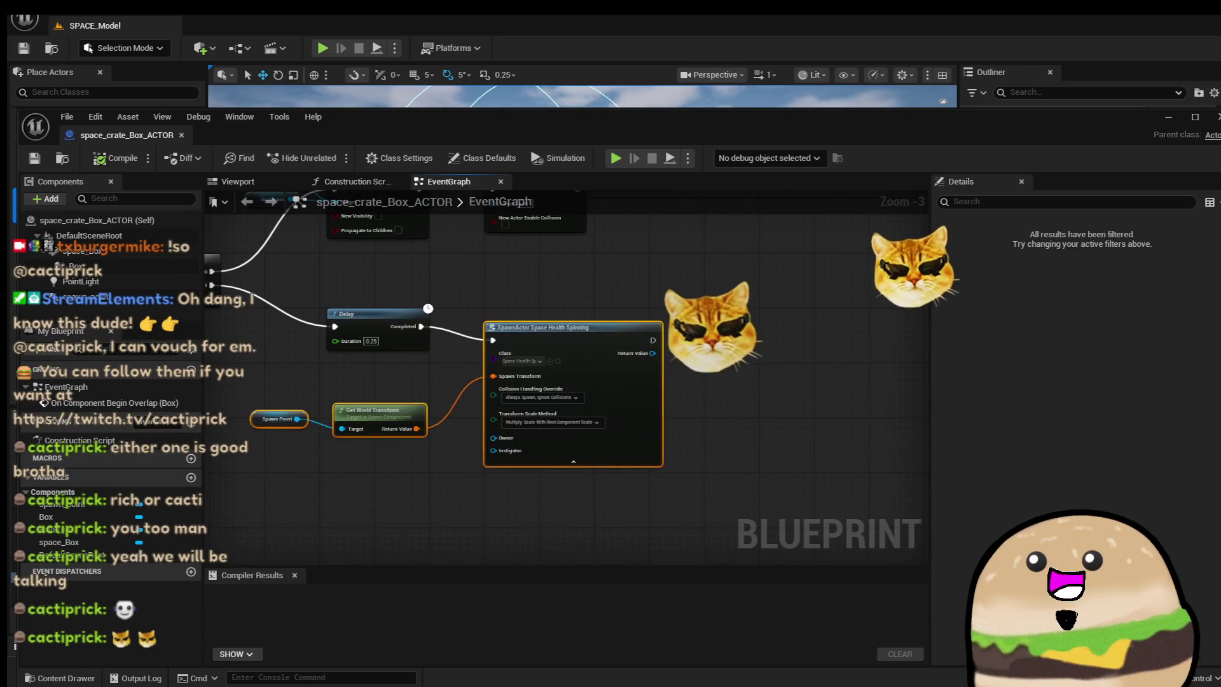
scroll(621, 325, "up", 2)
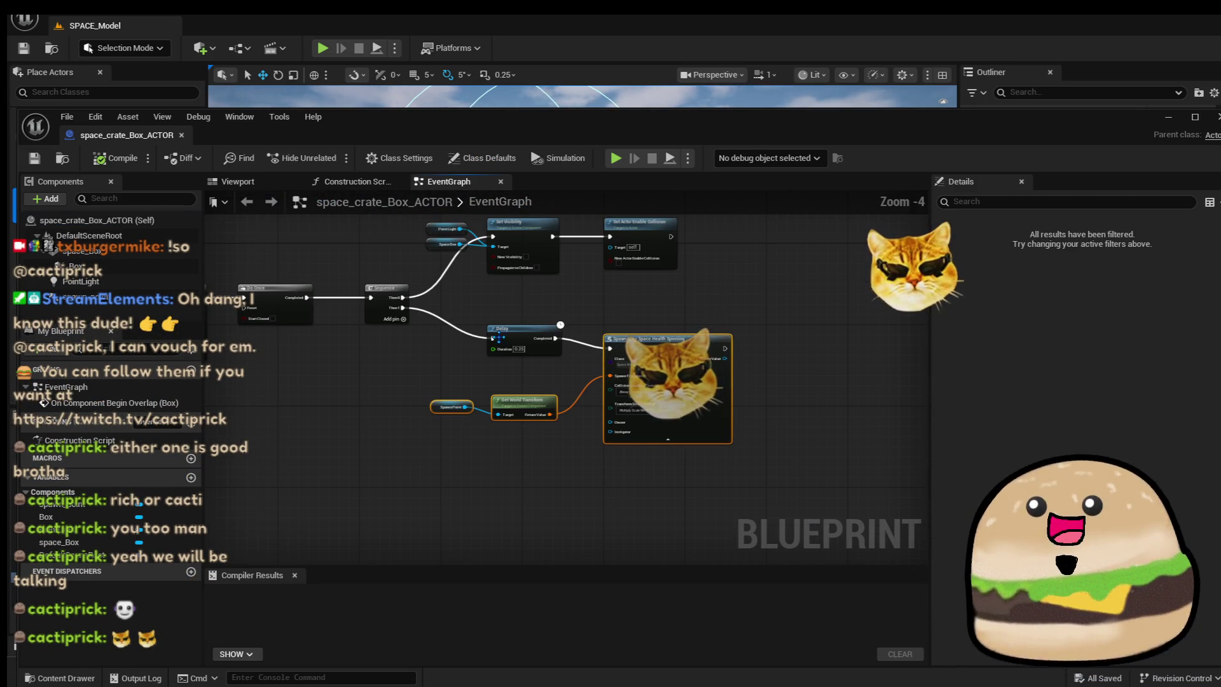
left_click_drag(702, 403, 702, 516)
scroll(522, 410, "down", 1)
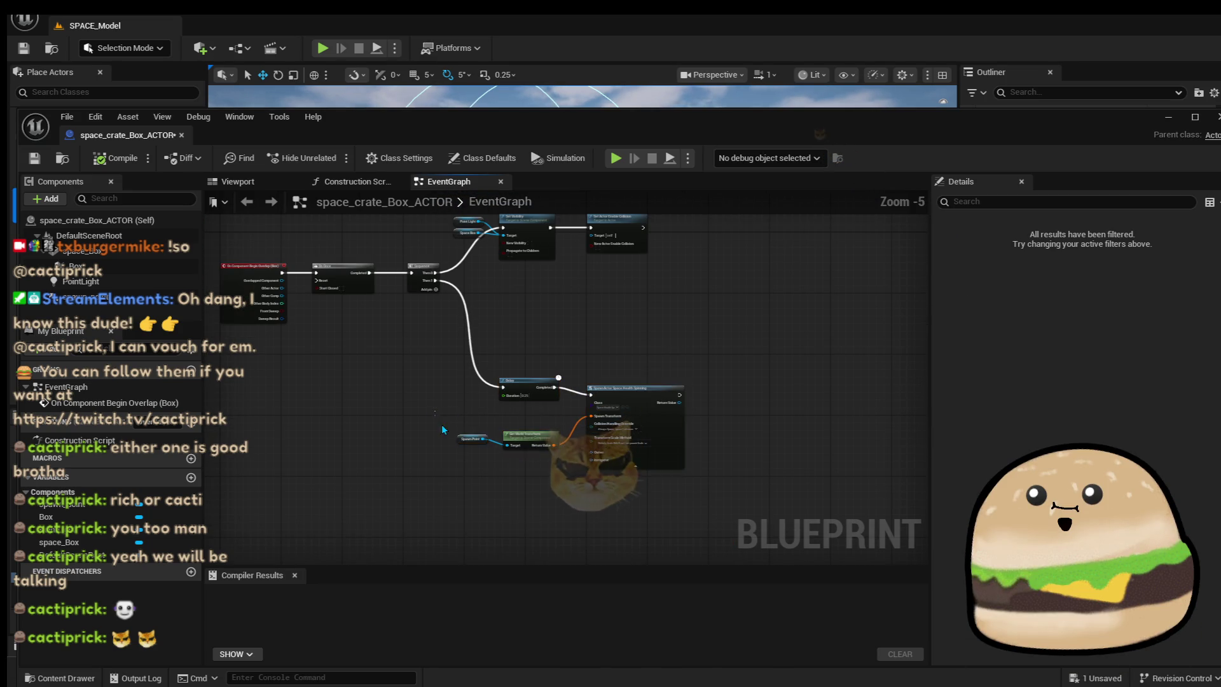
left_click(528, 388, "ctrl")
mouse_move(654, 411)
left_mouse_down()
mouse_move(732, 418)
mouse_move(937, 400)
mouse_move(770, 404)
left_mouse_up()
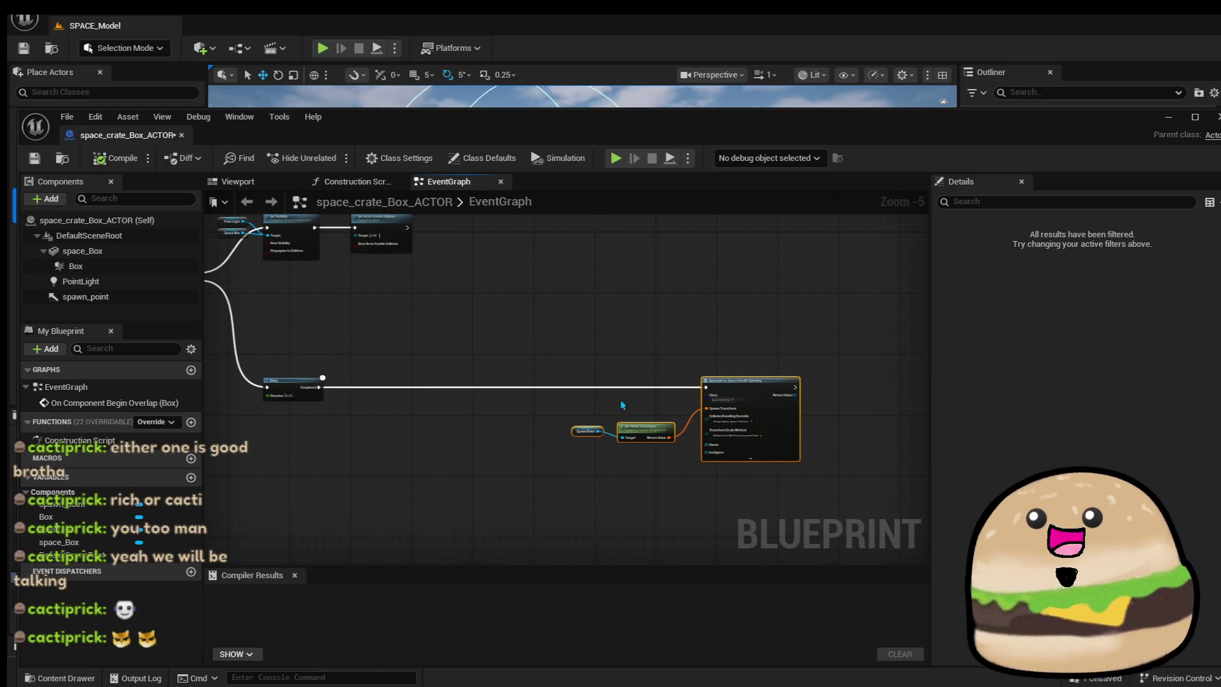
left_click(372, 473)
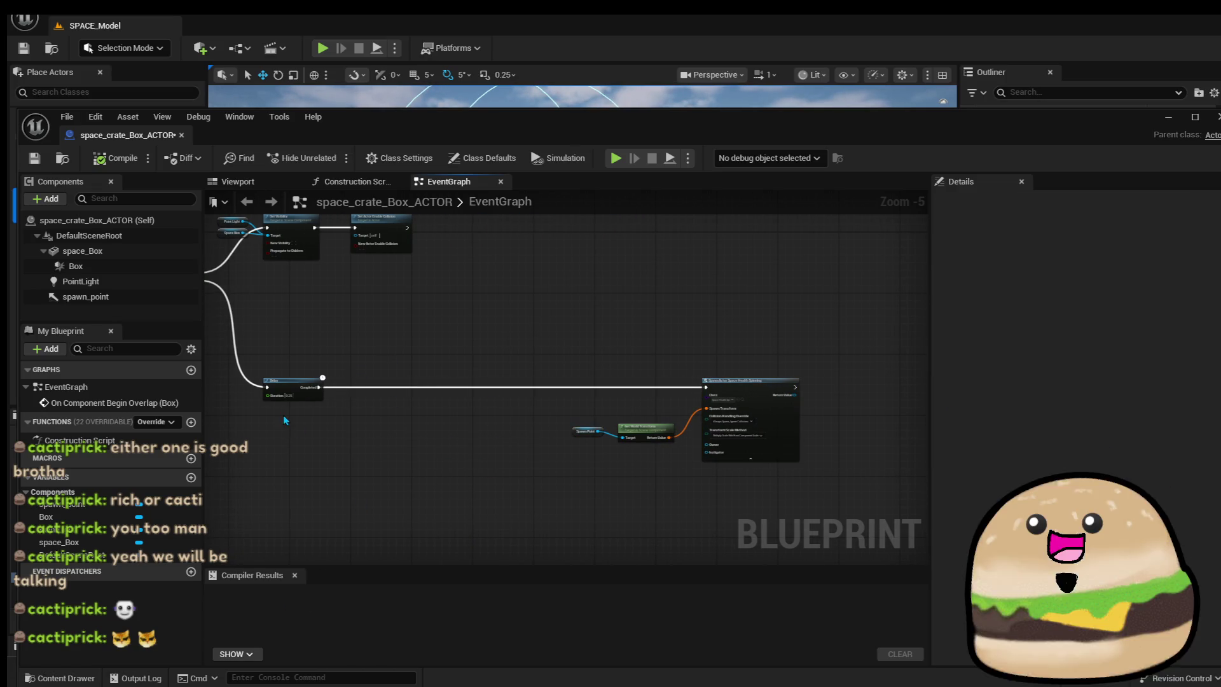
left_click_drag(316, 386, 411, 384)
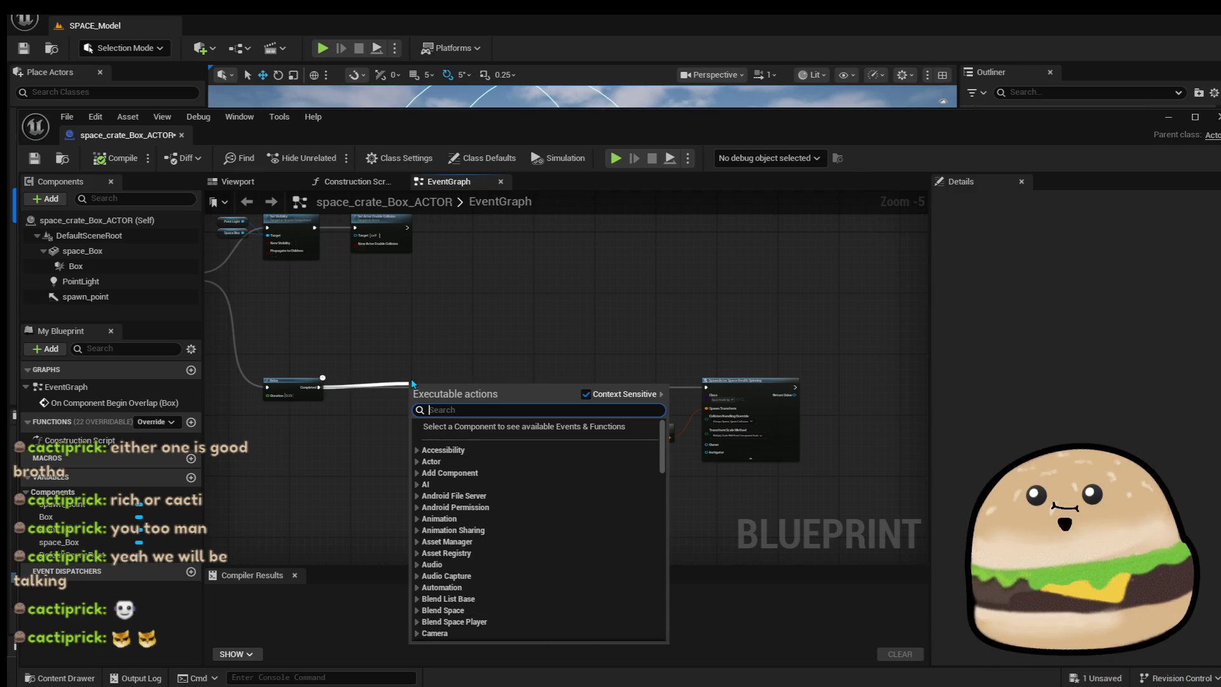
Add a MultiGate node after the Delay's Completed output.
type("mul")
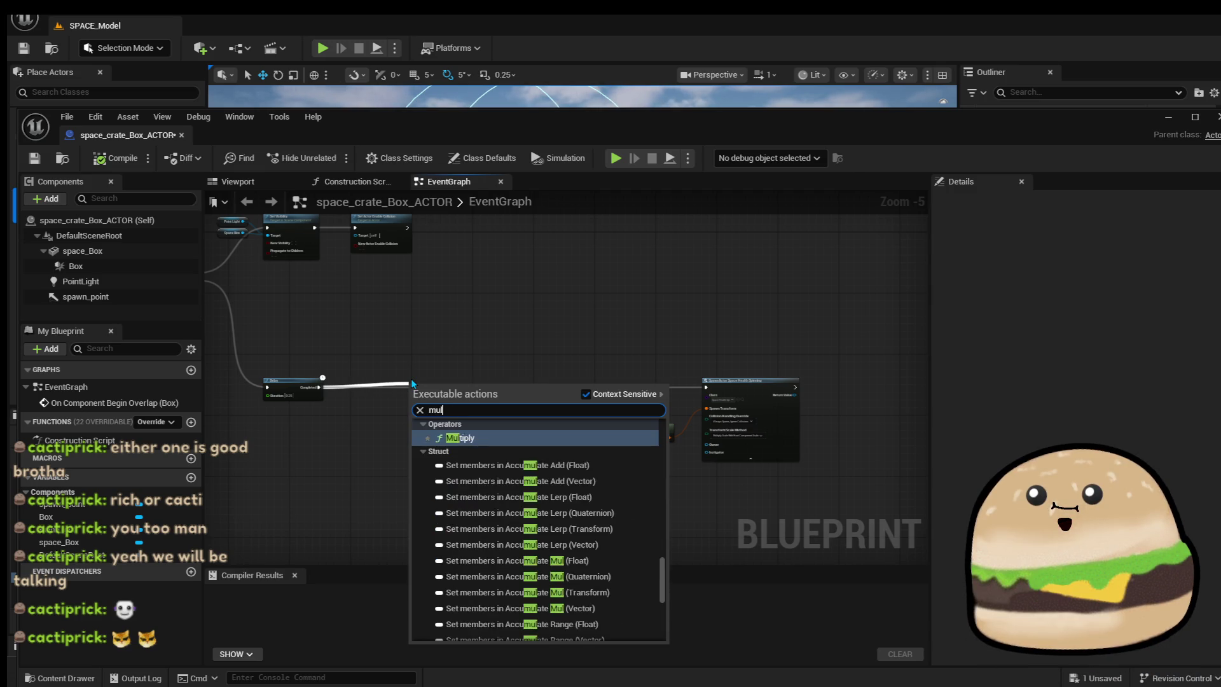
type("tig")
key("Return")
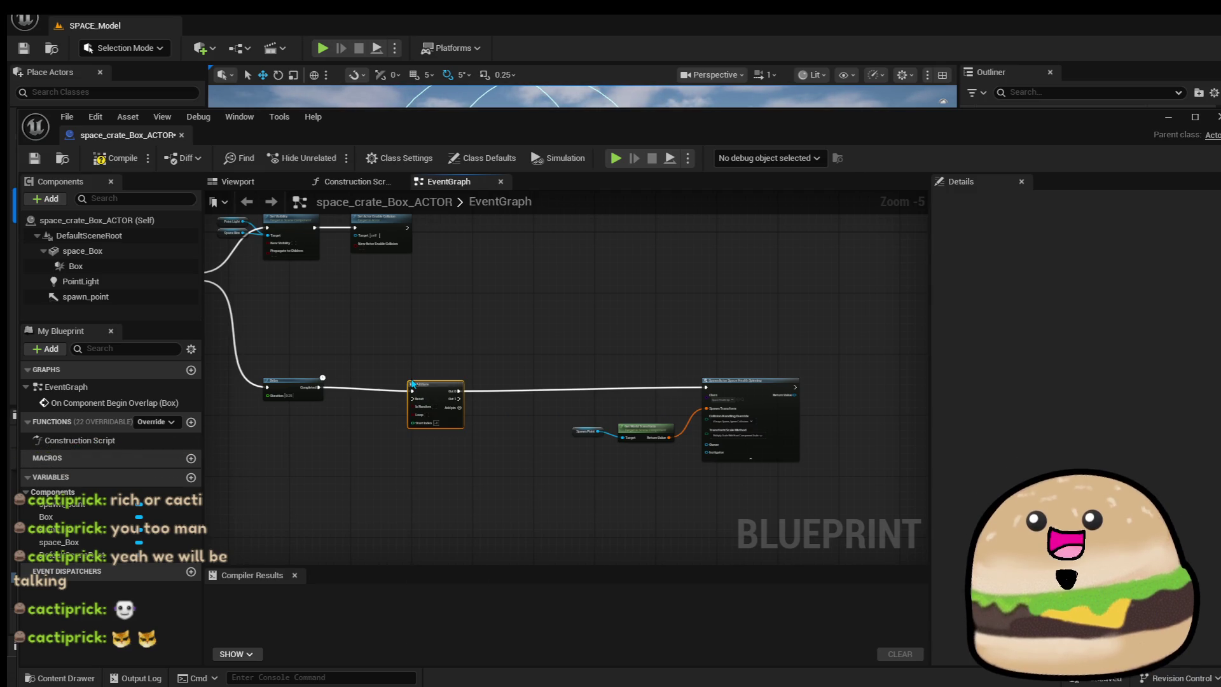
Make the MultiGate fire randomly and add outputs up to Out 4.
scroll(412, 384, "up", 3)
scroll(411, 381, "up", 3)
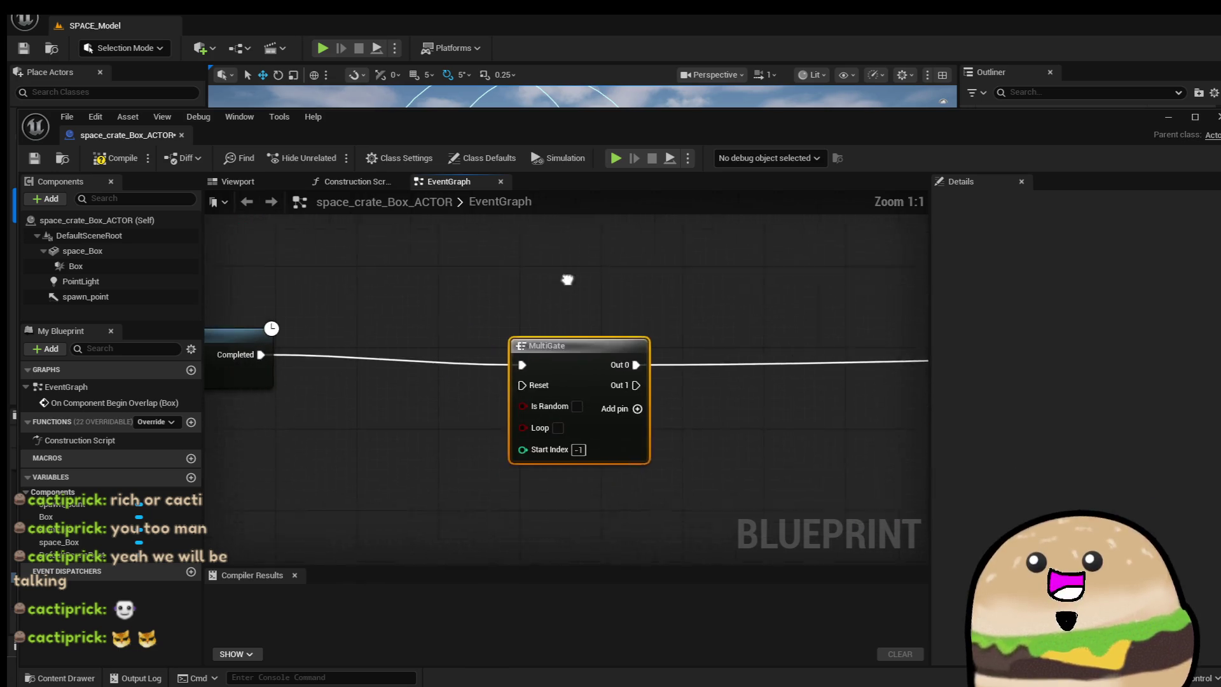
left_click(609, 393)
left_click_drag(709, 422, 644, 415)
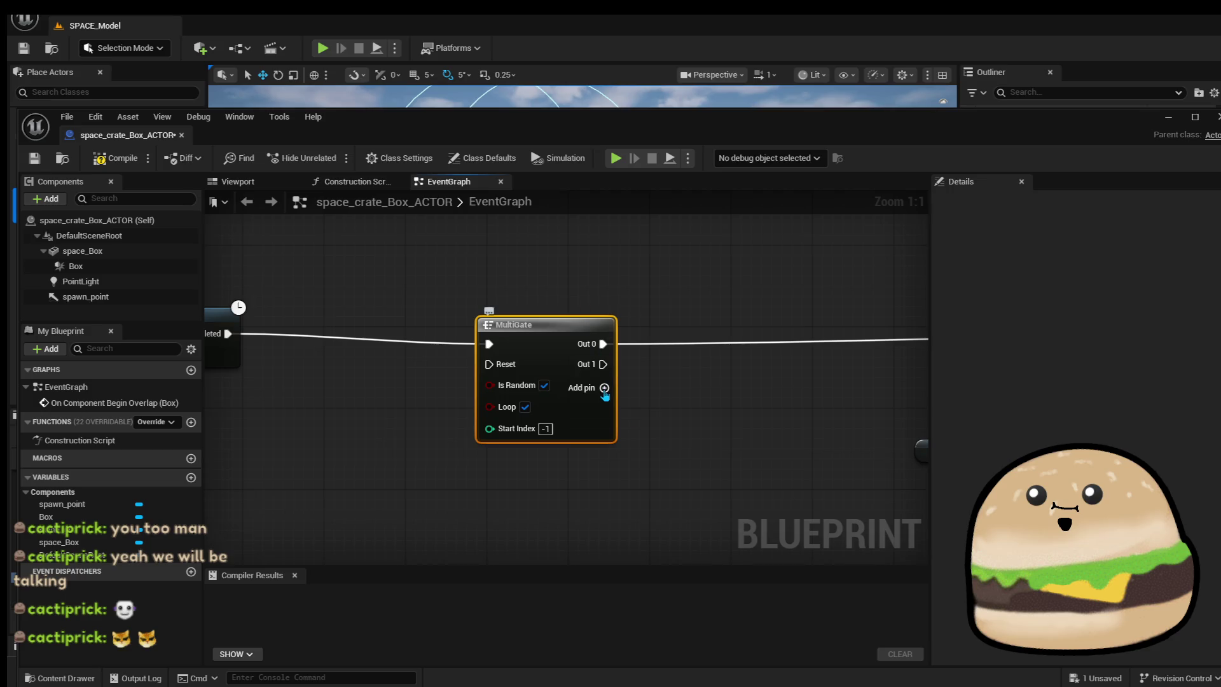
left_click(604, 388)
left_click(604, 408)
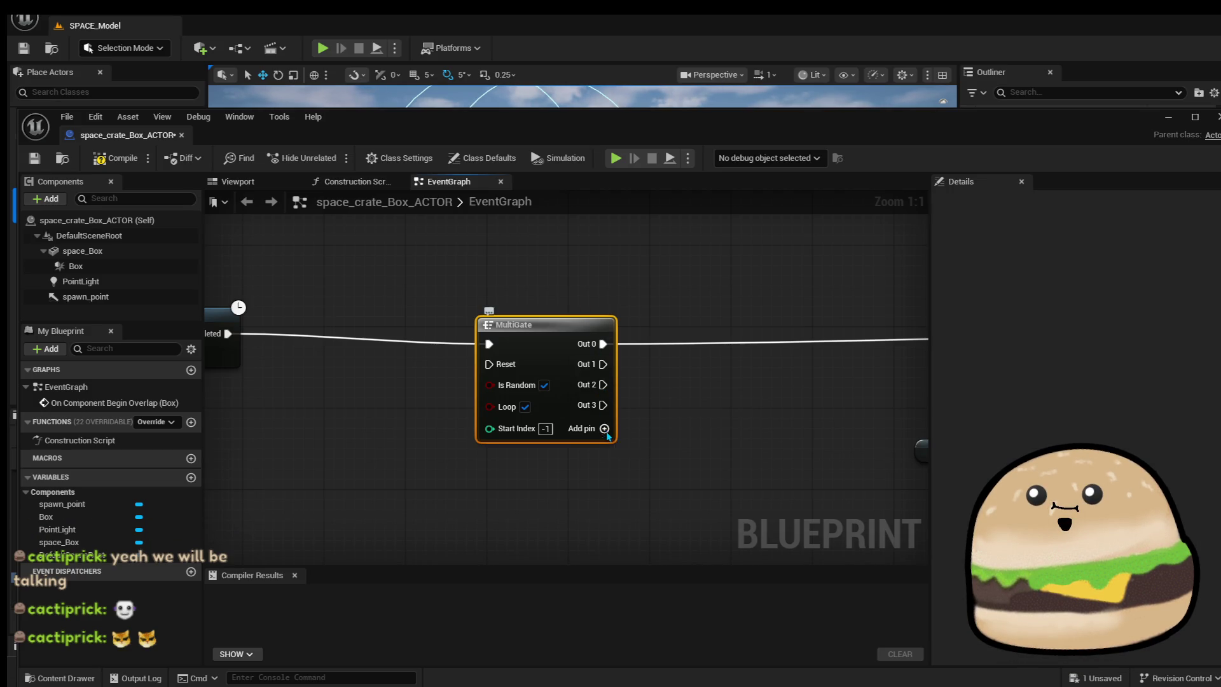
left_click(605, 429)
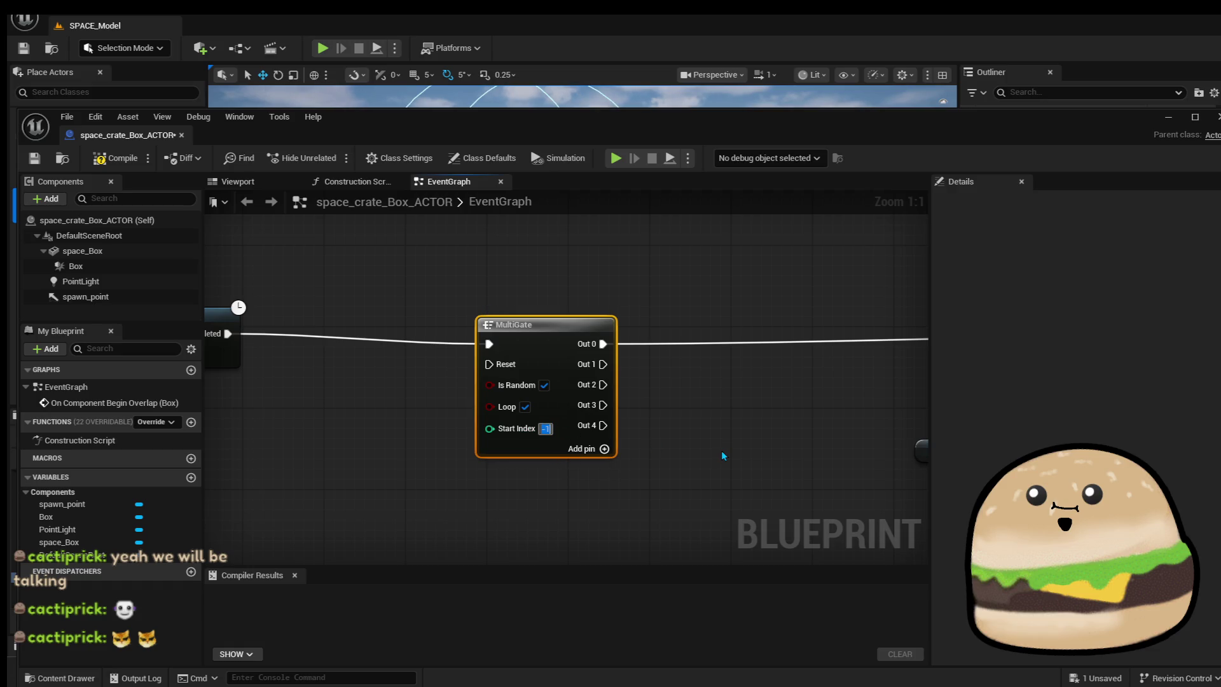
left_click(665, 397)
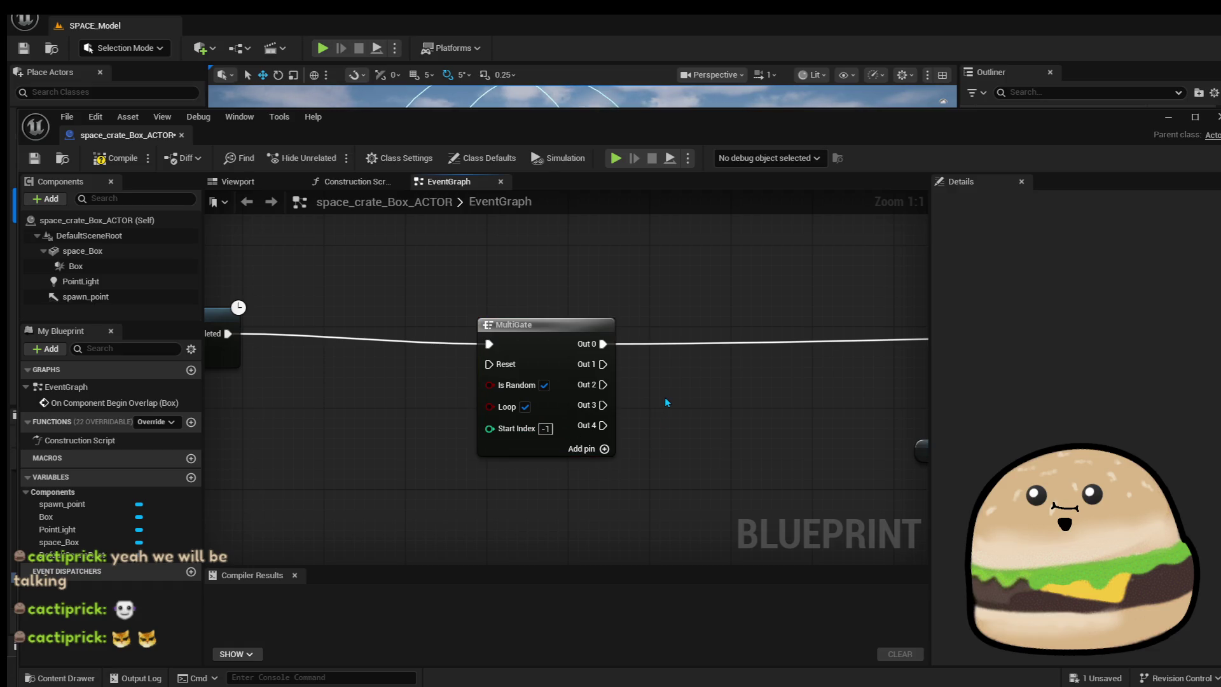
Line the MultiGate up with Completed and add an Out 5 output.
scroll(665, 397, "down", 1)
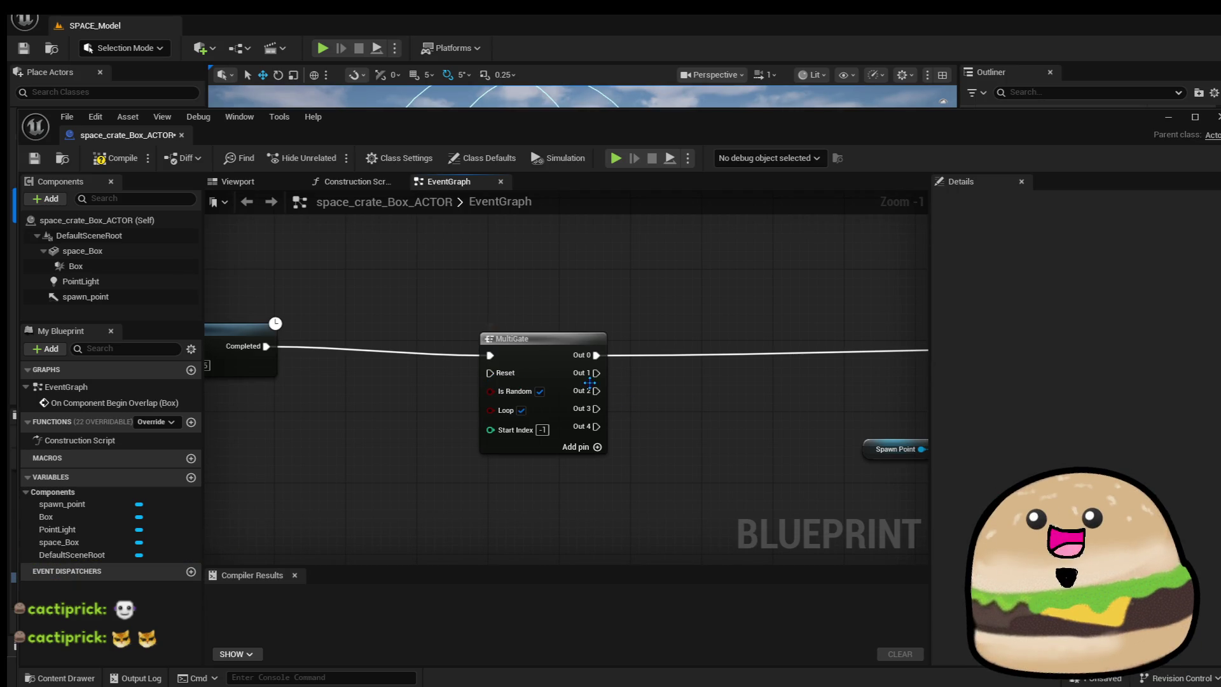
left_click_drag(550, 372, 550, 364)
left_click(644, 394)
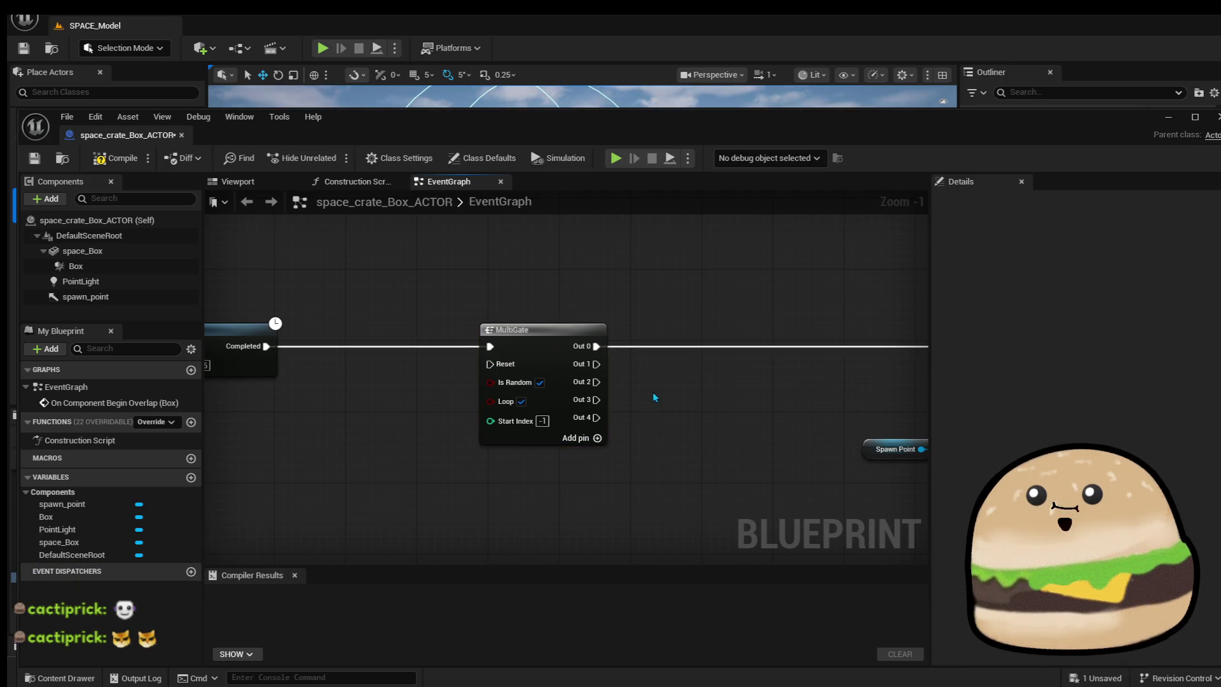
left_click(598, 438)
left_click(563, 354)
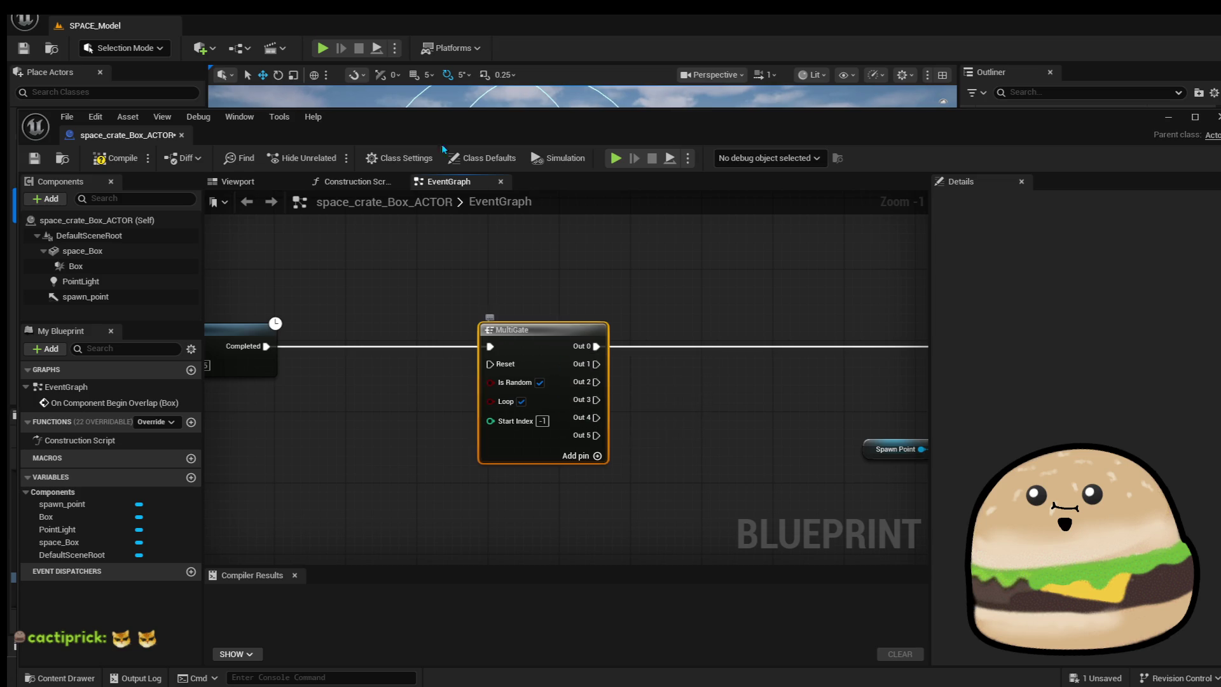
Compile and save the crate blueprint.
left_click(111, 158)
left_click(34, 158)
scroll(731, 337, "down", 3)
left_click_drag(730, 337, 391, 325)
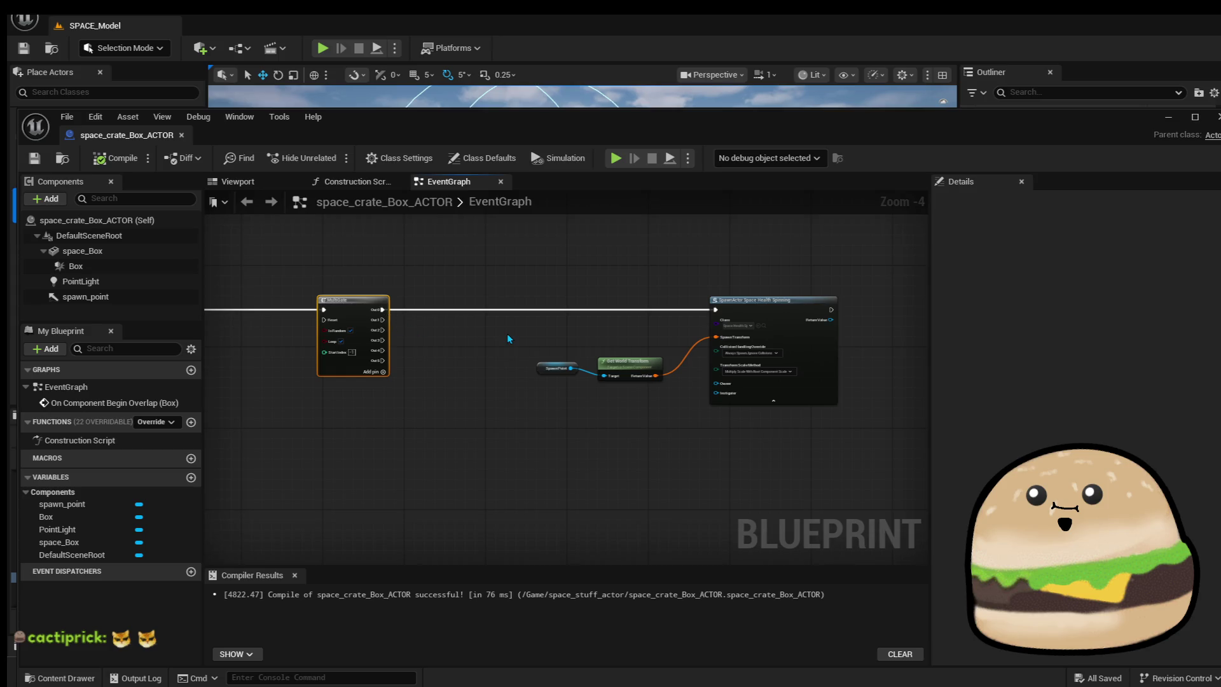
Move the blueprint window aside, fly to the row of crates, and bring up the floor's actions.
mouse_move(1083, 125)
left_mouse_down()
mouse_move(750, 137)
mouse_move(1113, 131)
left_mouse_up()
scroll(551, 212, "down", 3)
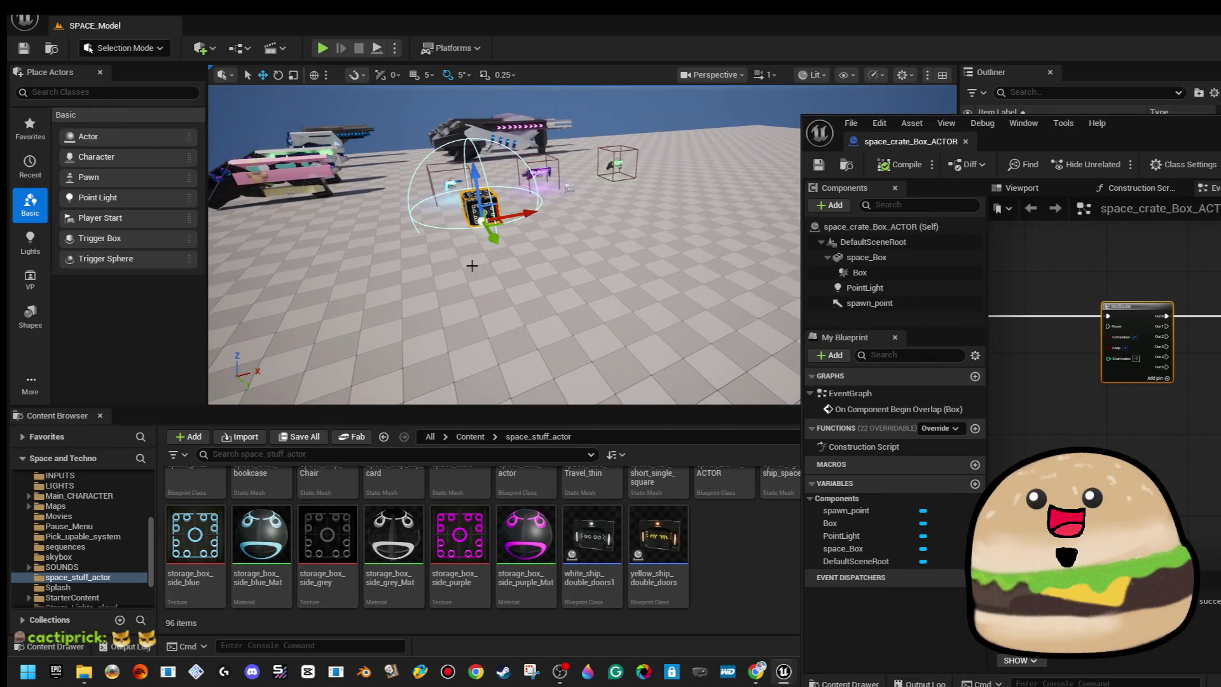
mouse_move(476, 251)
left_mouse_down()
mouse_move(491, 274)
mouse_move(559, 243)
mouse_move(655, 233)
mouse_move(261, 225)
left_mouse_up()
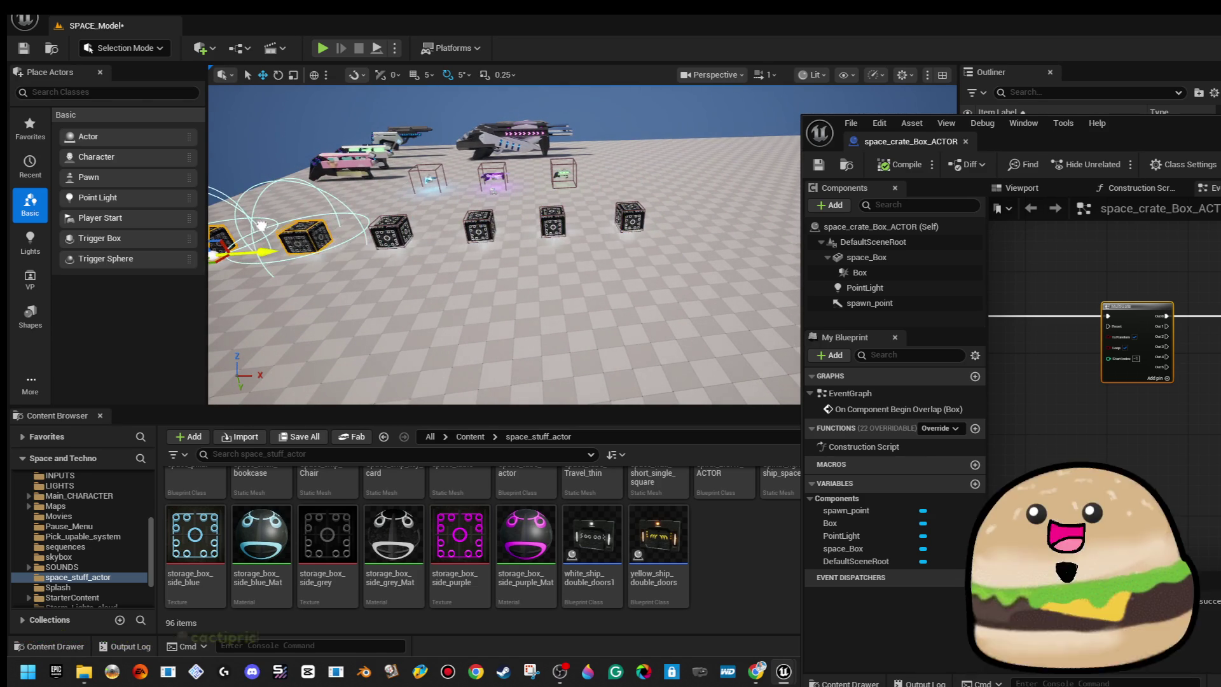
left_click_drag(412, 213, 435, 178)
right_click(432, 232)
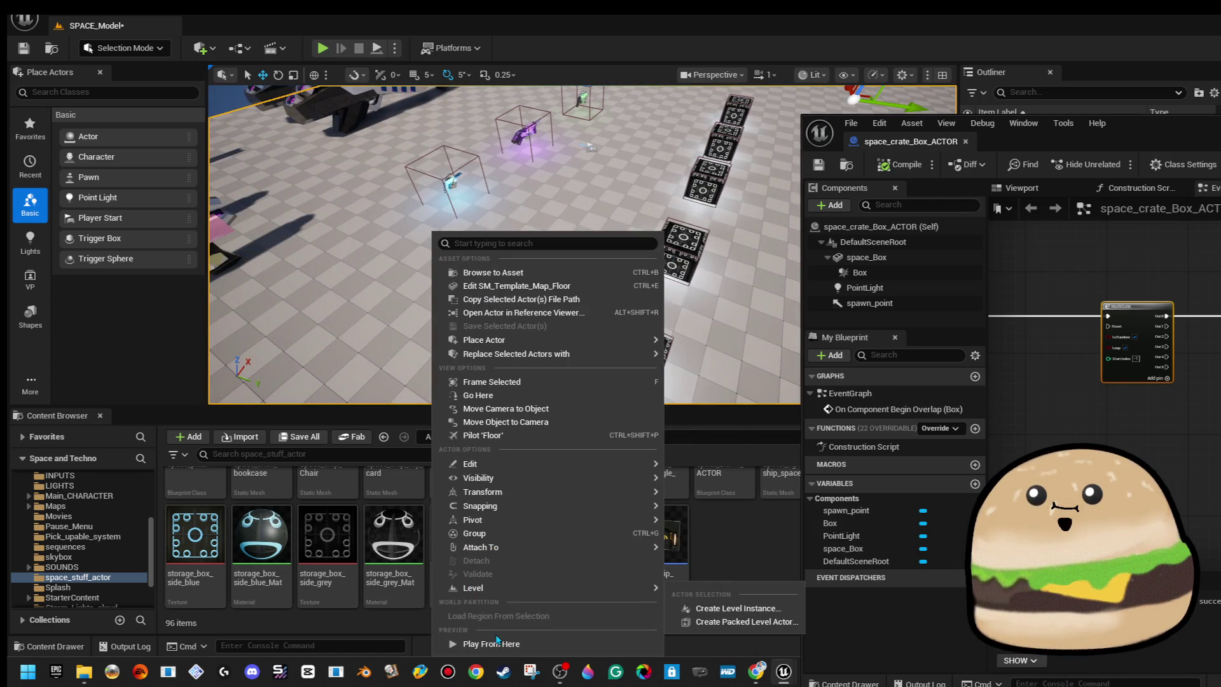
Play-test twice from the floor spot to see the health pickups, then restore the blueprint editor.
left_click(497, 644)
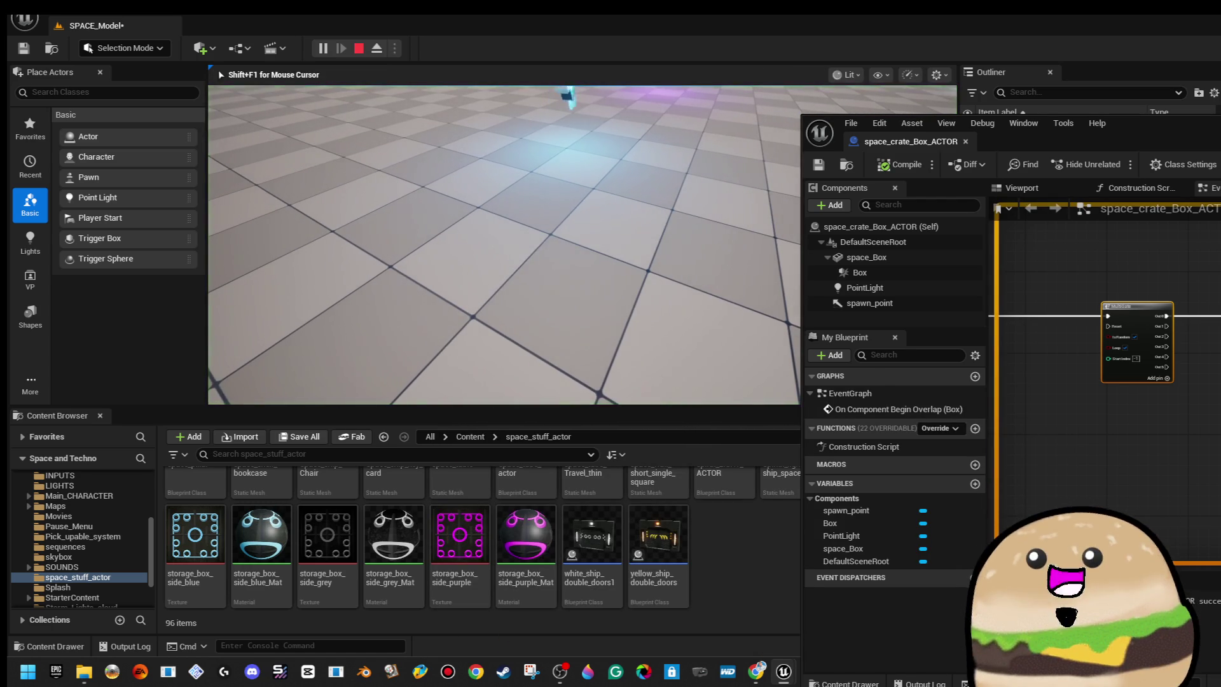
key("F11")
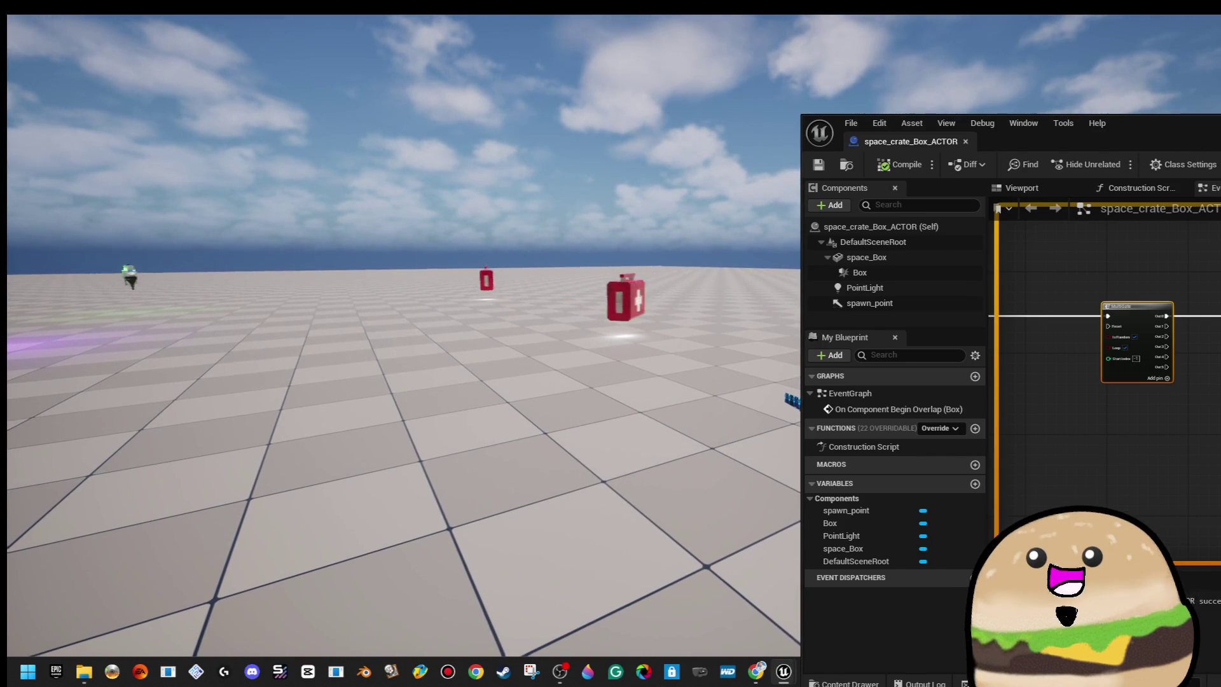
key("Escape")
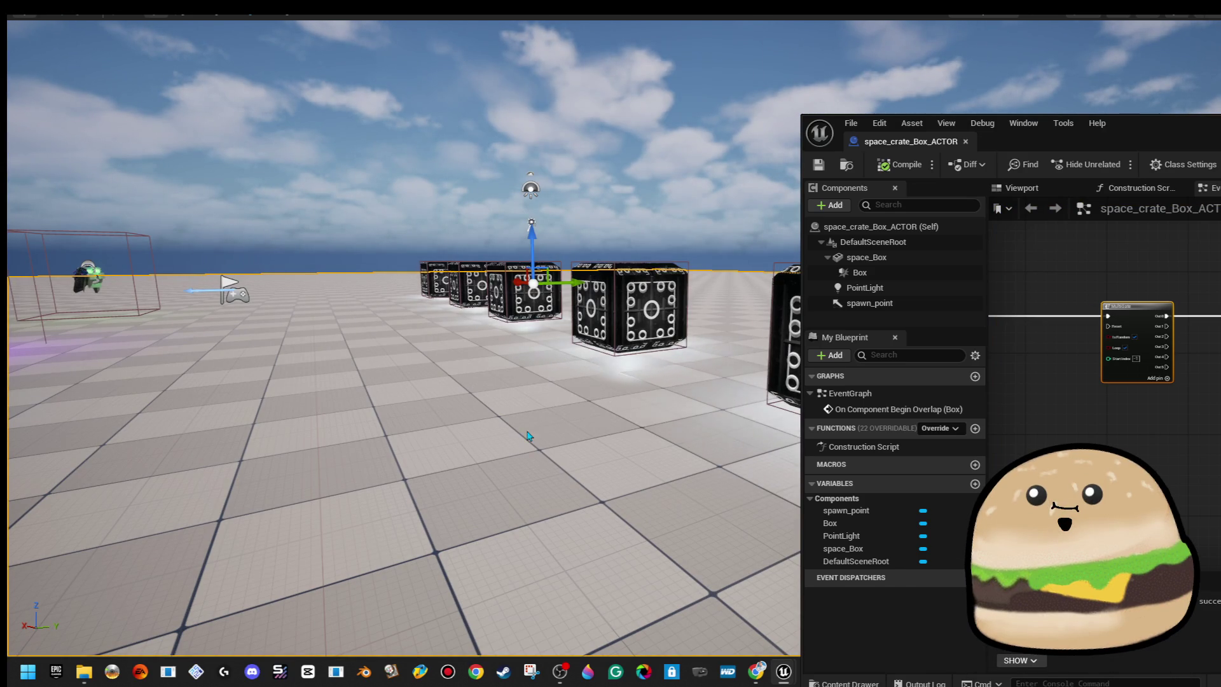
left_click(586, 417)
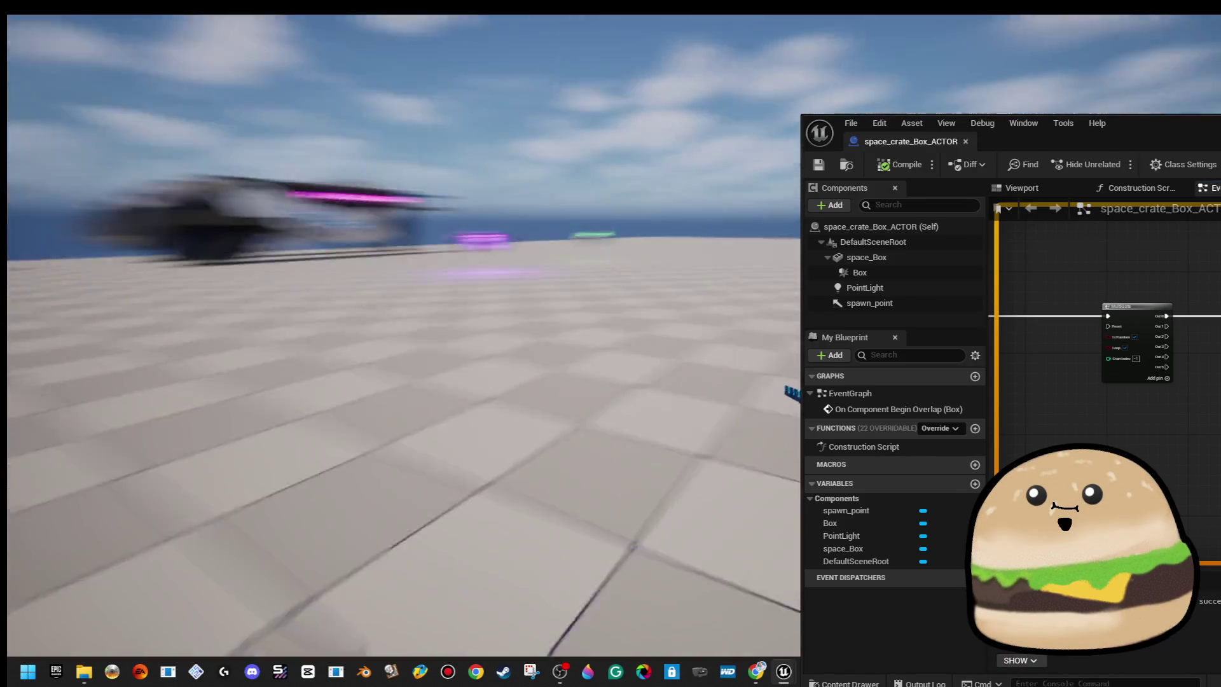
key("Escape")
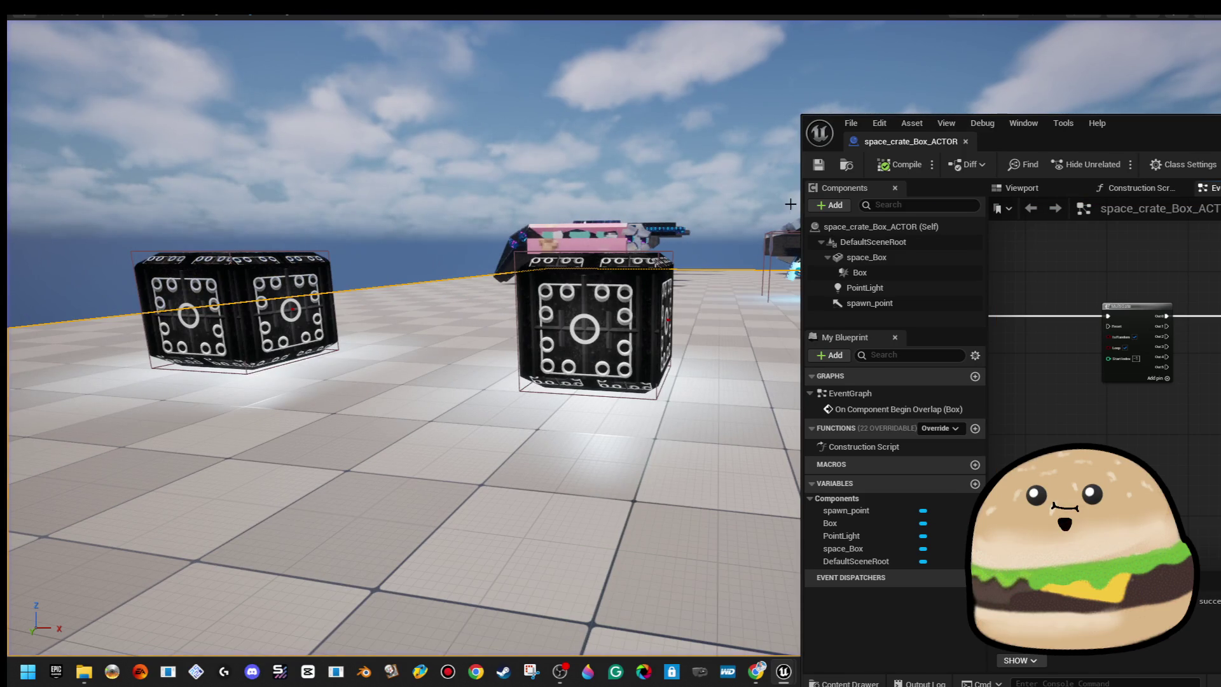
mouse_move(1220, 135)
left_mouse_down()
mouse_move(496, 66)
mouse_move(646, 88)
left_mouse_up()
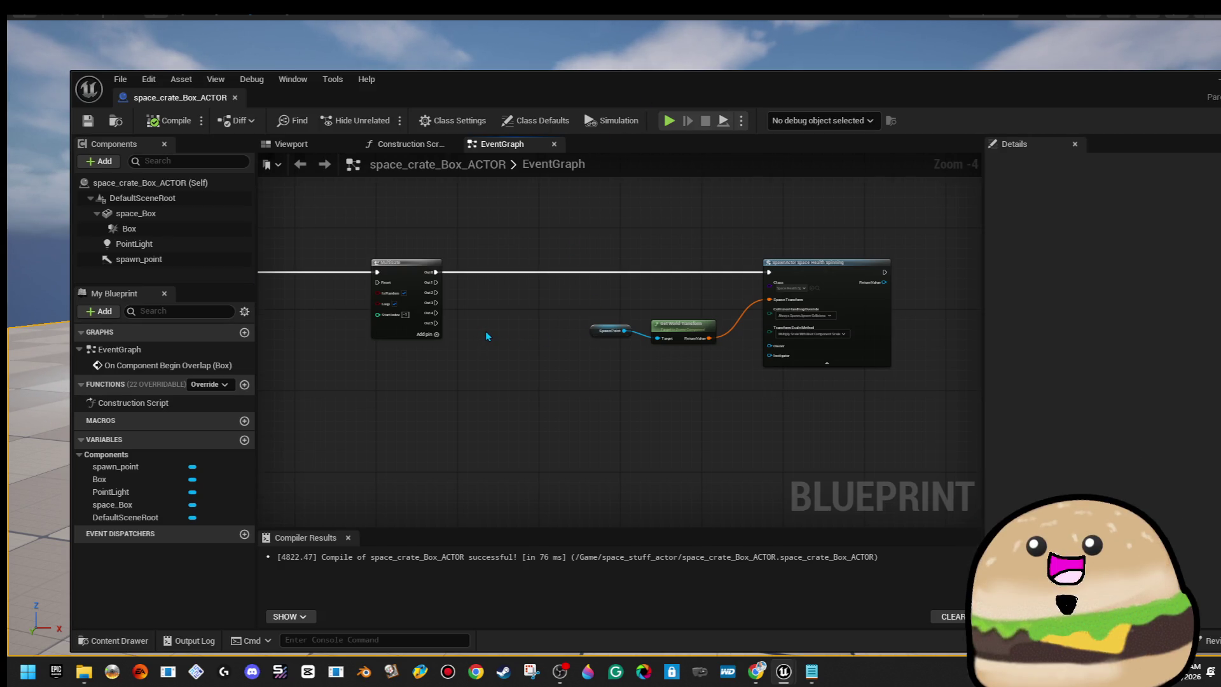
Tuck Get World Transform and the spawn_point variable beside the SpawnActor node.
scroll(487, 333, "down", 2)
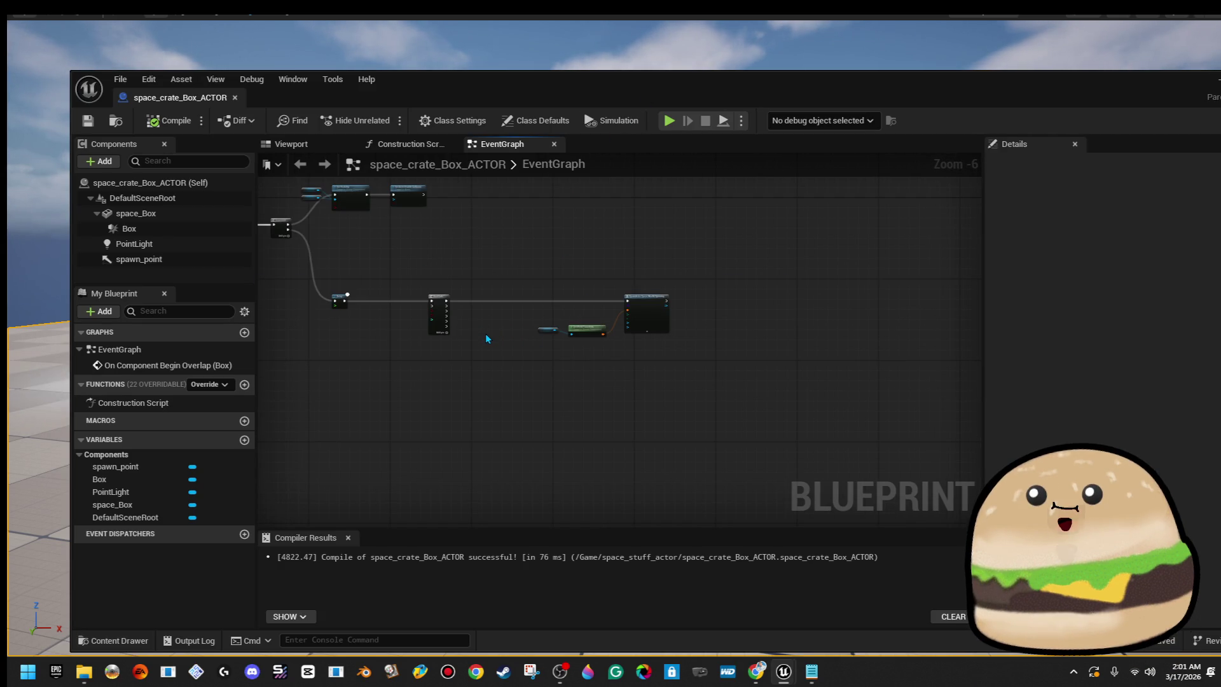
scroll(524, 331, "down", 1)
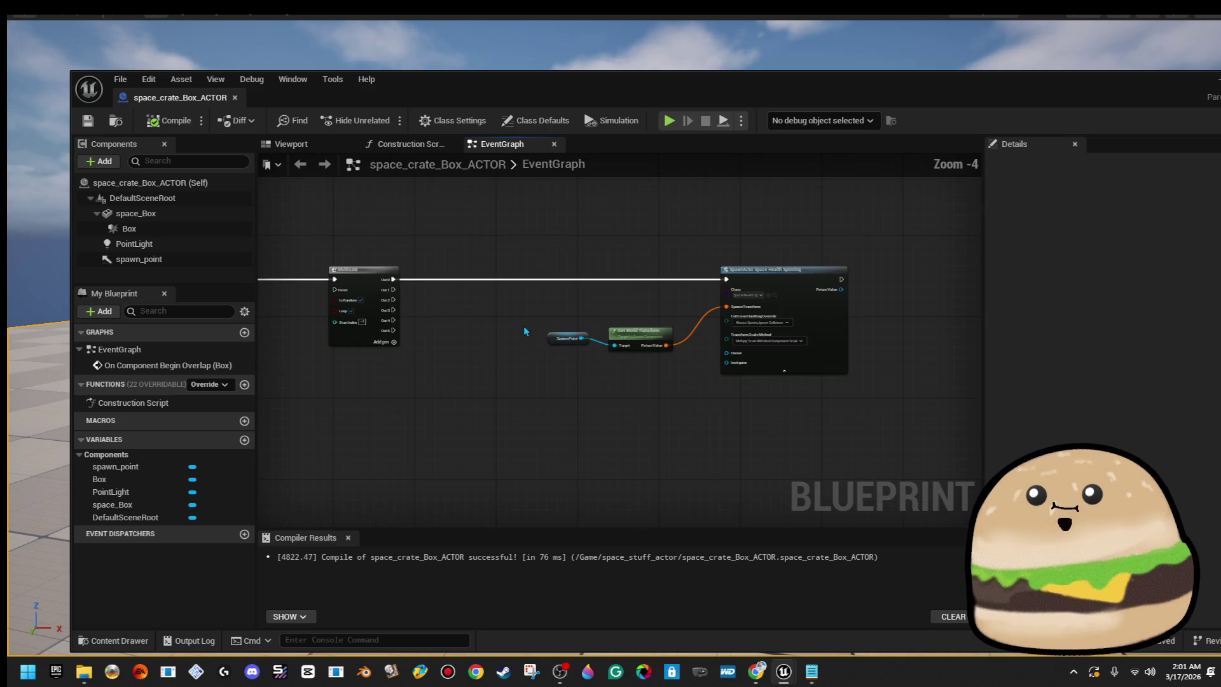
left_click_drag(652, 339, 682, 299)
left_click_drag(575, 342, 622, 313)
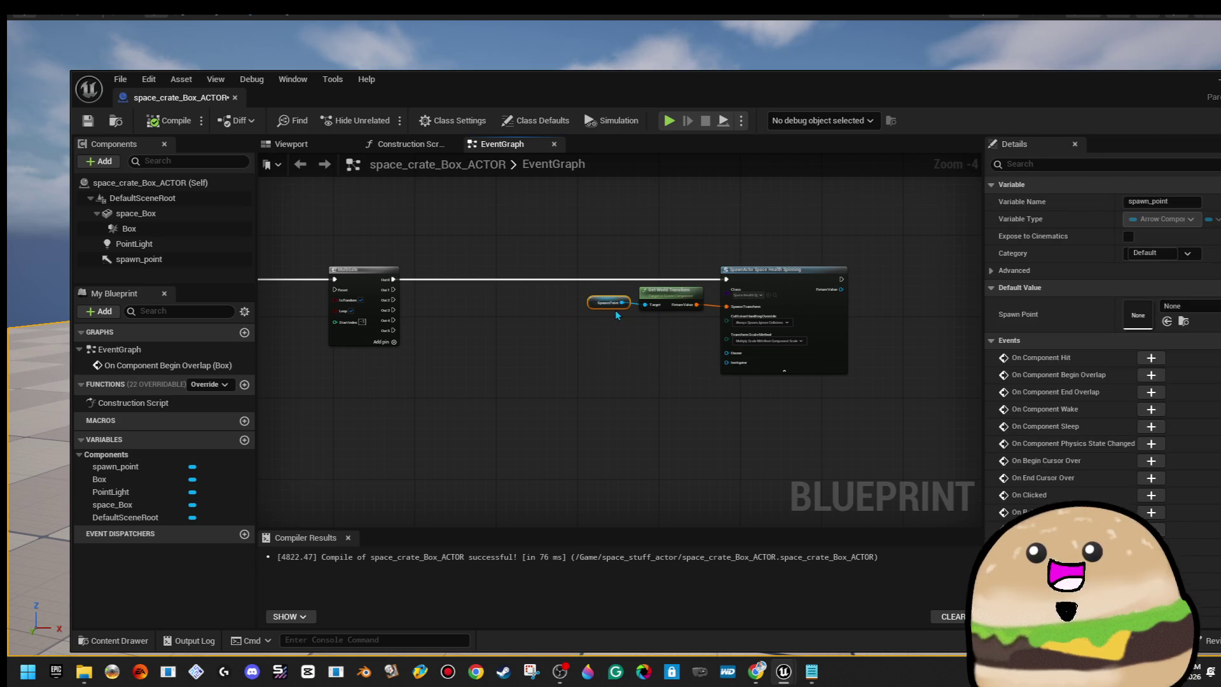
Recompile and save the crate blueprint, then move its editor window aside.
left_click(169, 121)
left_click(87, 120)
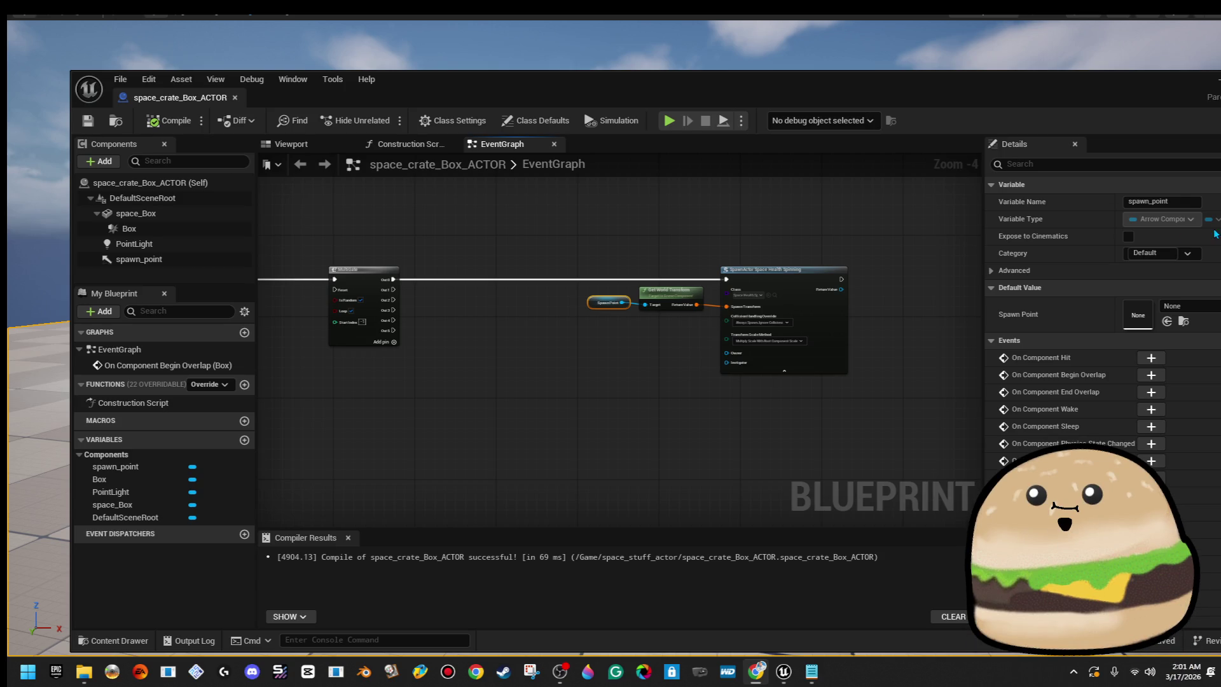
left_click_drag(1162, 96, 987, 84)
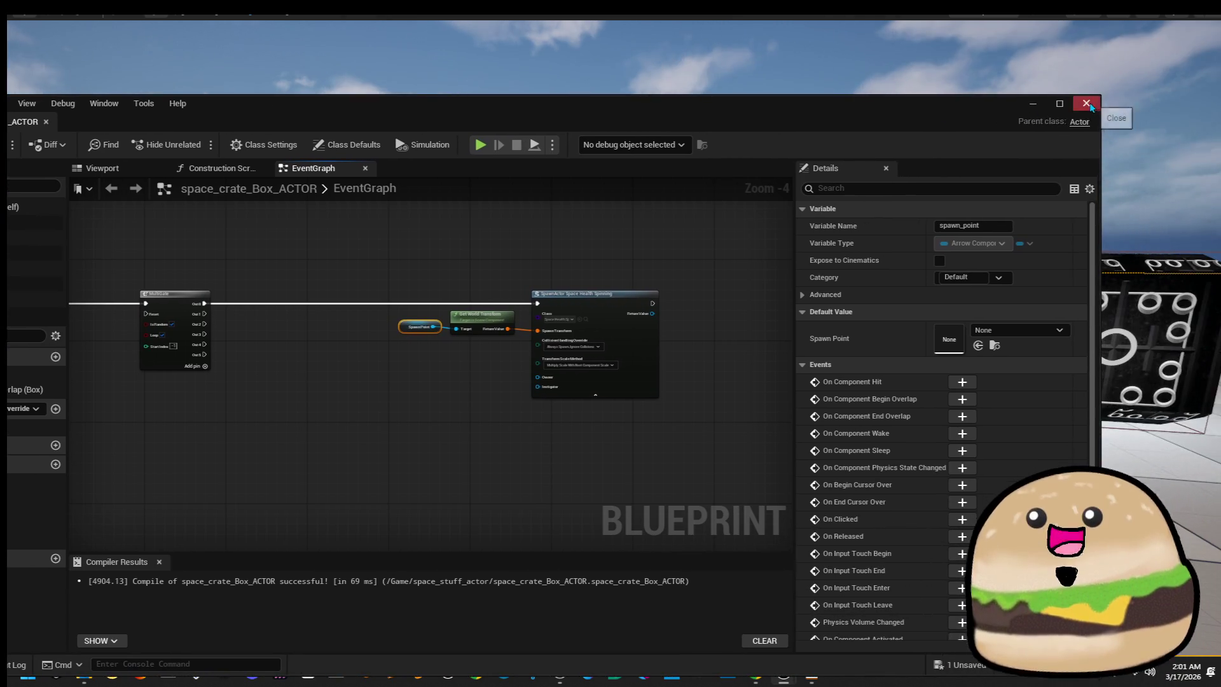